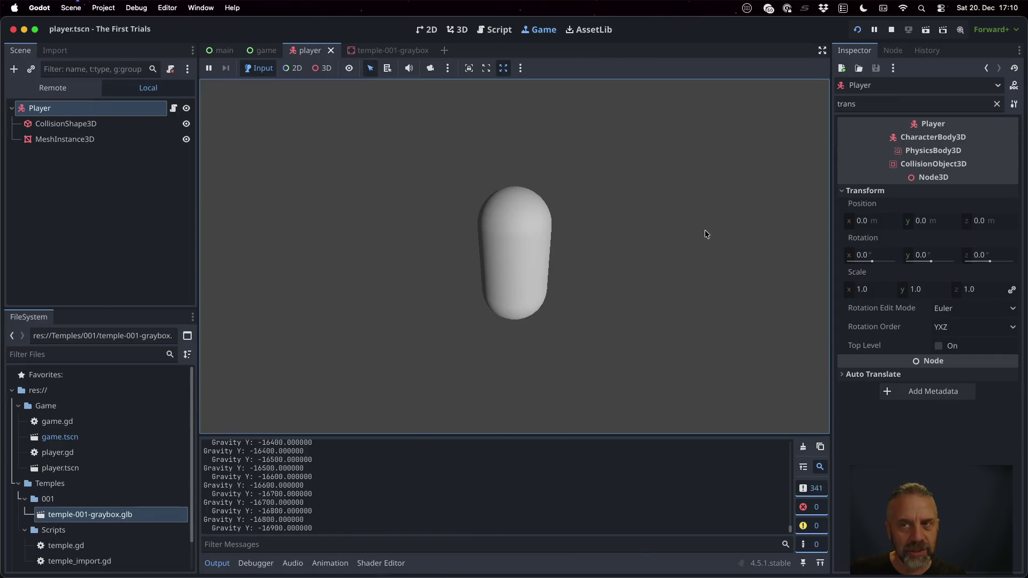
# - Stop the running game, return to line 18 of player.gd, and switch to the browser
pyautogui.click(891, 29)
pyautogui.click(496, 260)
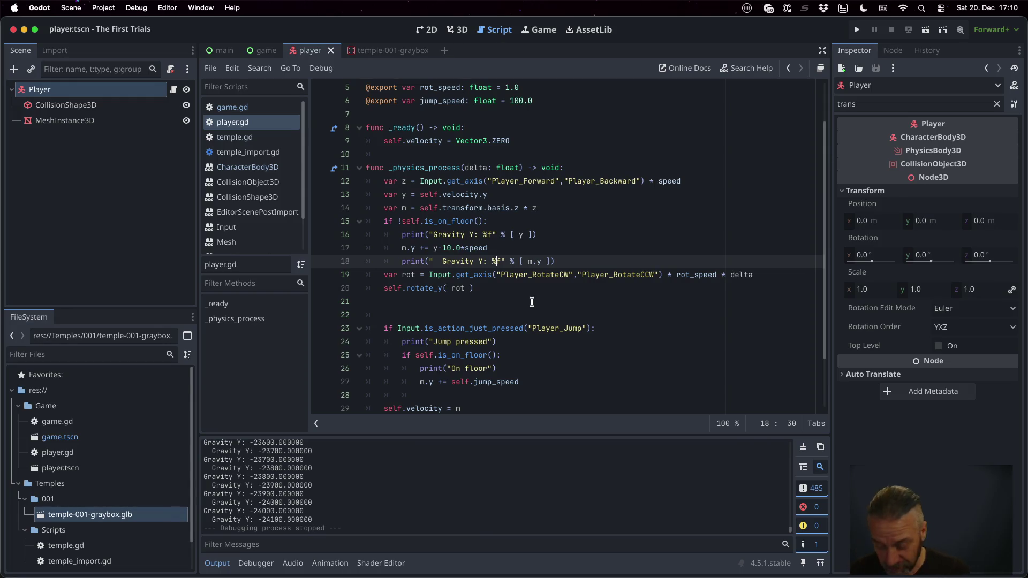
pyautogui.hotkey('ctrl', 'Left')
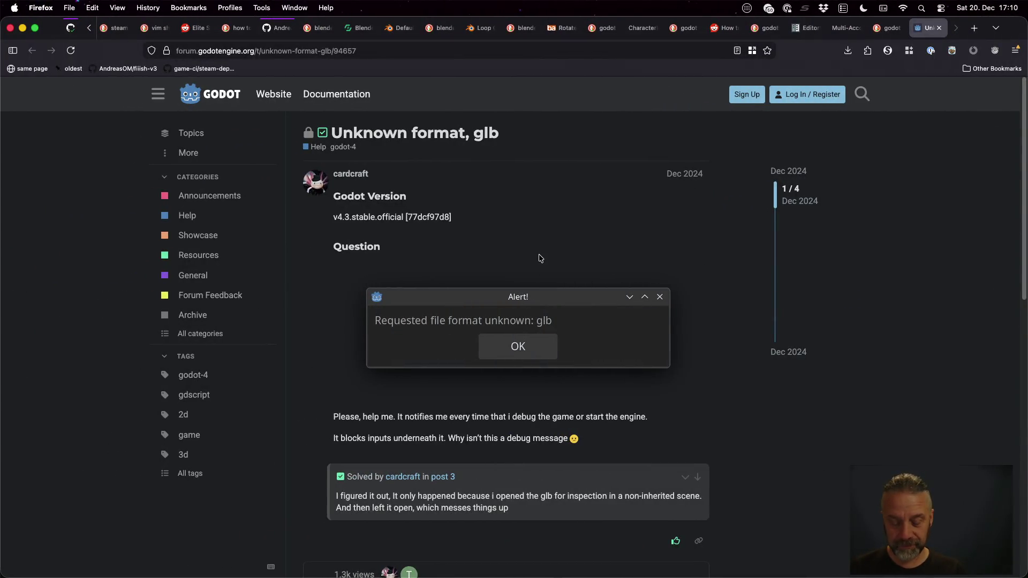
# - Search the web for 'godot character 3d apply gravity'
pyautogui.press('super+l')
pyautogui.write('godot ')
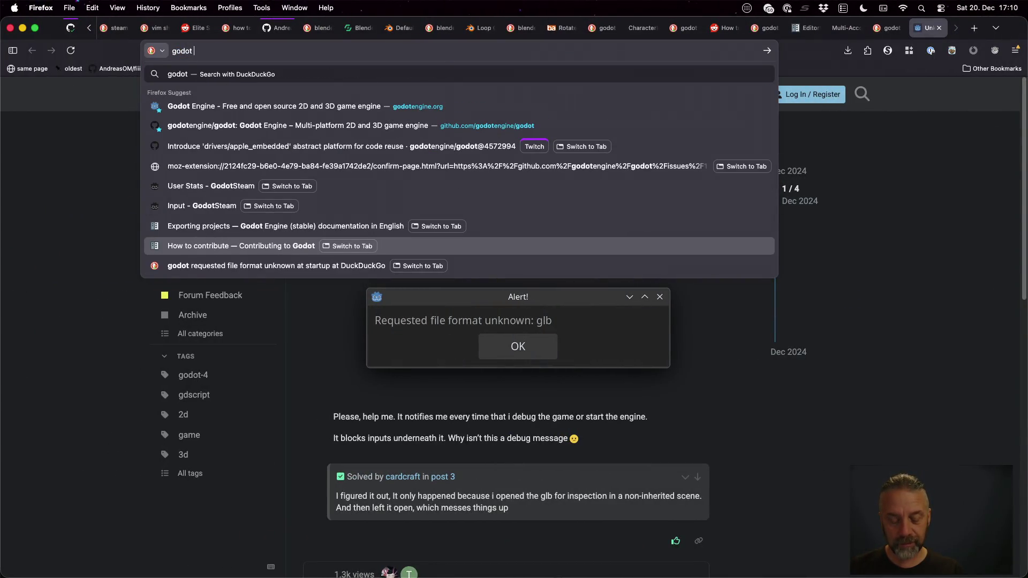
pyautogui.write('characte')
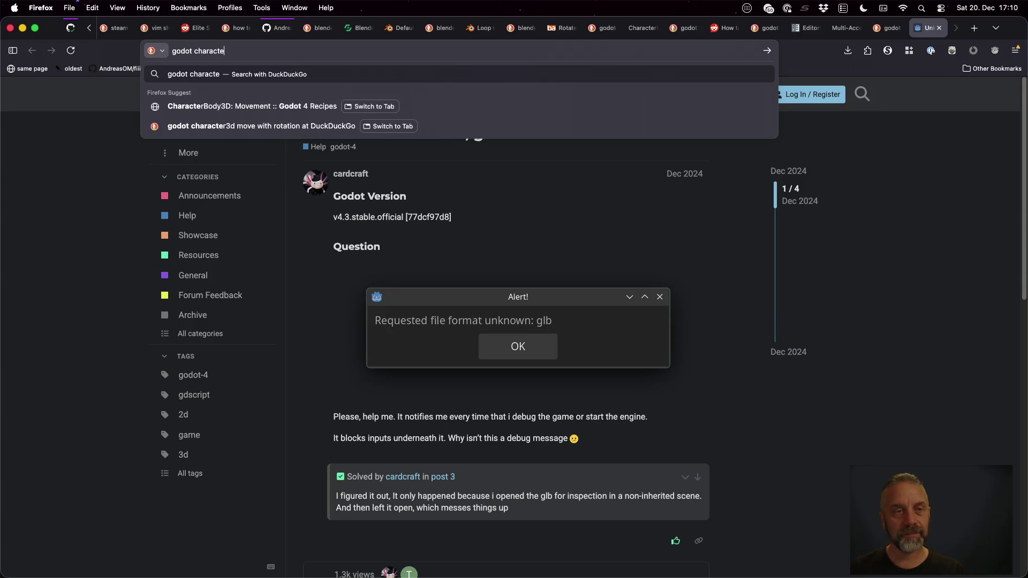
pyautogui.write('r')
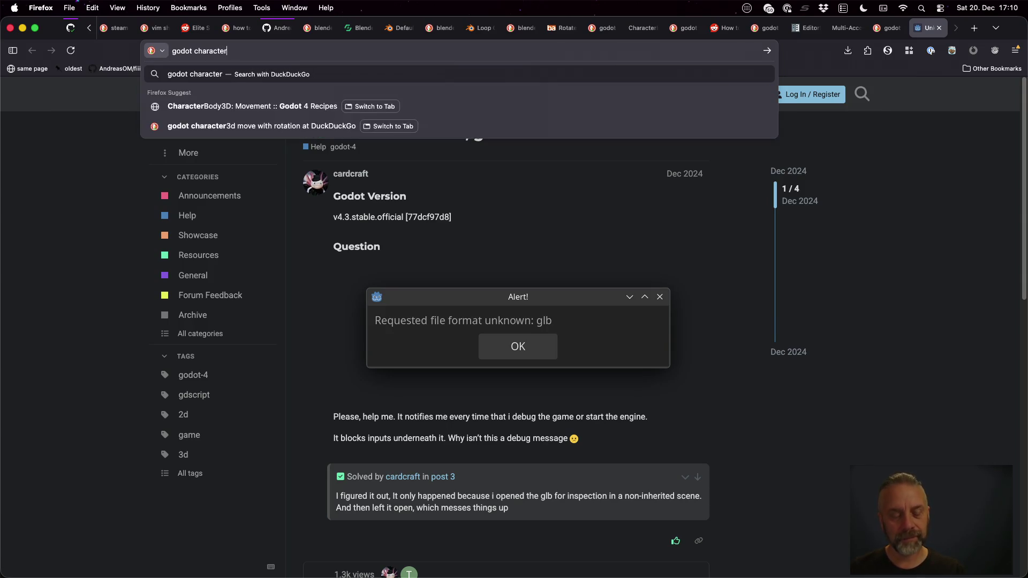
pyautogui.write(' 3d apply c')
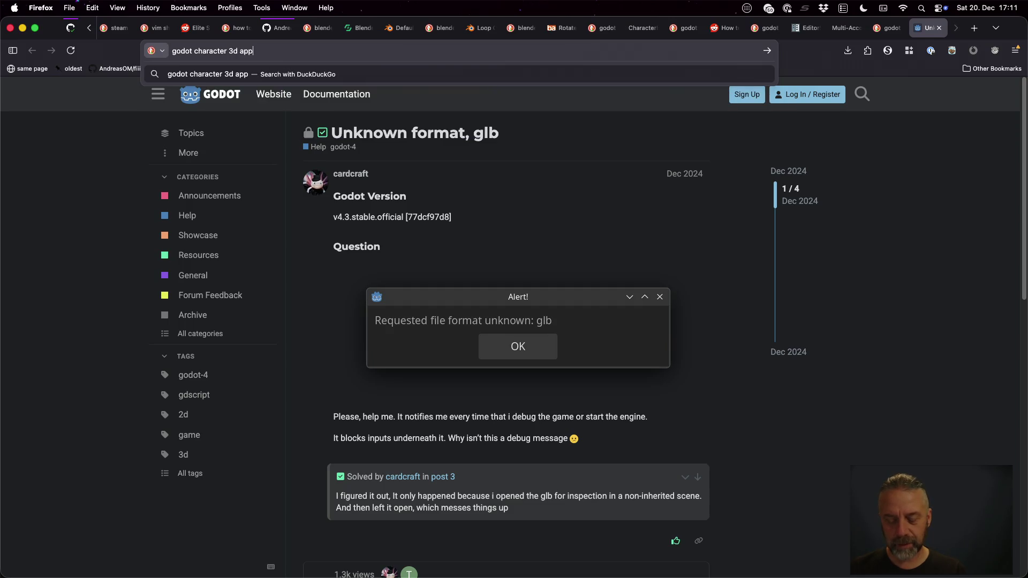
pyautogui.press('BackSpace')
pyautogui.write('gravity')
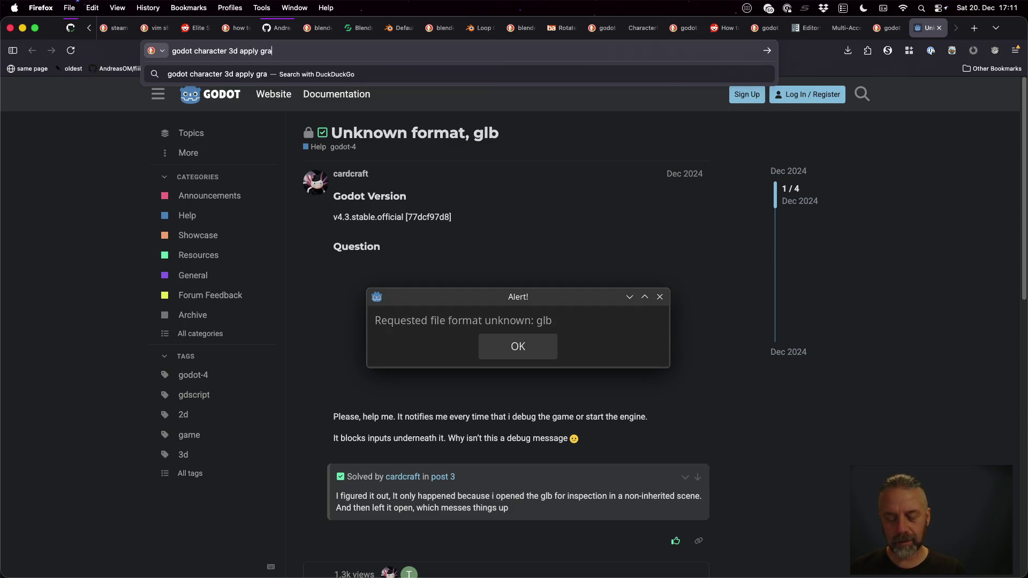
pyautogui.press('Return')
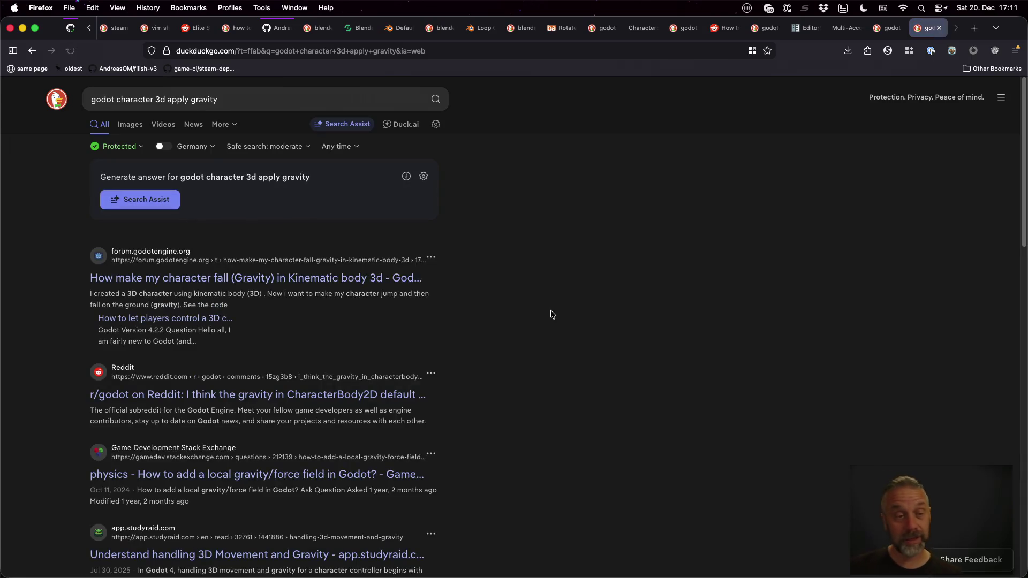
# - Open the first forum result in a new tab, read the character-gravity thread, and return to Godot
pyautogui.keyDown('super'); pyautogui.click(353, 291); pyautogui.keyUp('super')
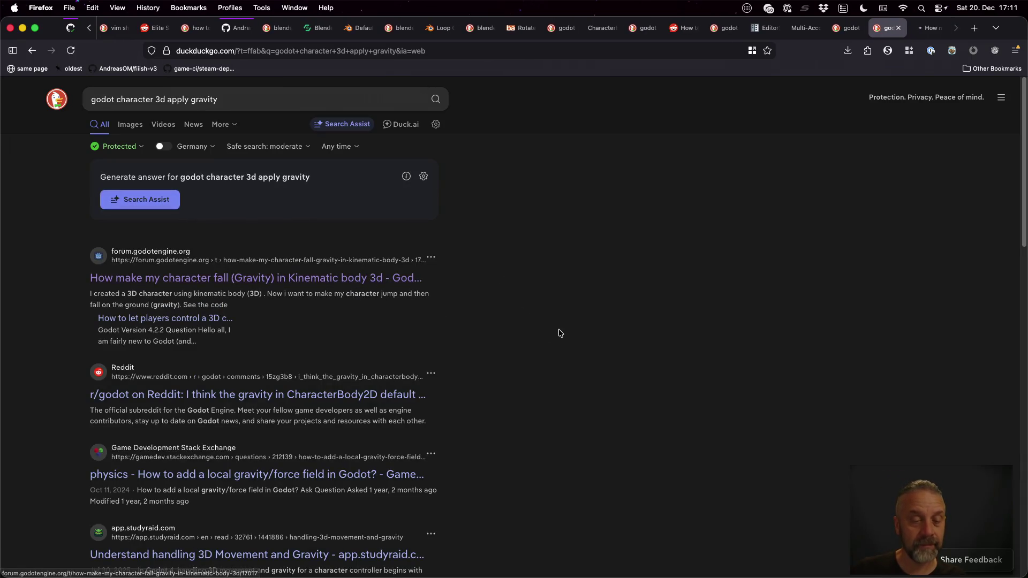
pyautogui.scroll(-1, 559, 333)
pyautogui.scroll(-1, 560, 333)
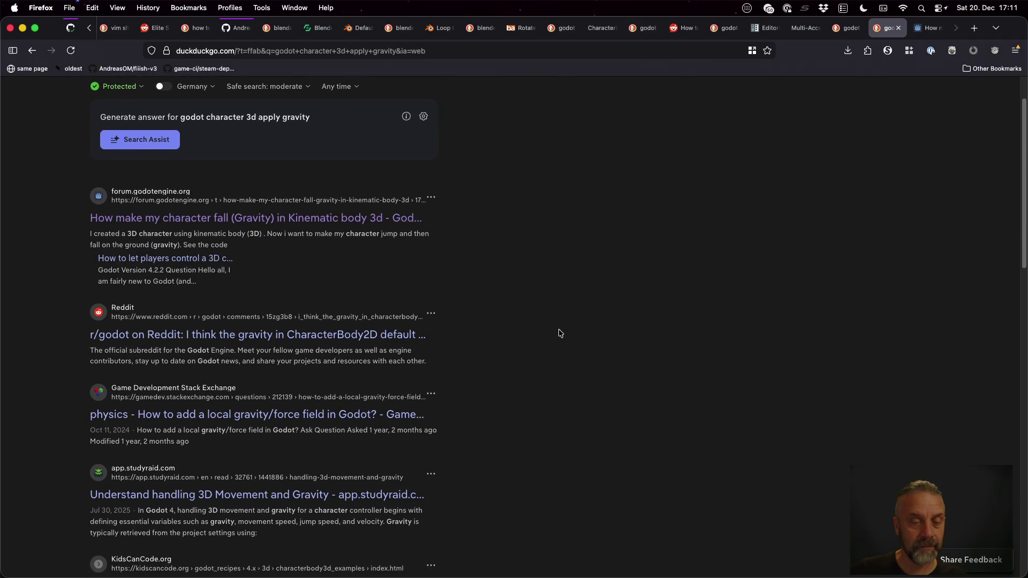
pyautogui.scroll(-2, 559, 333)
pyautogui.scroll(-2, 559, 333)
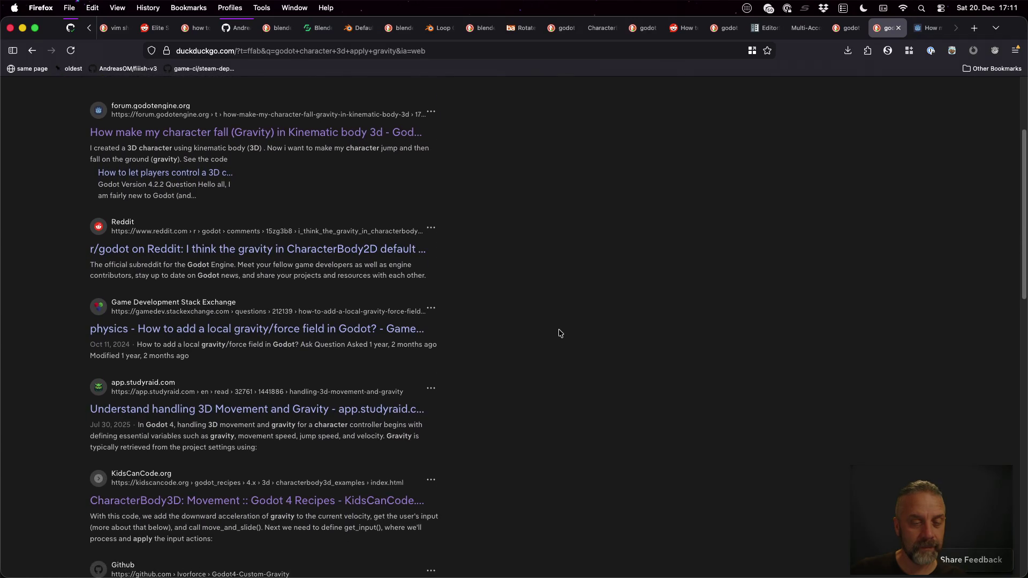
pyautogui.hotkey('ctrl', 'Tab')
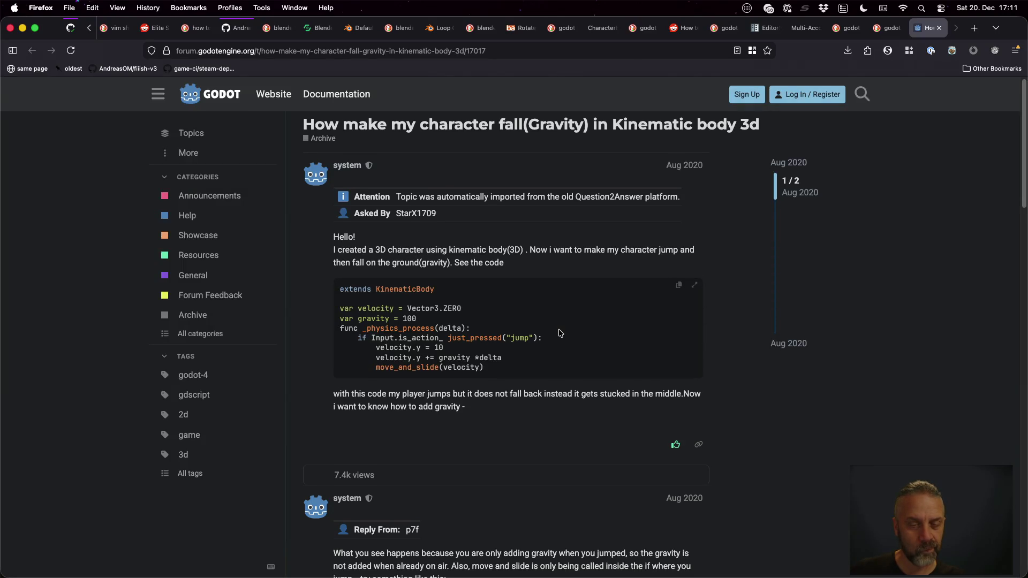
pyautogui.scroll(-5, 559, 333)
pyautogui.scroll(-2, 559, 333)
pyautogui.scroll(-5, 559, 332)
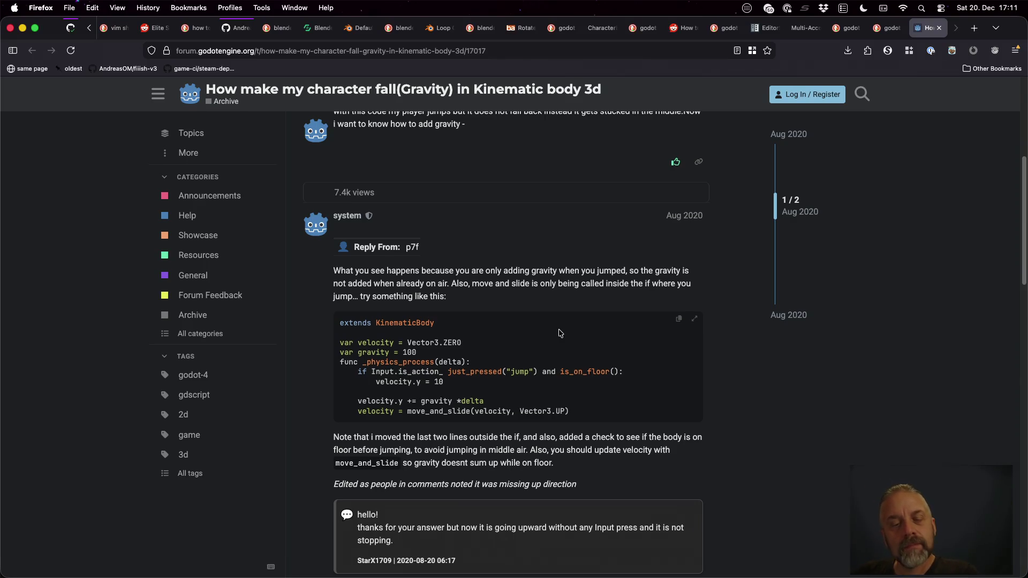
pyautogui.scroll(-4, 560, 333)
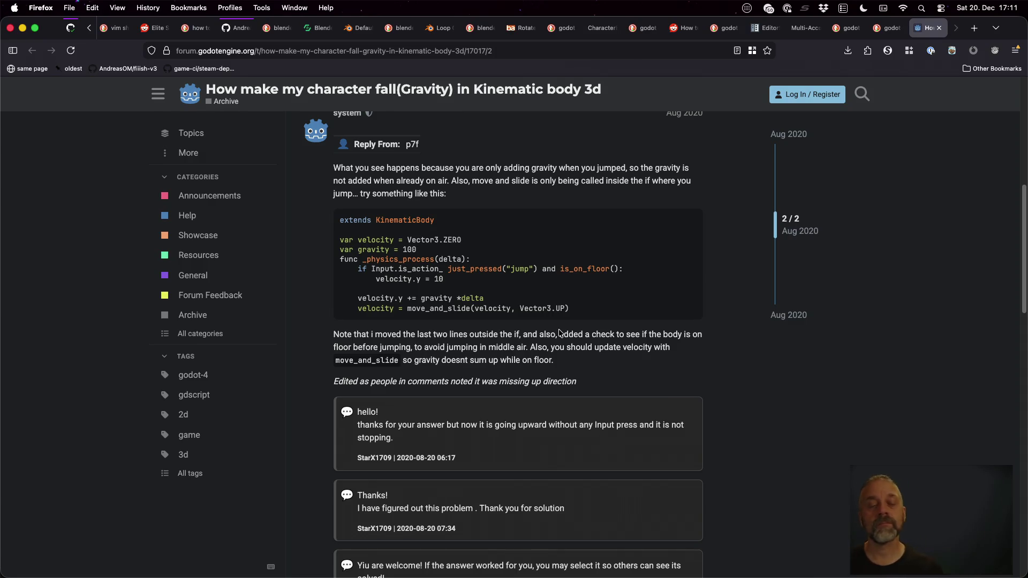
pyautogui.press('super+Tab')
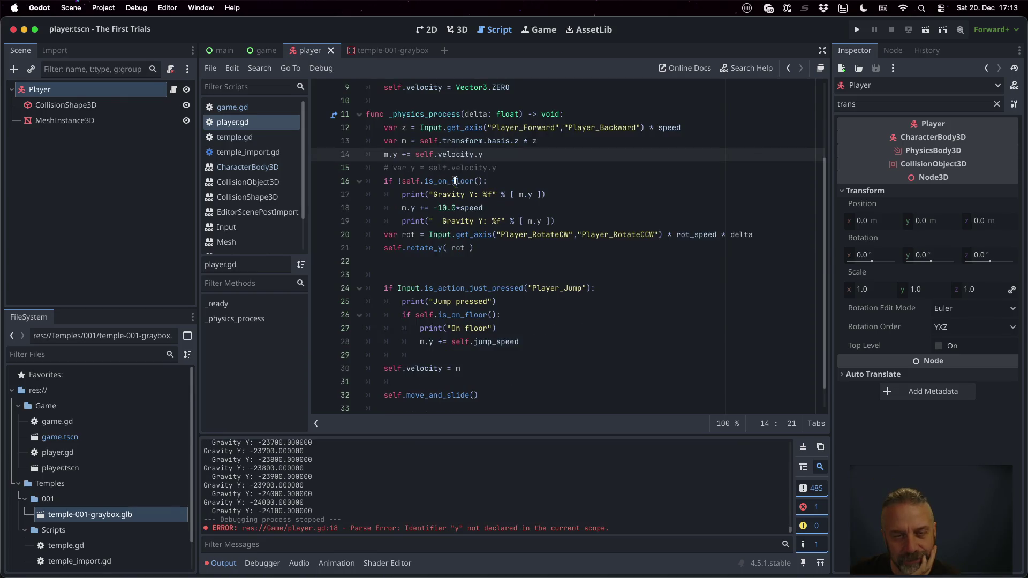
# - Test-run the game, stop it, and check the move_and_slide documentation
pyautogui.click(856, 29)
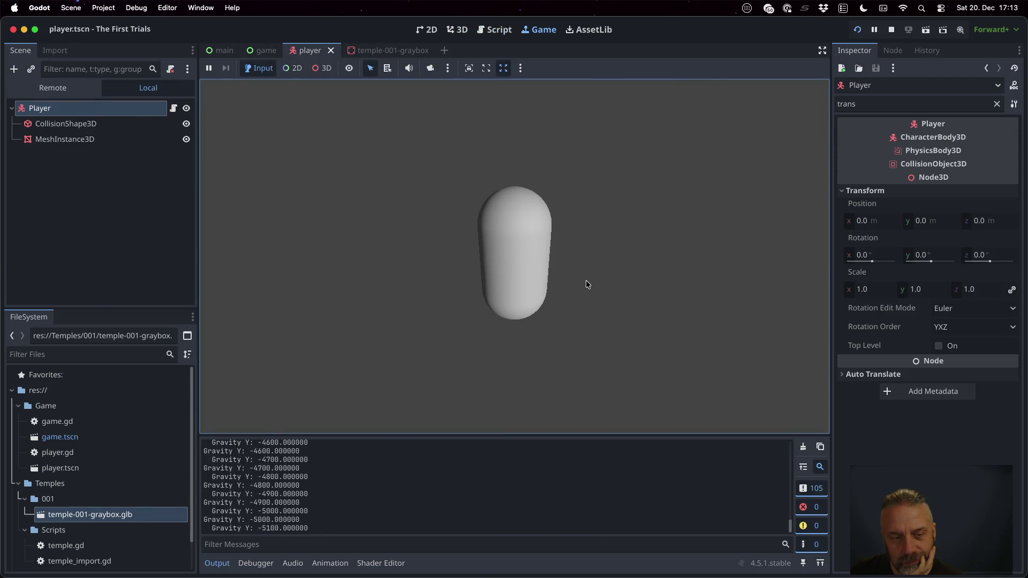
pyautogui.click(893, 32)
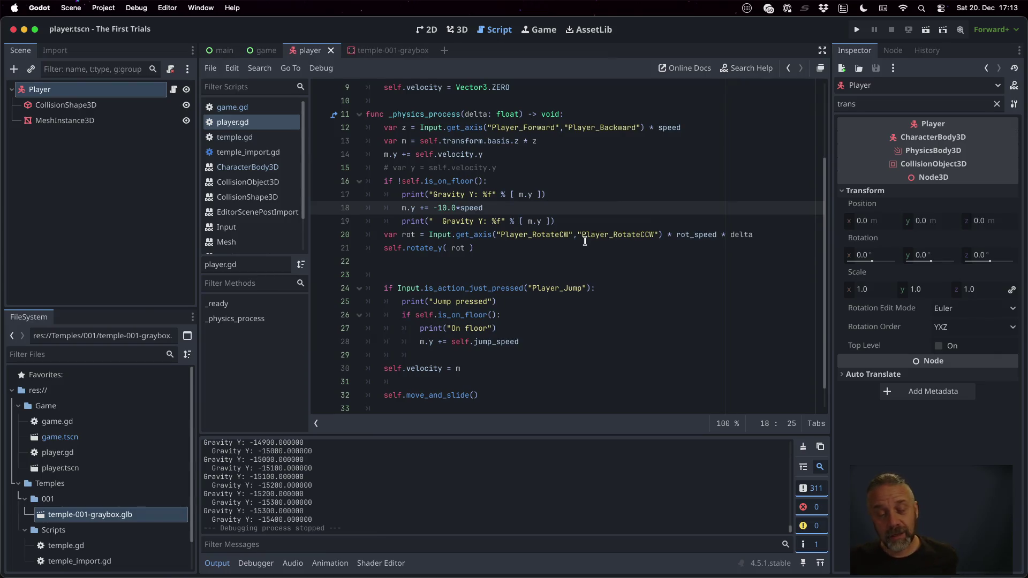
pyautogui.scroll(7, 472, 495)
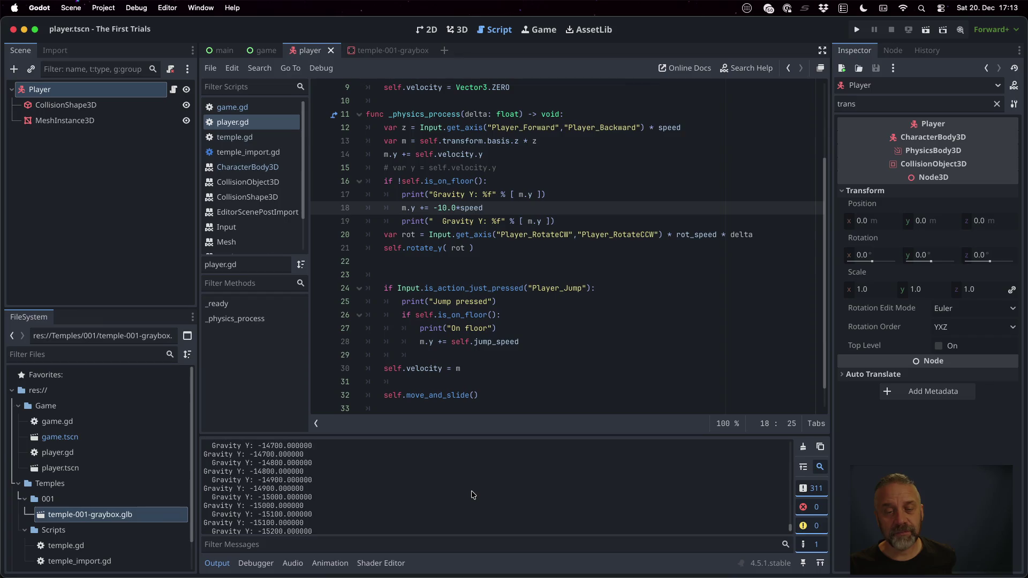
pyautogui.scroll(20, 473, 494)
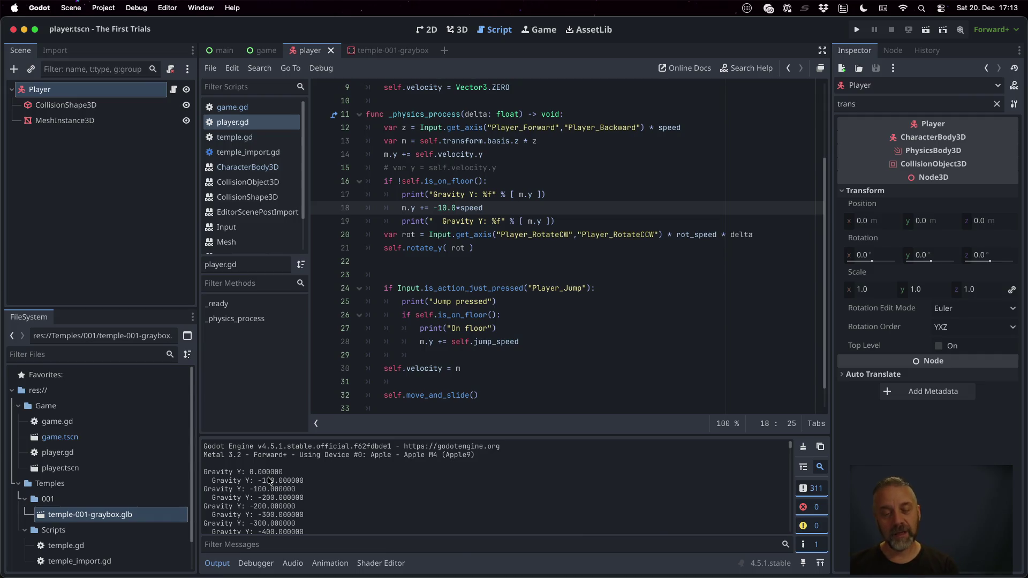
pyautogui.doubleClick(450, 395)
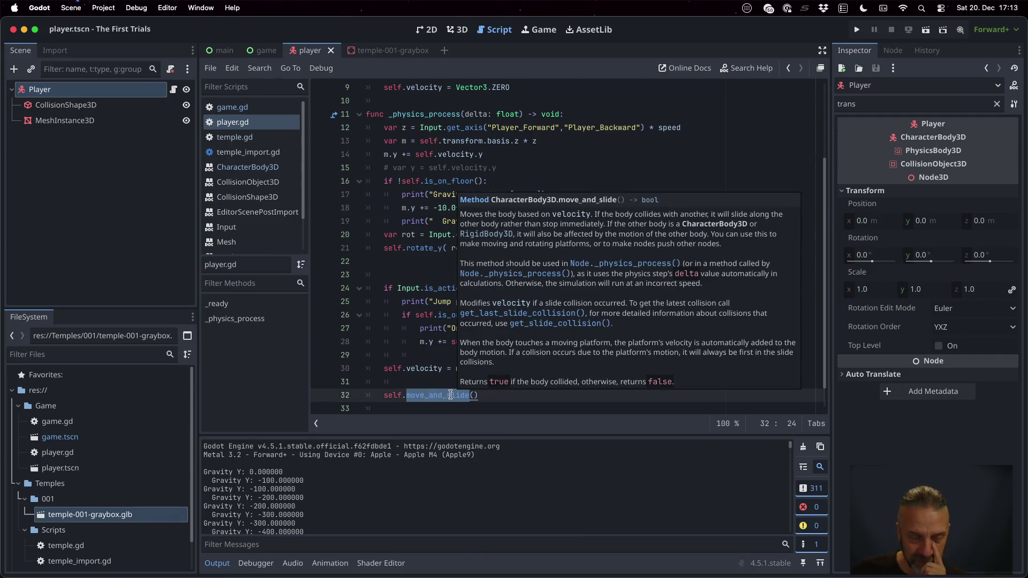
pyautogui.click(423, 366)
pyautogui.scroll(2, 569, 285)
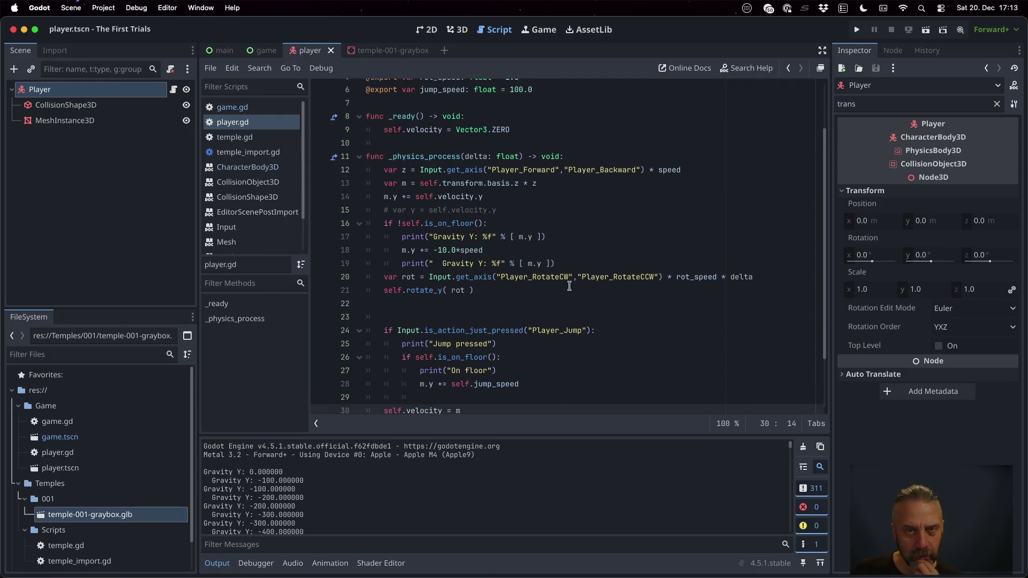
pyautogui.scroll(2, 569, 286)
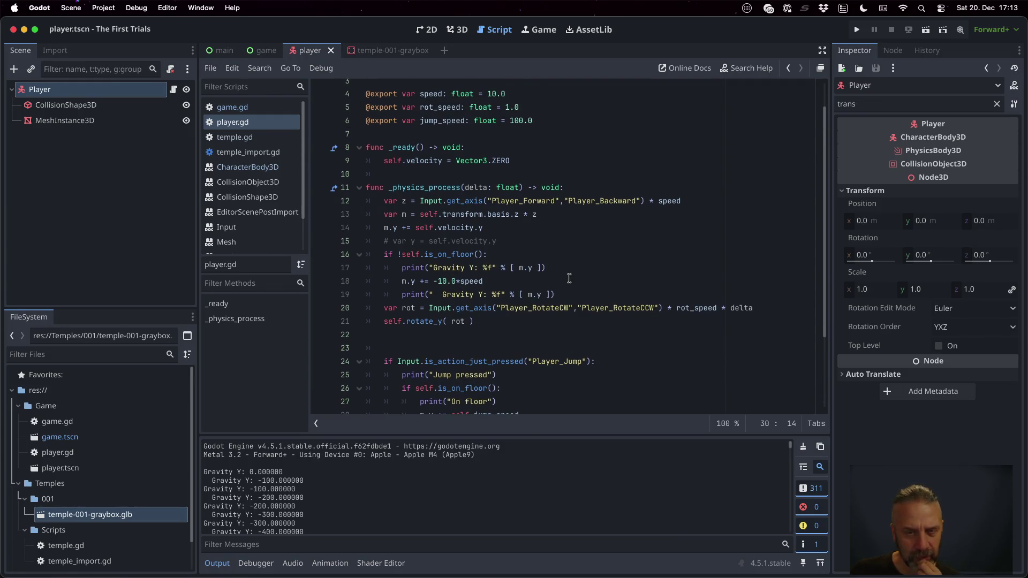
# - Add delta as a second %f value to line 17's gravity print, save, and rerun
pyautogui.doubleClick(267, 482)
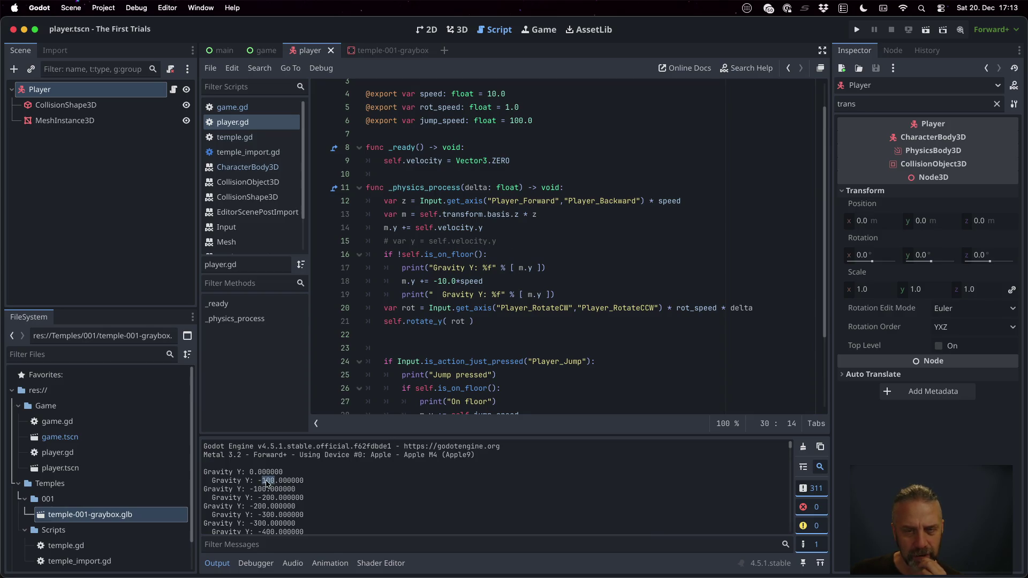
pyautogui.click(582, 268)
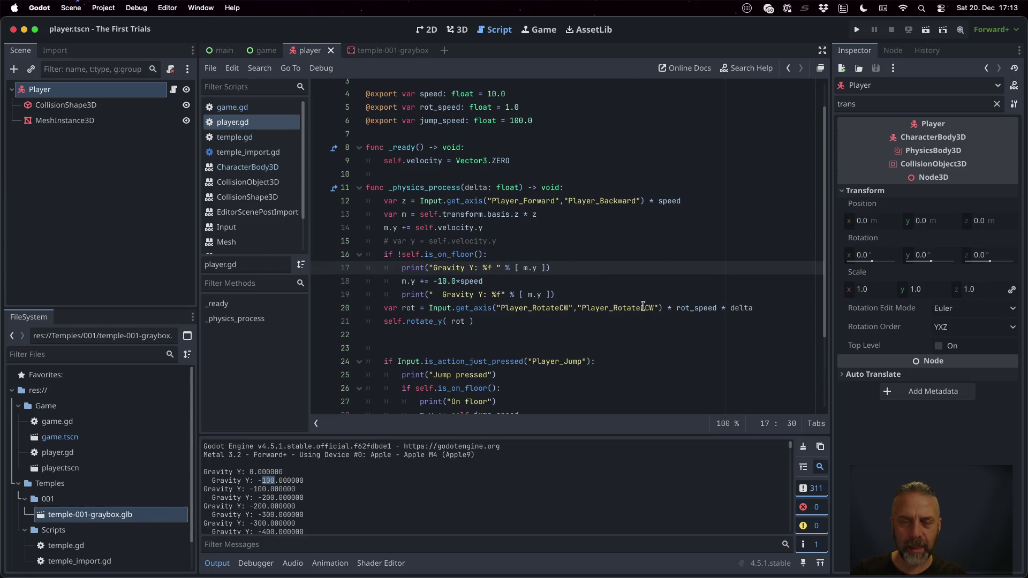
pyautogui.write('=+* %f" % [ m.y')
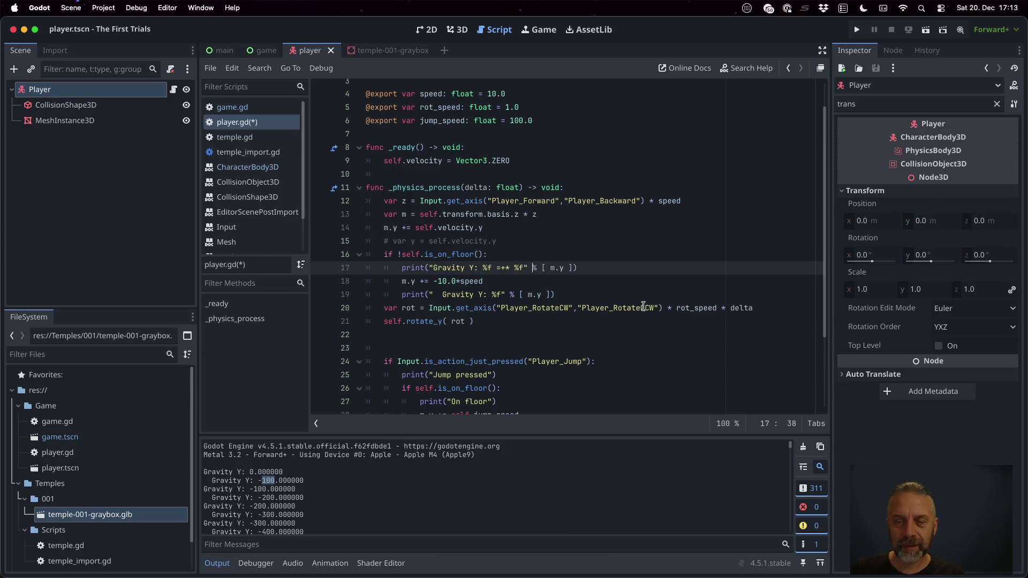
pyautogui.write(', delta')
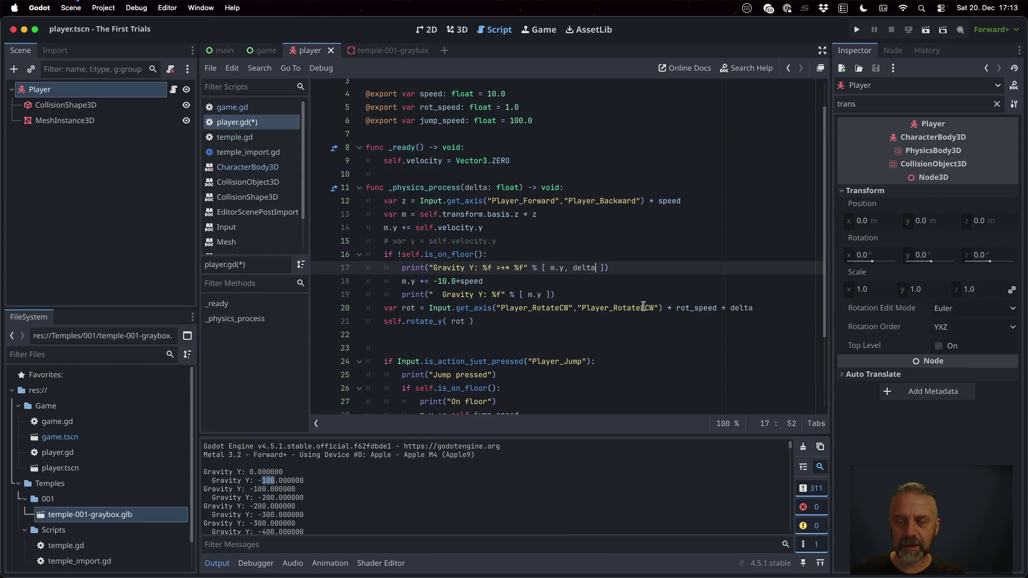
pyautogui.hotkey('ctrl', 's')
pyautogui.click(856, 29)
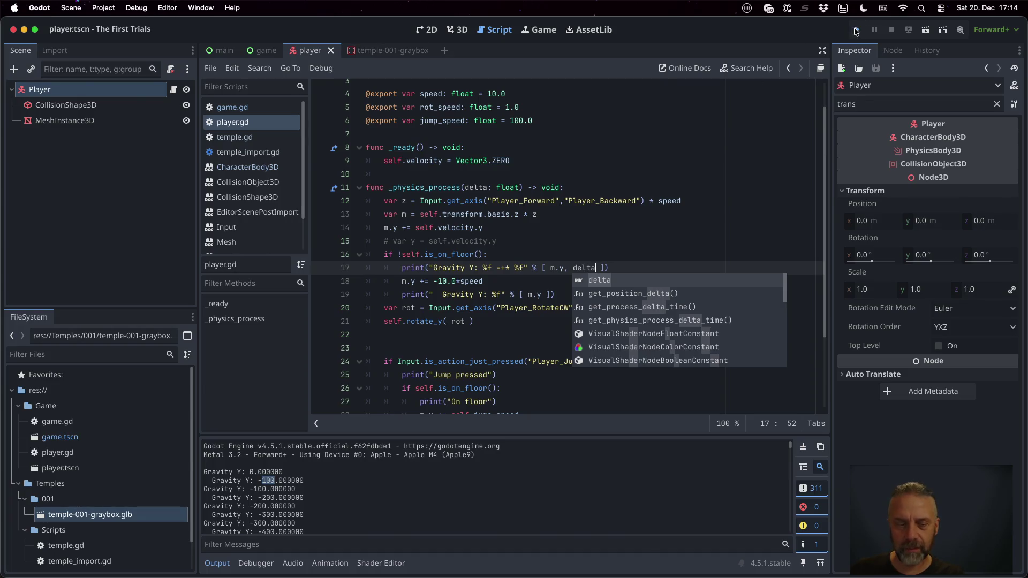
# - Stop the game and replace speed with delta so line 18 reads m.y += -10.0*delta
pyautogui.scroll(20, 539, 496)
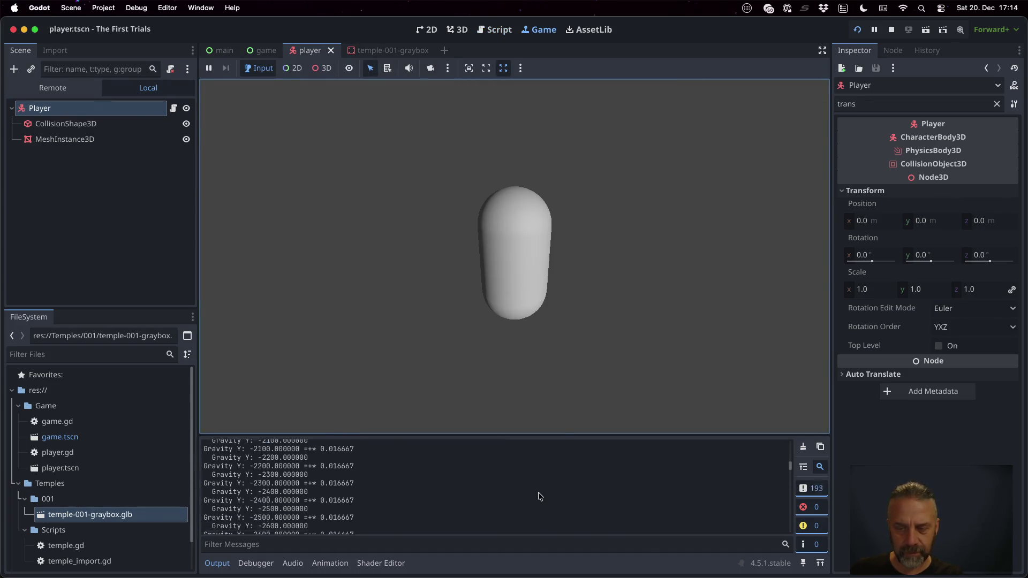
pyautogui.scroll(2, 540, 496)
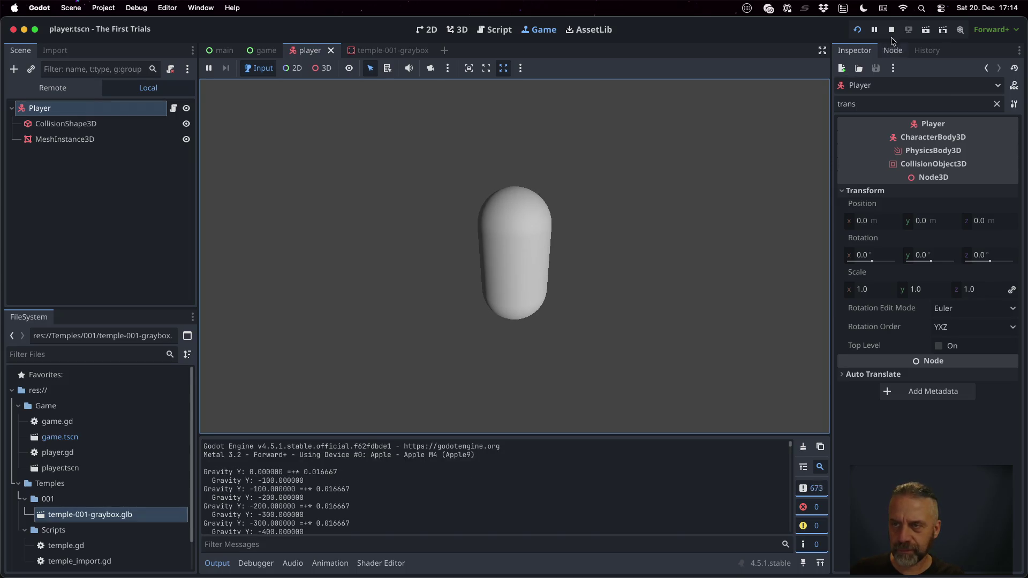
pyautogui.press('super+period')
pyautogui.click(558, 227)
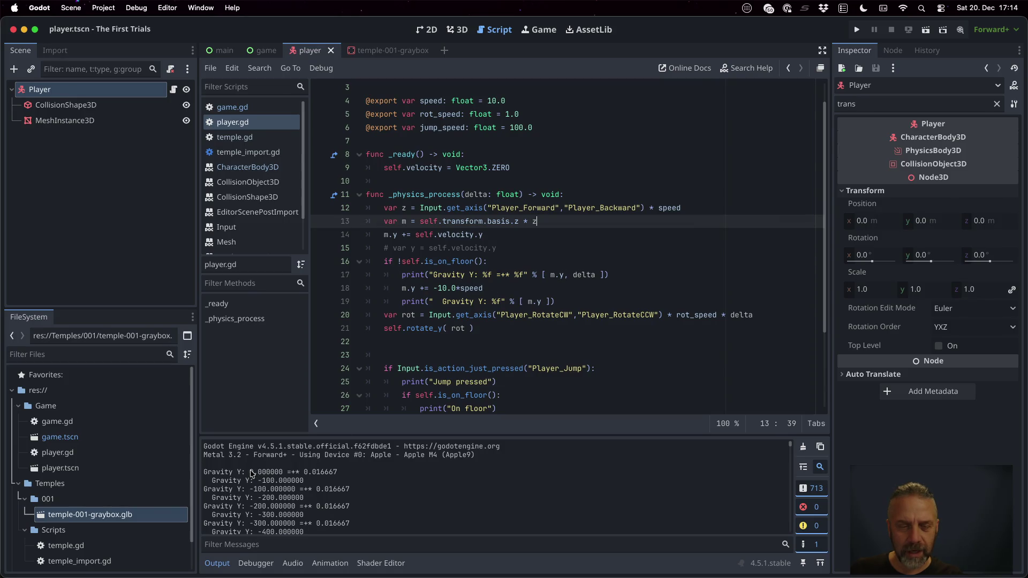
pyautogui.moveTo(253, 471); pyautogui.dragTo(290, 472)
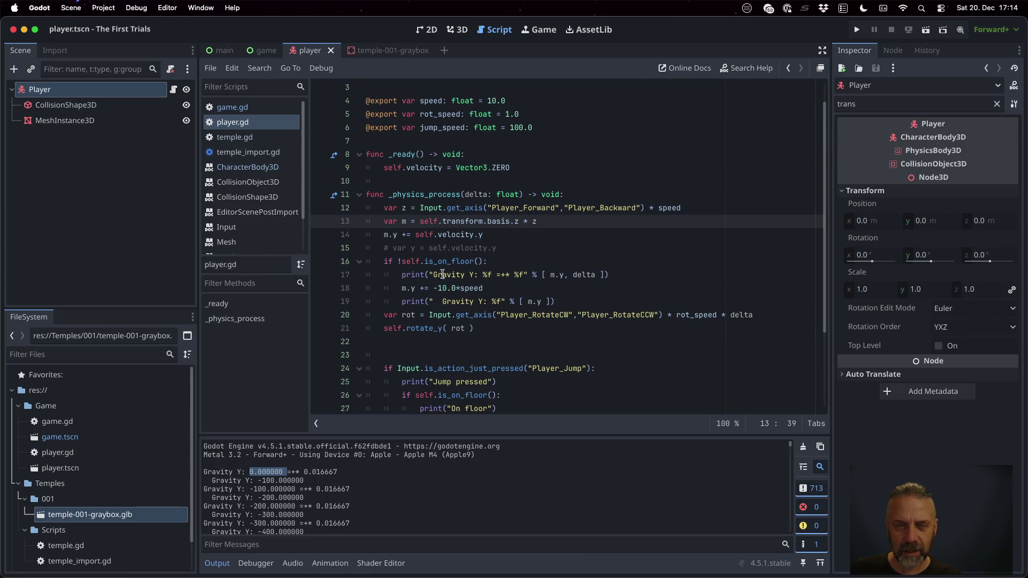
pyautogui.doubleClick(433, 101)
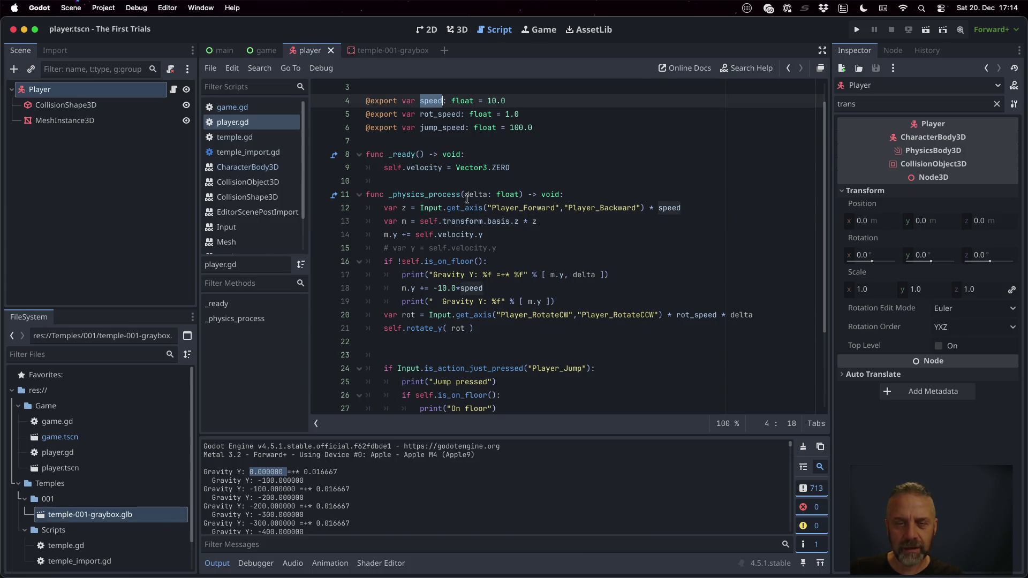
pyautogui.doubleClick(476, 195)
pyautogui.hotkey('ctrl', 'c')
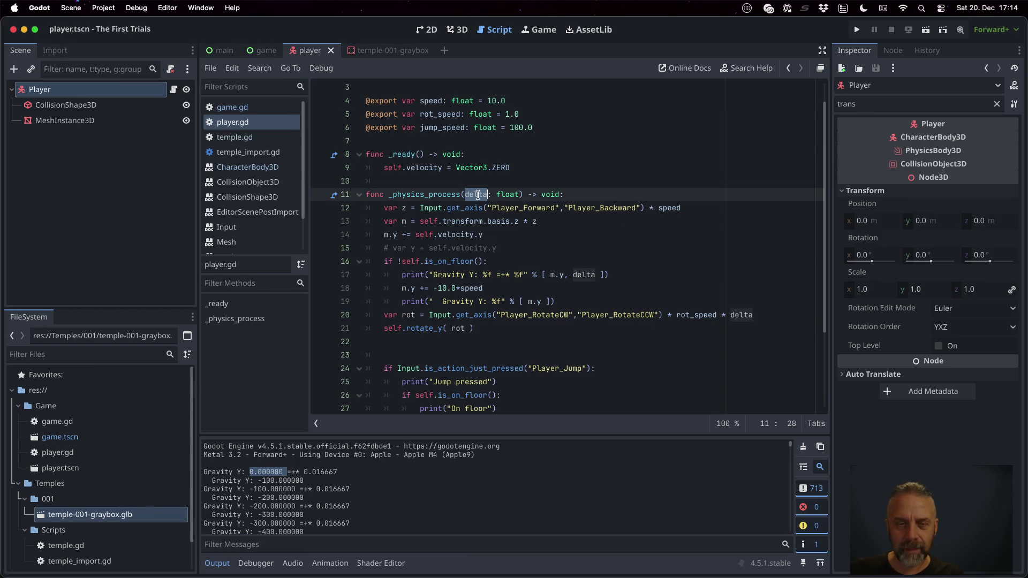
pyautogui.doubleClick(471, 288)
pyautogui.hotkey('ctrl', 'v')
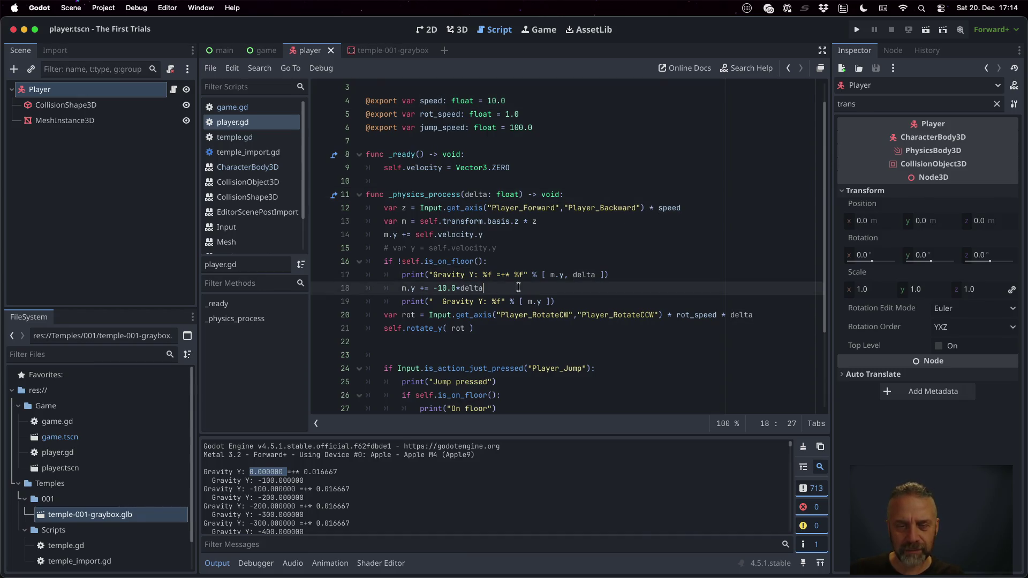
pyautogui.click(856, 29)
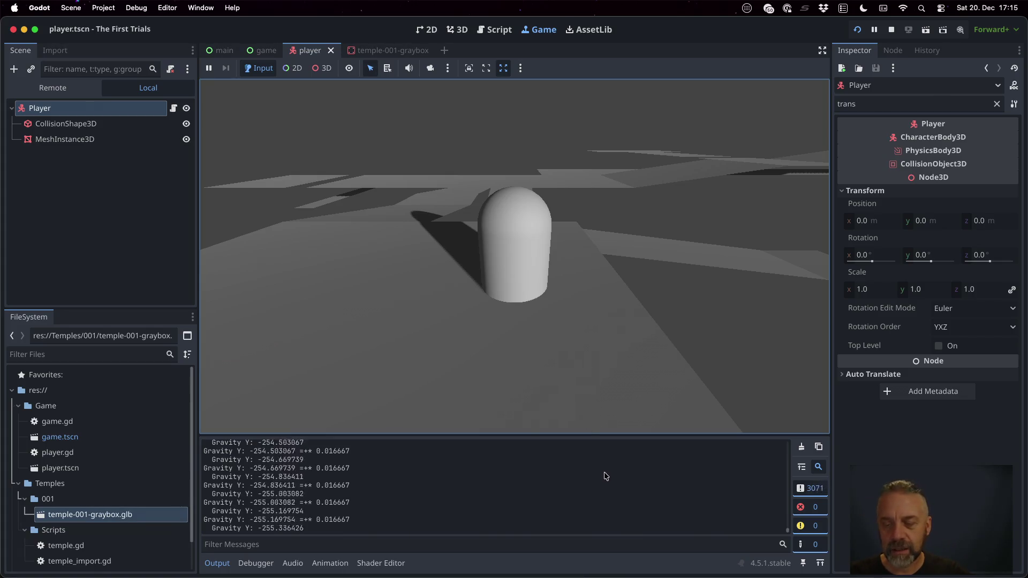
pyautogui.click(891, 30)
pyautogui.click(573, 300)
pyautogui.press('Up')
pyautogui.press('Up')
pyautogui.press('Up')
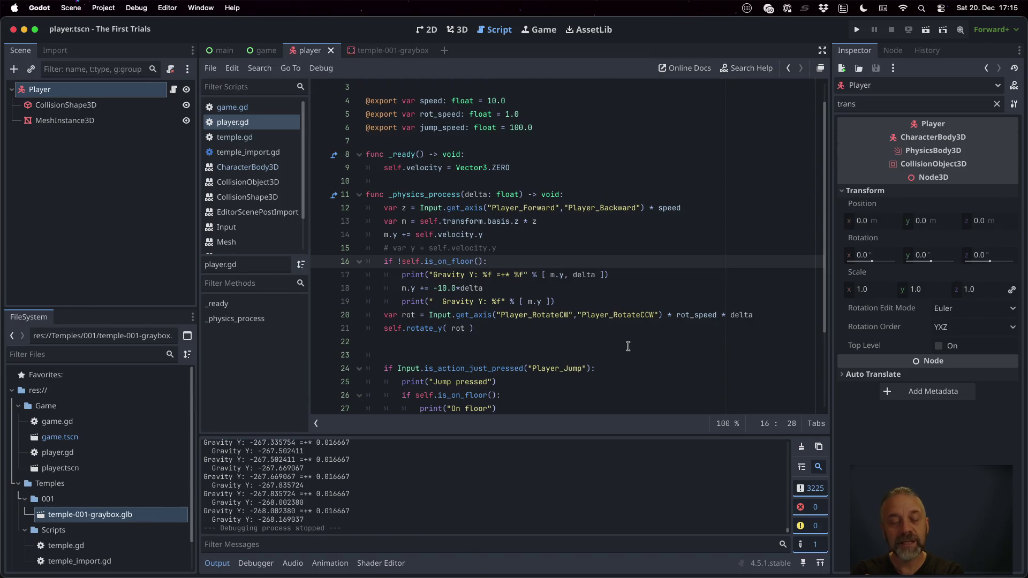
# - Delete the second gravity print on line 19 and the leftover blank line
pyautogui.press('Down')
pyautogui.press('Down')
pyautogui.press('Down')
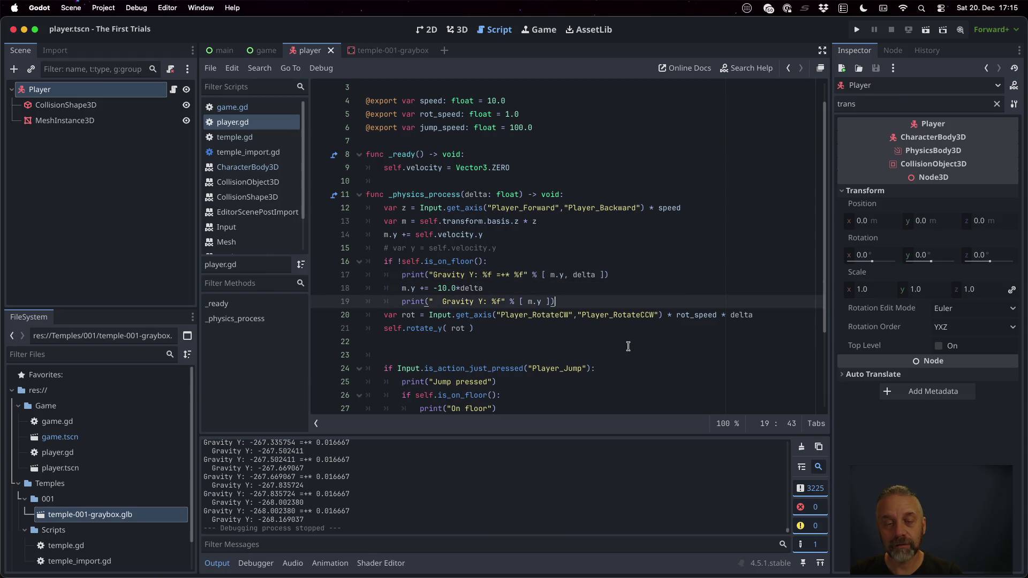
pyautogui.press('super+shift+k')
pyautogui.press('Down')
pyautogui.press('Down')
pyautogui.press('Down')
pyautogui.press('Up')
pyautogui.press('super+shift+k')
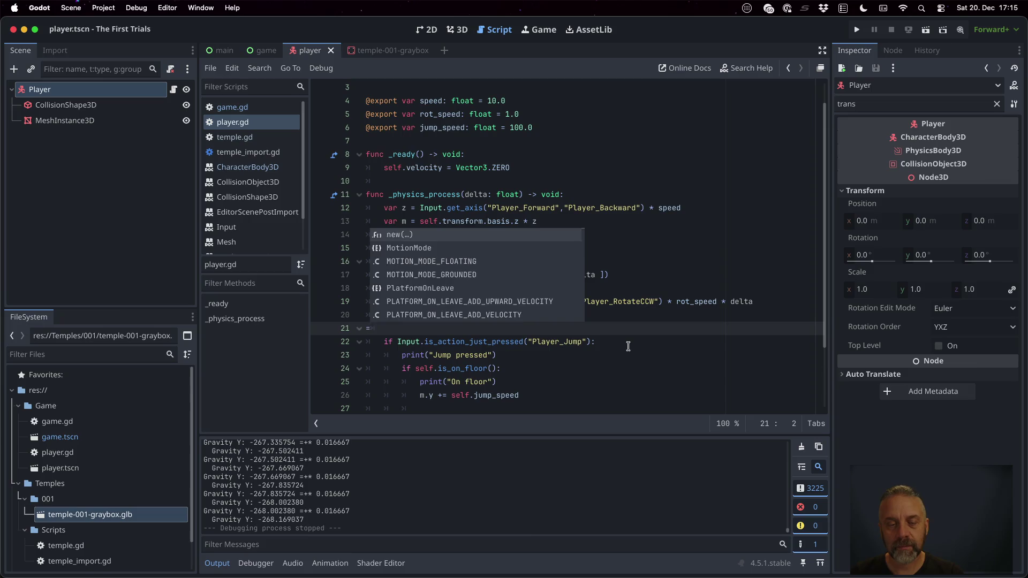
pyautogui.click(600, 276)
# - Bring up the CharacterBody3D documentation for move_and_slide()
pyautogui.scroll(-1, 592, 311)
pyautogui.scroll(-1, 592, 311)
pyautogui.keyDown('super'); pyautogui.click(465, 384); pyautogui.keyUp('super')
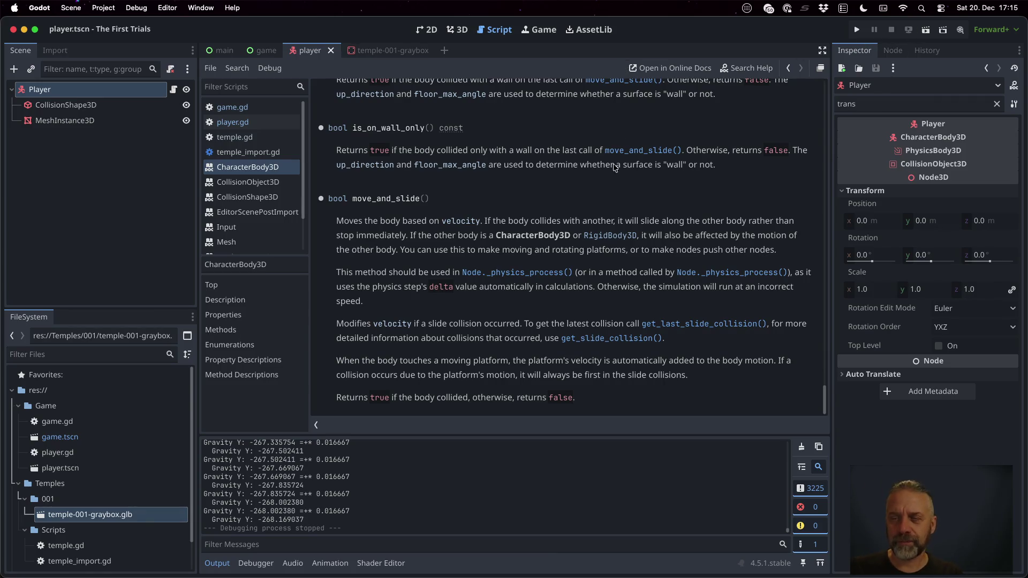
# - Clear the Player's Inspector filter and keep Motion Mode set to Grounded
pyautogui.click(86, 91)
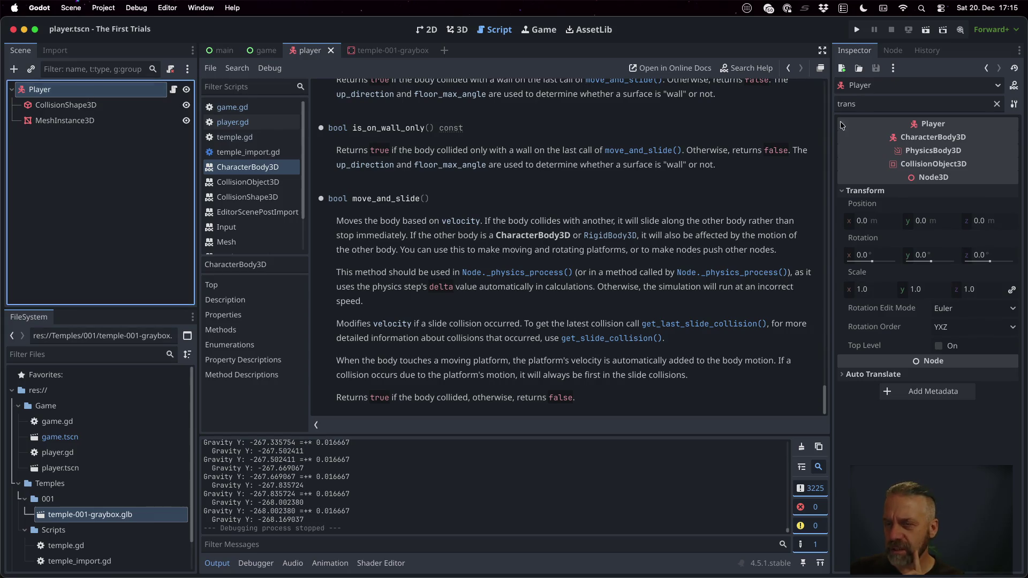
pyautogui.click(997, 104)
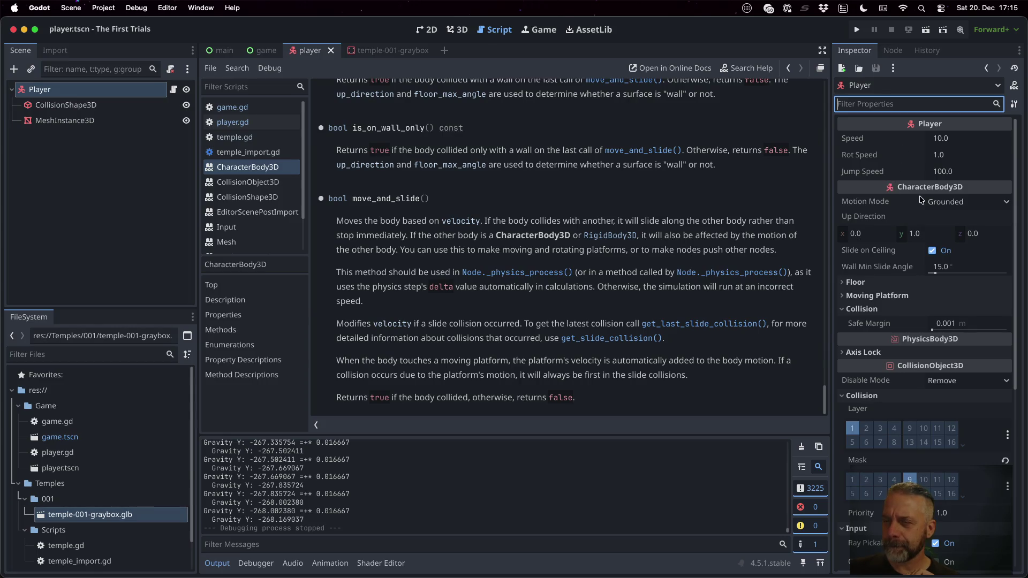
pyautogui.click(941, 203)
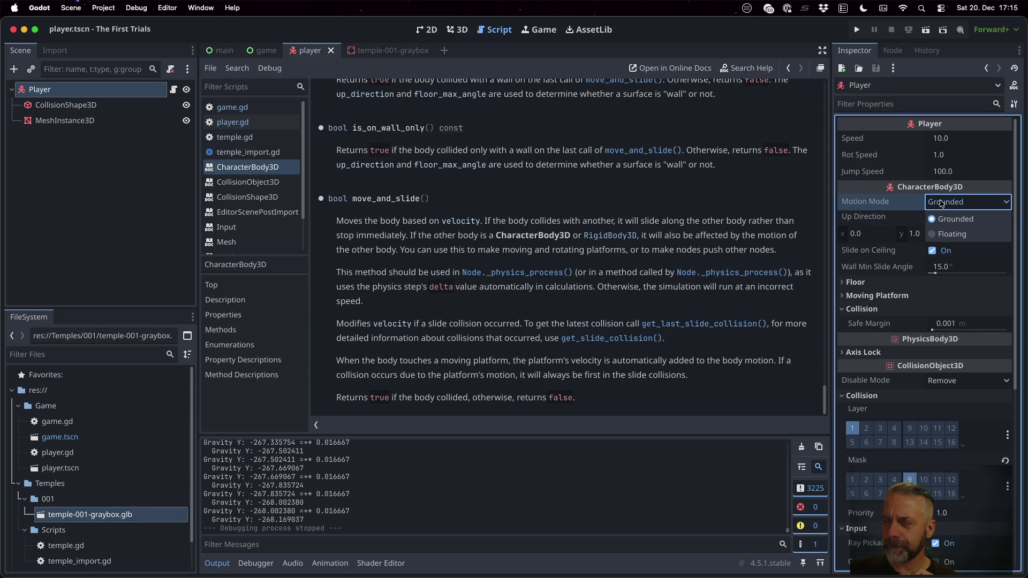
pyautogui.click(941, 203)
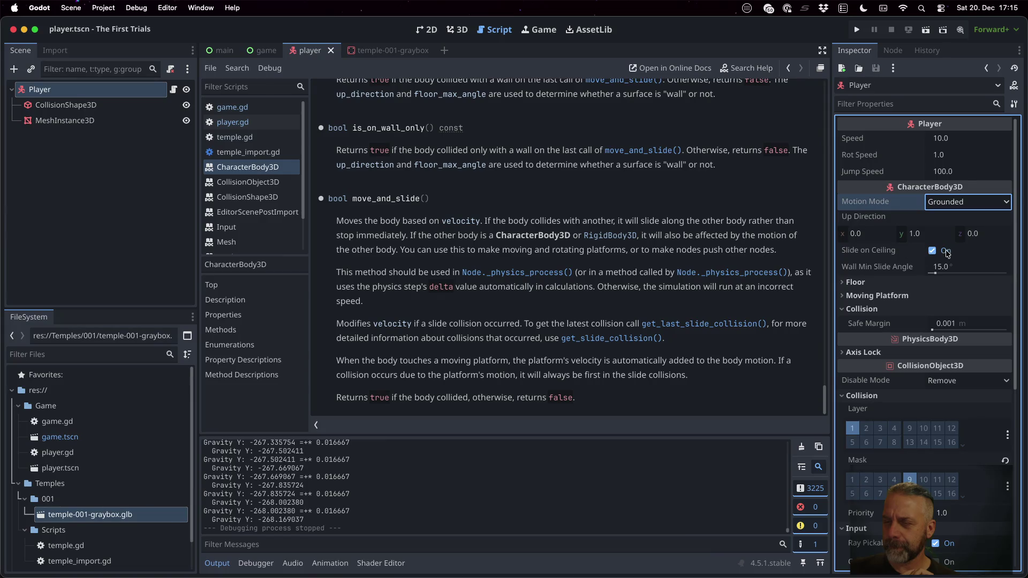
# - Expand the Floor and Moving Platform property groups to review their settings
pyautogui.click(885, 282)
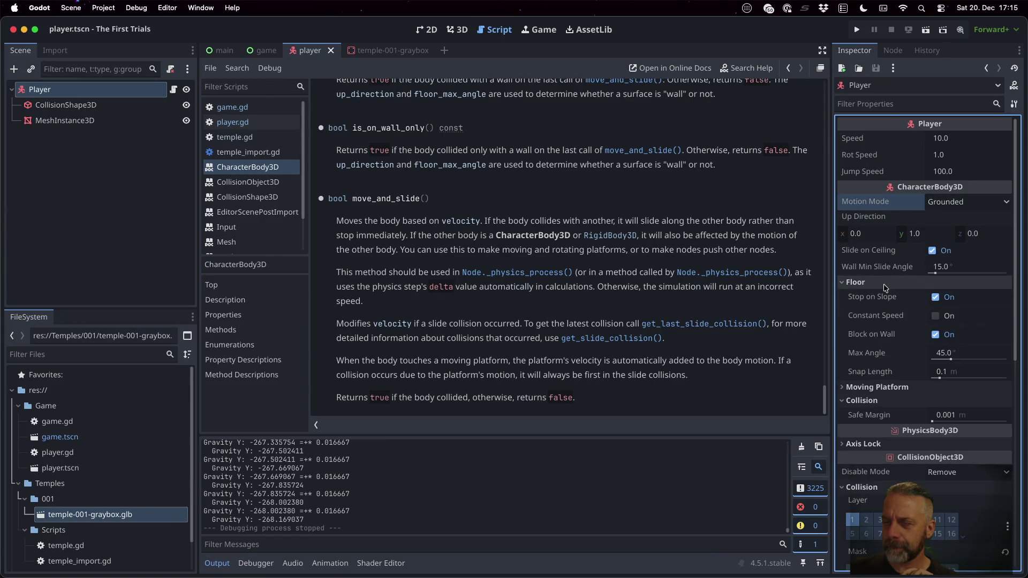
pyautogui.scroll(-1, 885, 286)
pyautogui.scroll(-2, 885, 287)
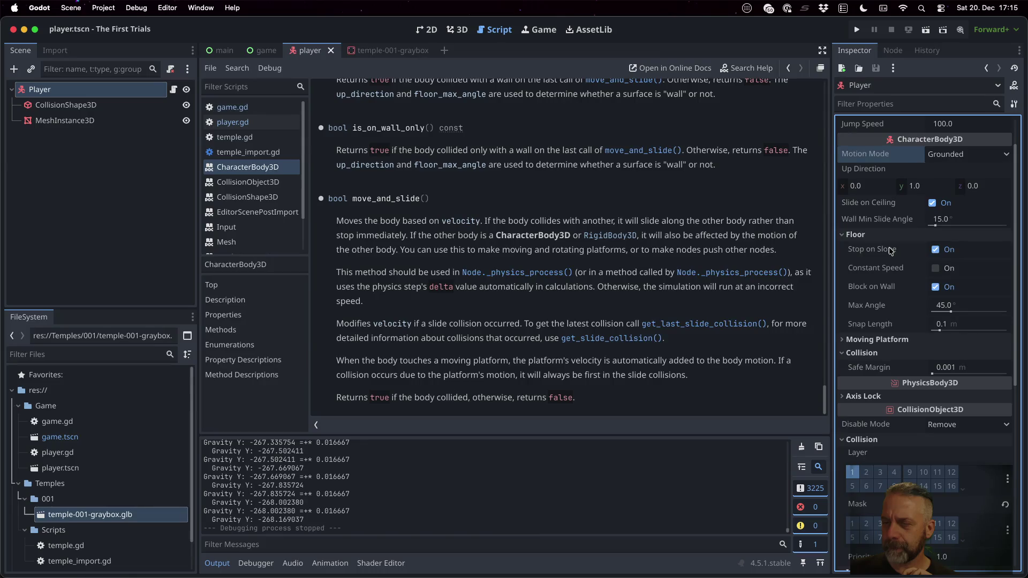
pyautogui.moveTo(896, 270)
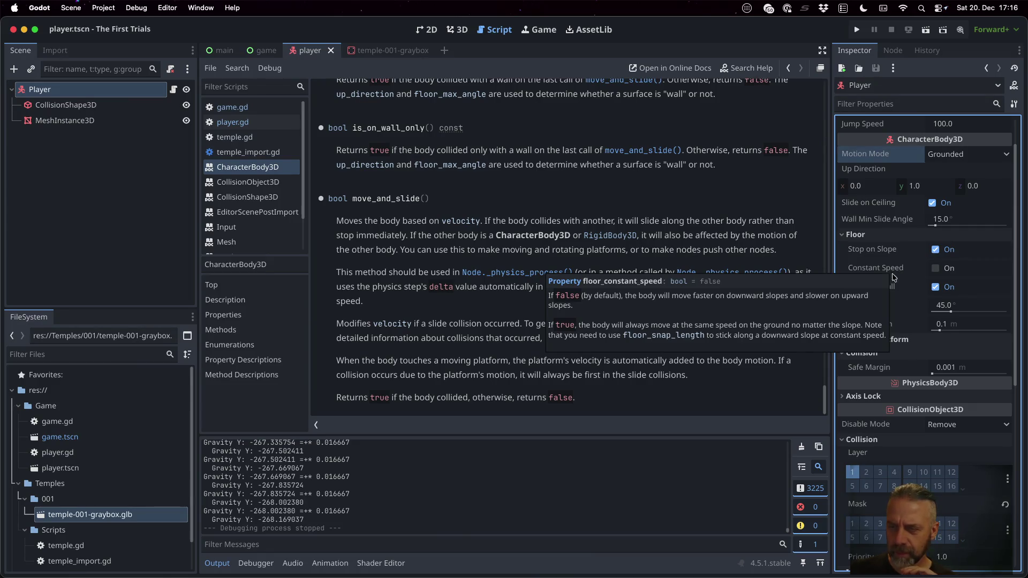
pyautogui.click(851, 338)
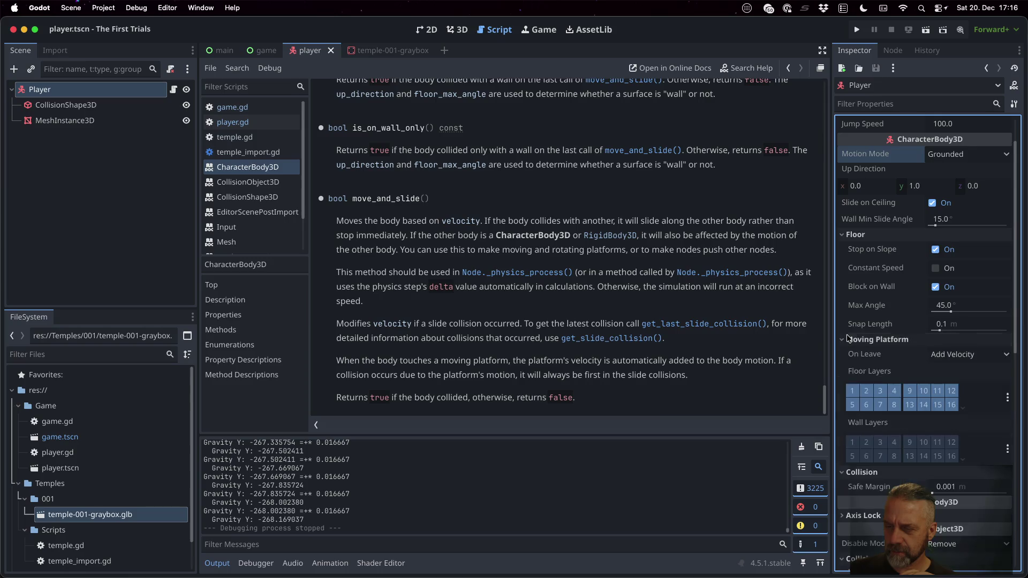
pyautogui.scroll(-5, 853, 332)
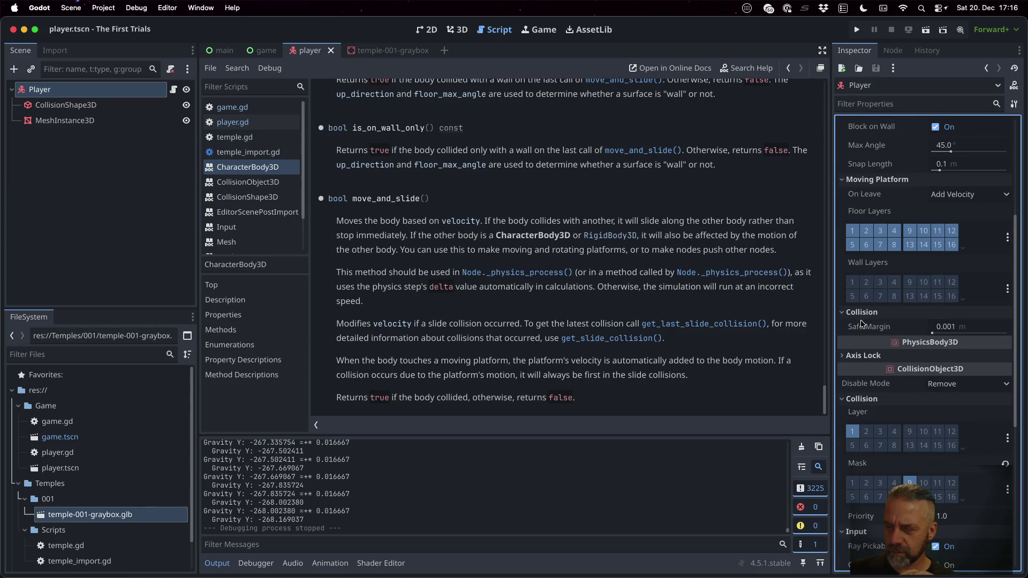
pyautogui.moveTo(864, 328)
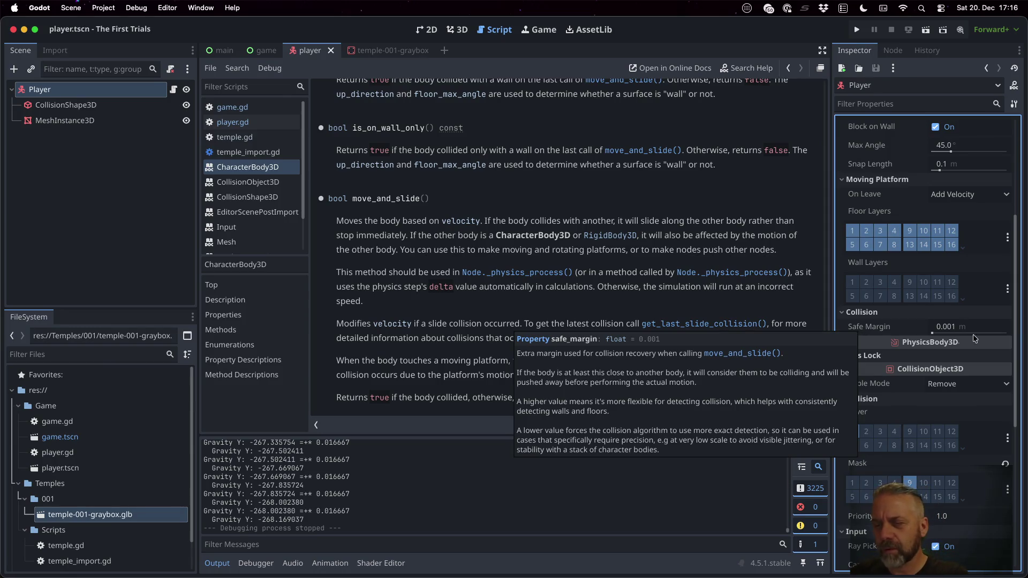
# - Expand the Axis Lock group, review its properties, and go back to player.gd
pyautogui.click(870, 355)
pyautogui.scroll(-5, 862, 299)
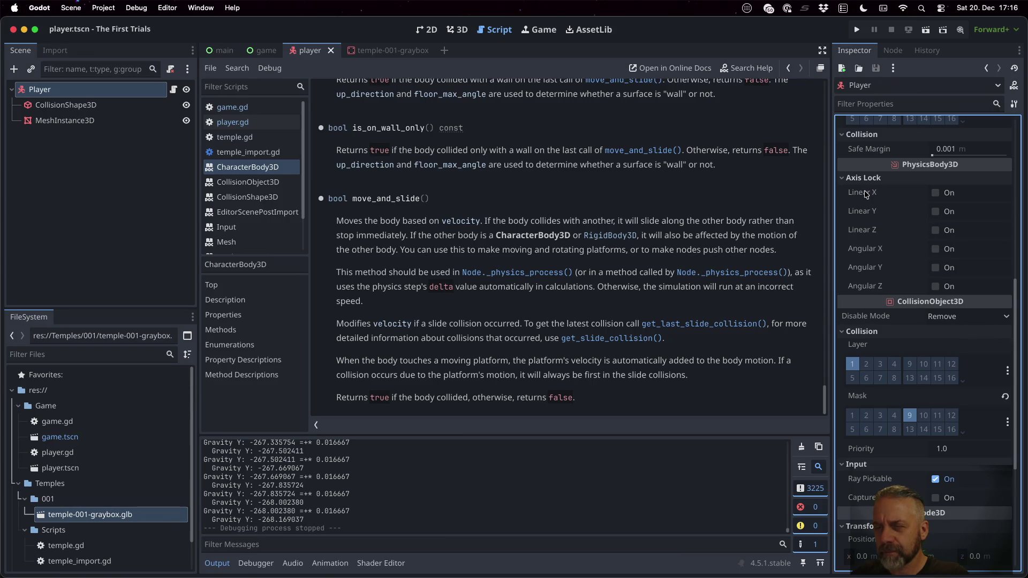
pyautogui.moveTo(867, 194)
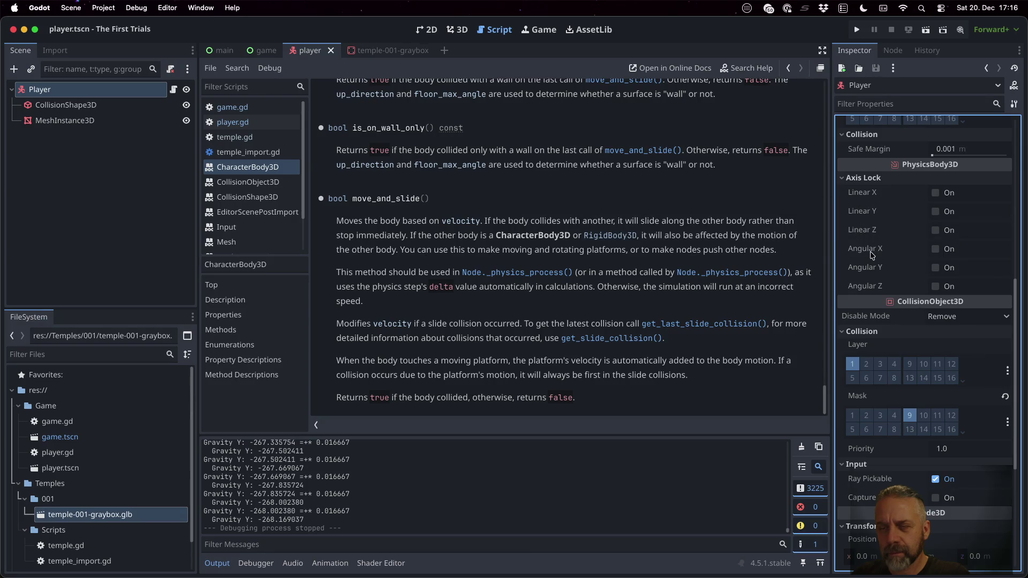
pyautogui.moveTo(871, 256)
pyautogui.moveTo(873, 291)
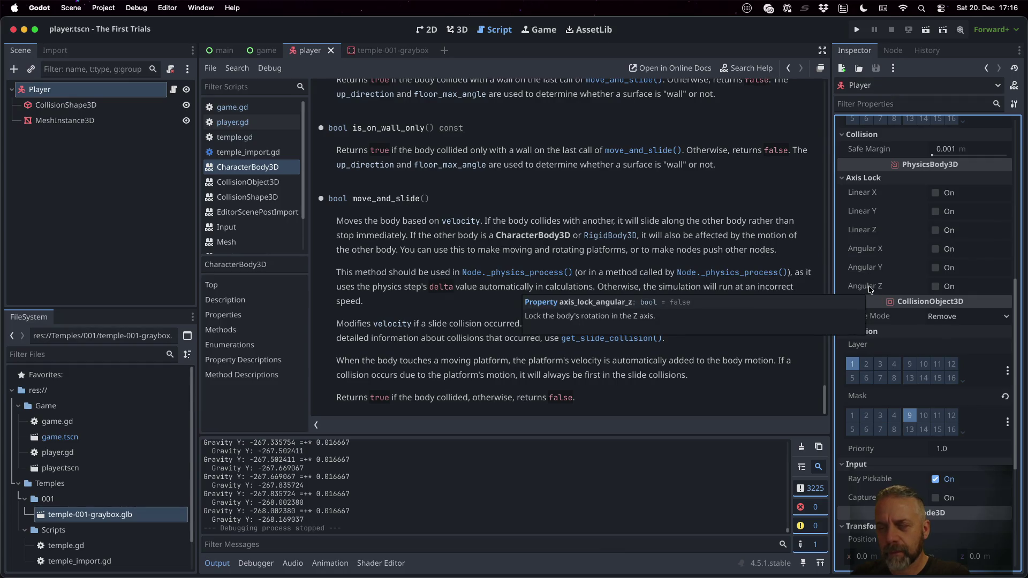
pyautogui.scroll(-5, 873, 322)
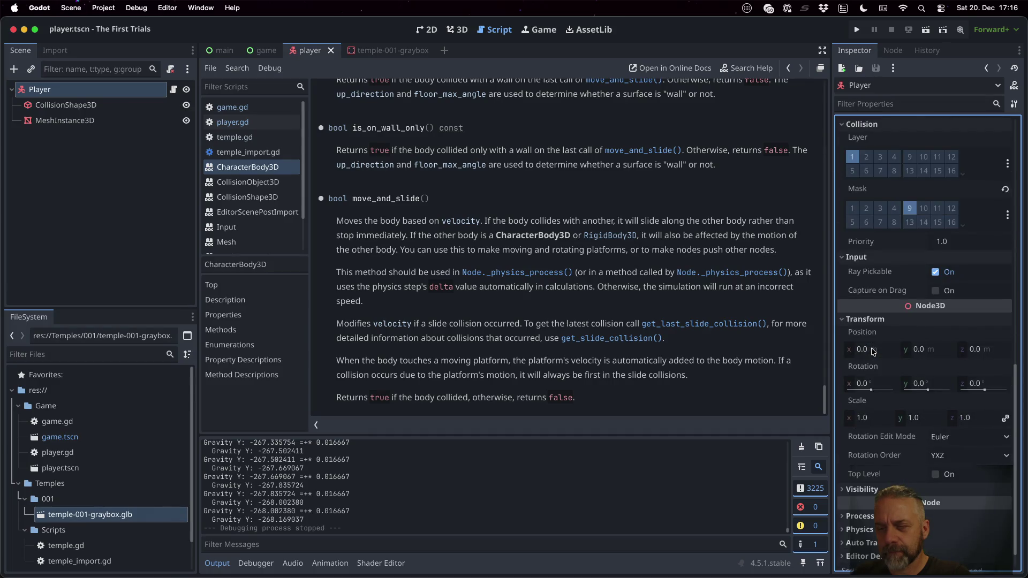
pyautogui.scroll(-2, 872, 351)
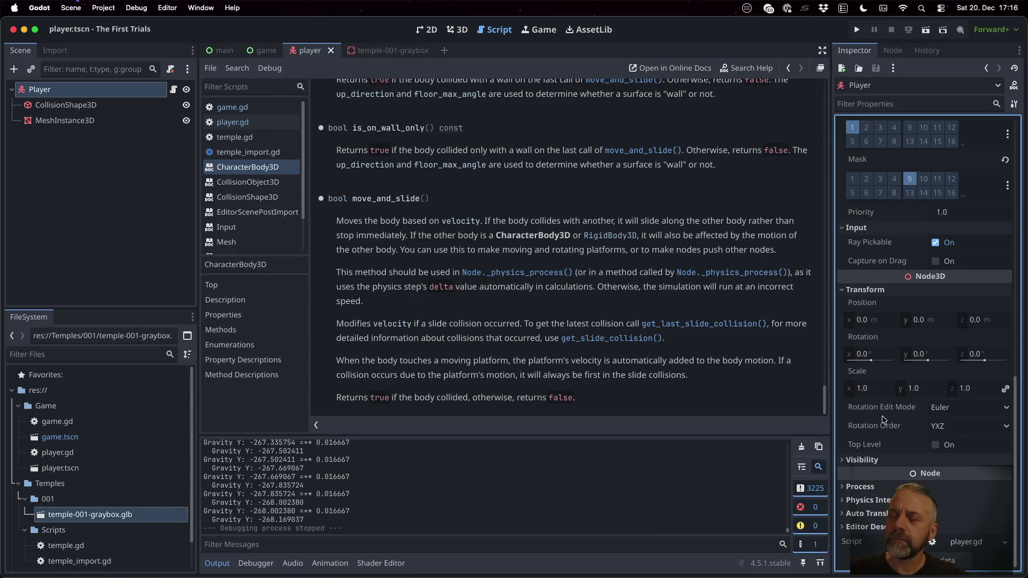
pyautogui.scroll(15, 868, 438)
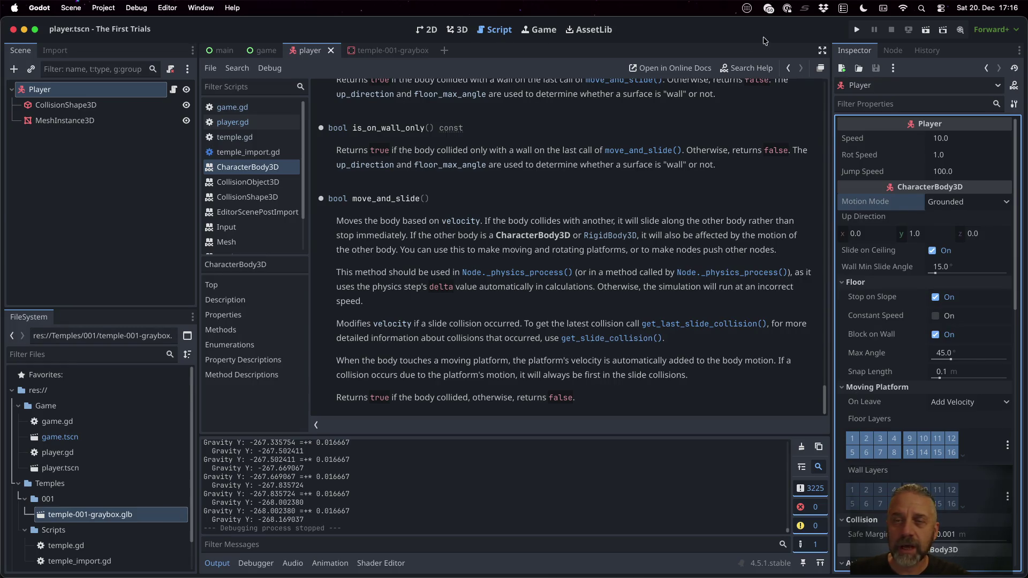
pyautogui.click(233, 122)
# - Wrap move_and_slide() in an if that prints "Collision", then run and stop the game
pyautogui.click(496, 358)
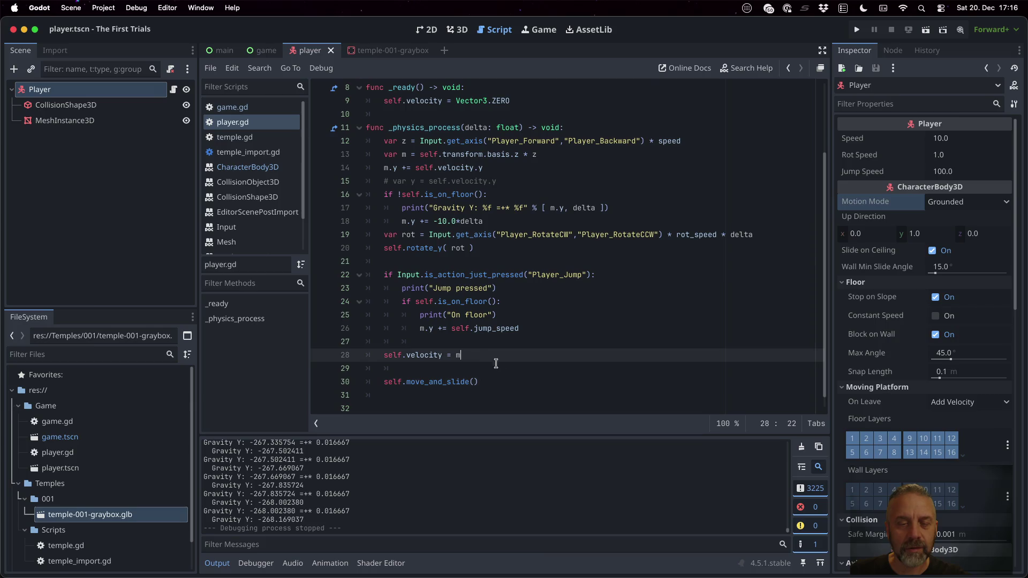
pyautogui.click(534, 384)
pyautogui.press('Home')
pyautogui.write('if')
pyautogui.press('End')
pyautogui.write(':')
pyautogui.press('Return')
pyautogui.write('print(')
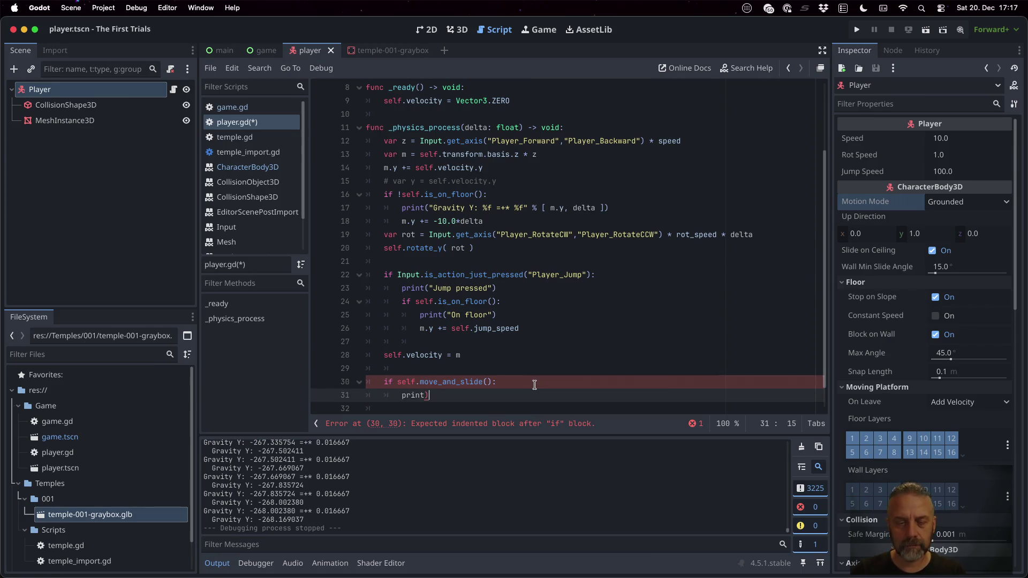
pyautogui.write('"Collision')
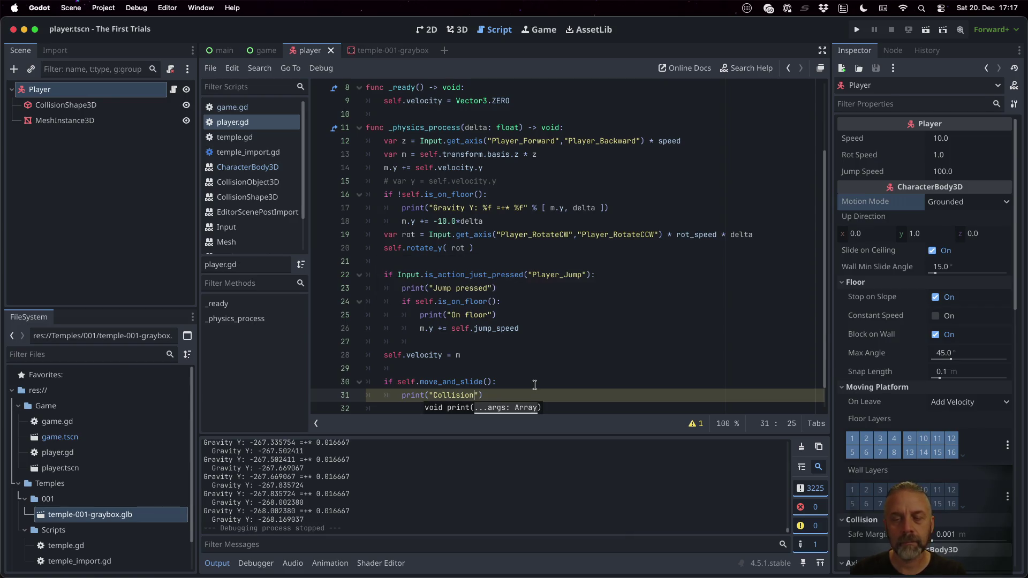
pyautogui.press('super+b')
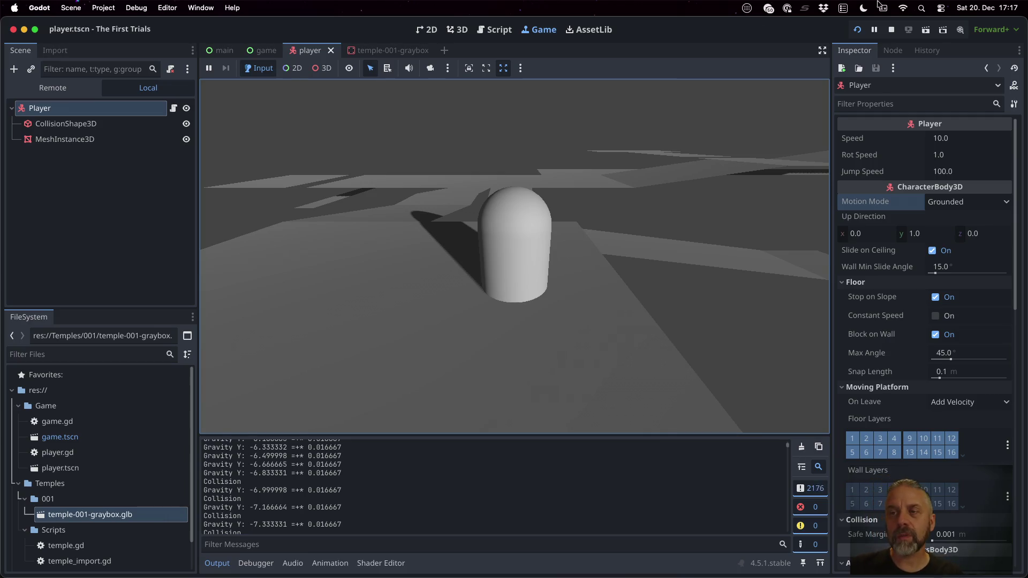
pyautogui.click(891, 29)
# - Below the Collision print, add an is_on_floor() check printing "floor", then rerun the game
pyautogui.scroll(-1, 562, 379)
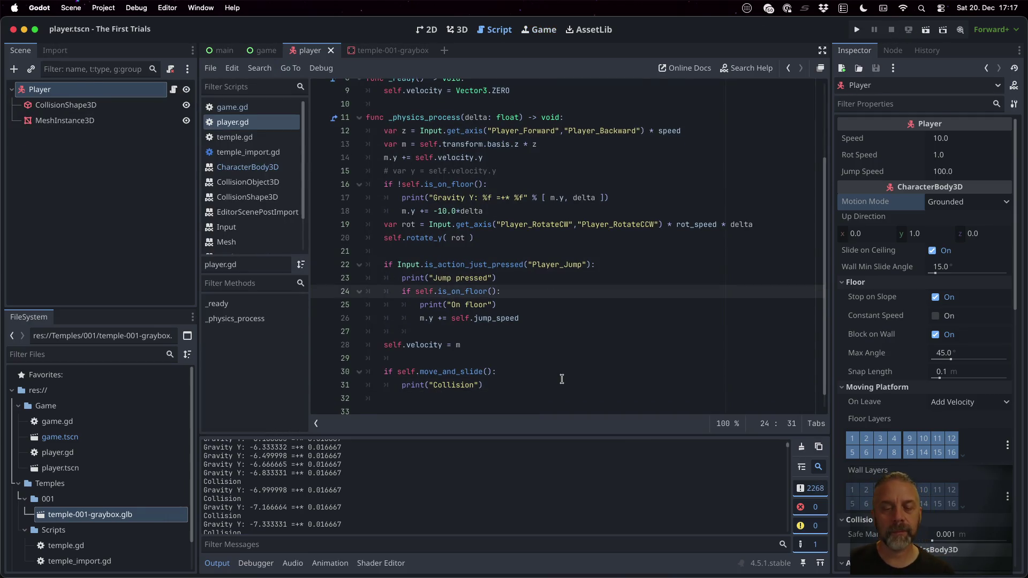
pyautogui.press('Down')
pyautogui.press('Down')
pyautogui.press('Down')
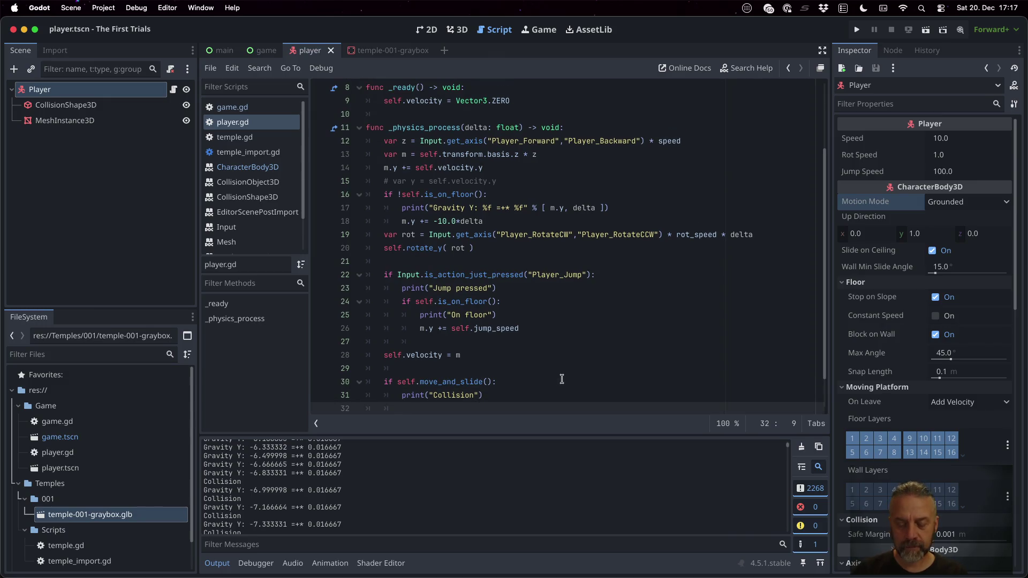
pyautogui.write('if self.i')
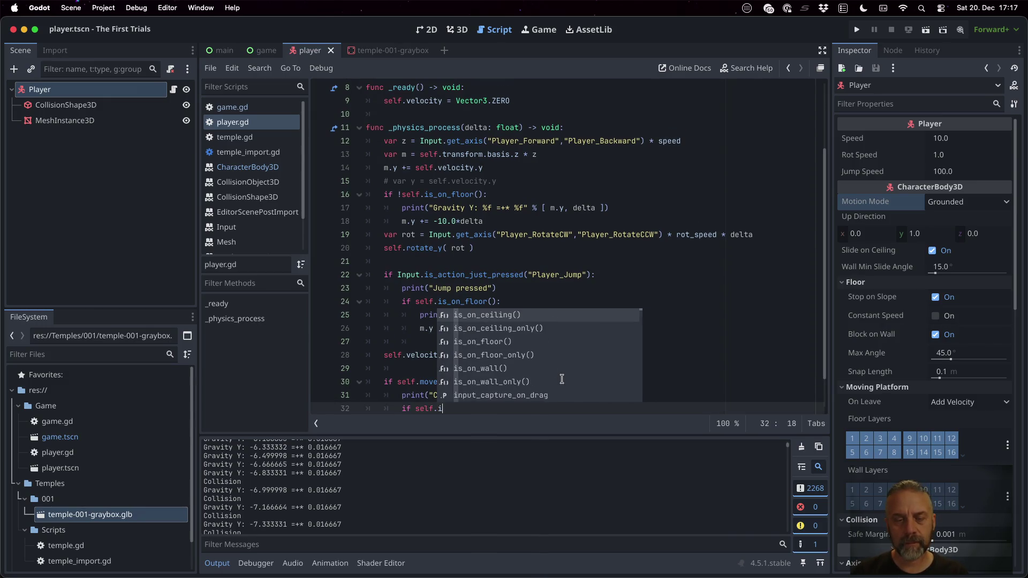
pyautogui.write('s_on')
pyautogui.press('Down')
pyautogui.press('Down')
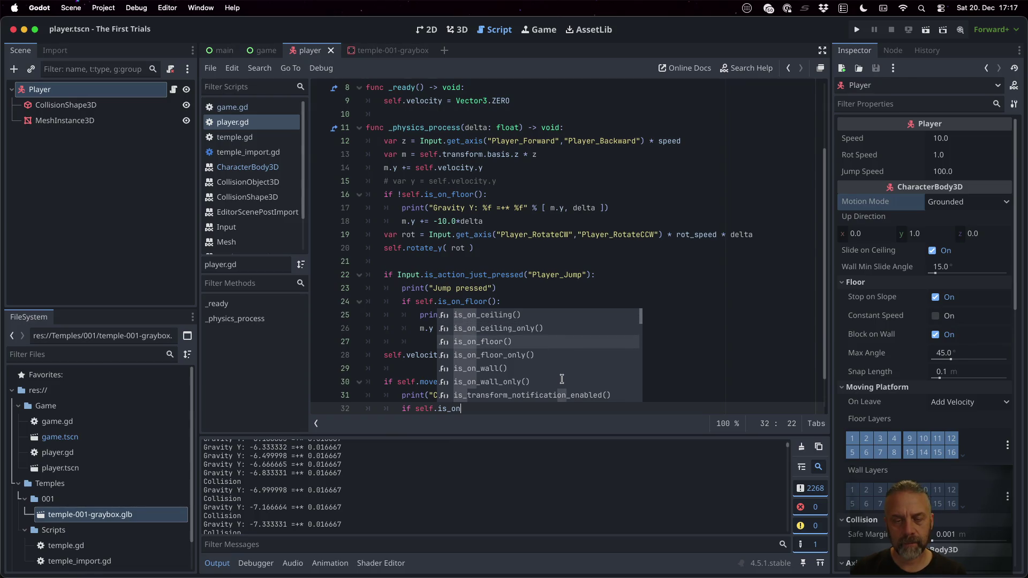
pyautogui.press('Return')
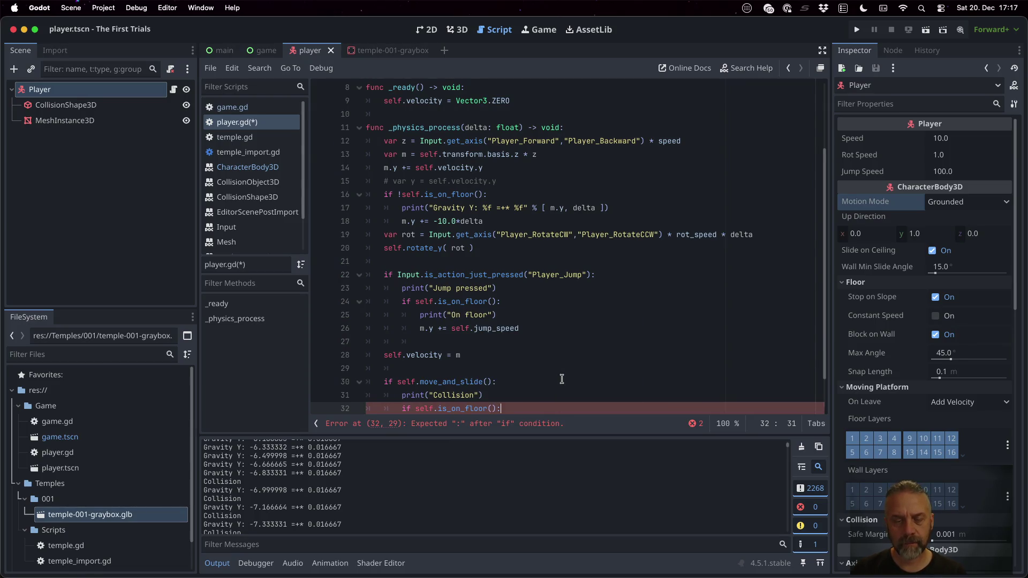
pyautogui.press('Return')
pyautogui.write('print("floor')
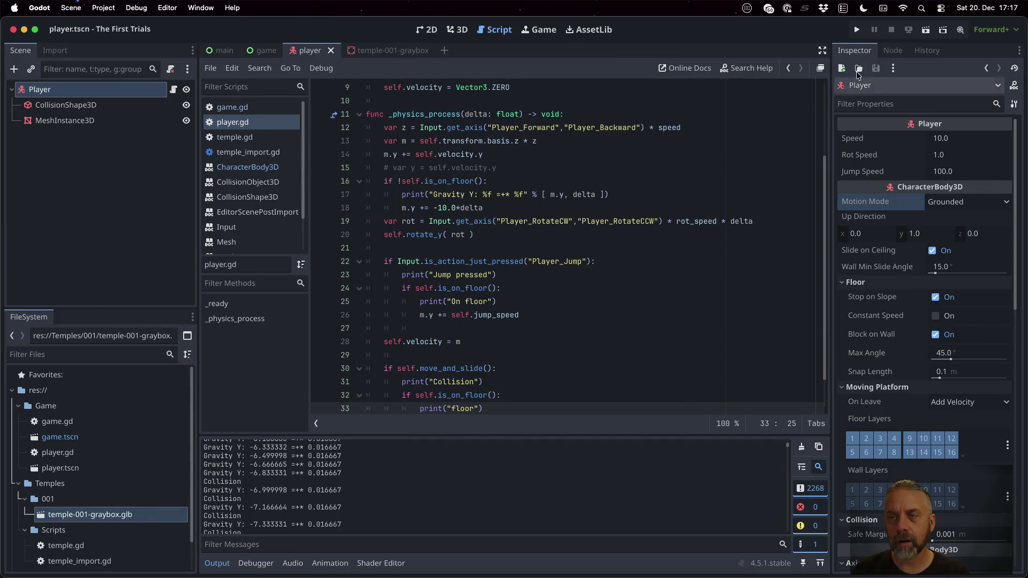
pyautogui.click(857, 29)
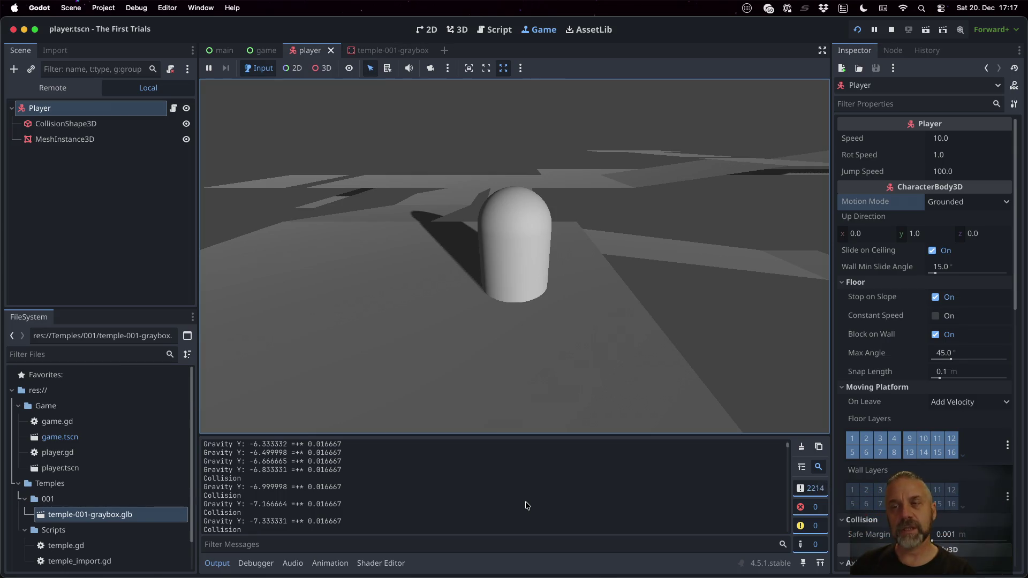
# - Restart the test run, stop it, and switch to the browser
pyautogui.click(857, 30)
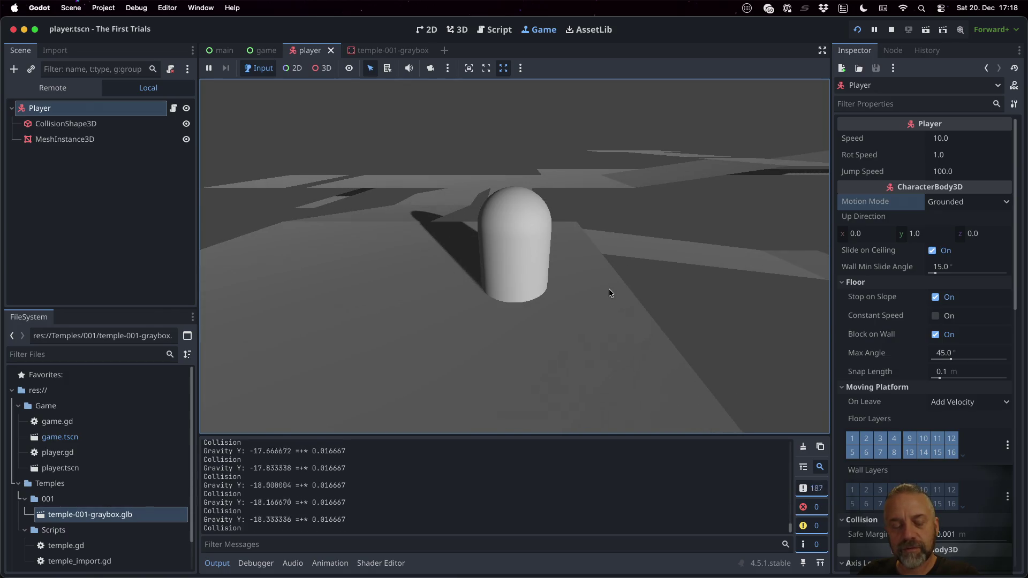
pyautogui.click(891, 30)
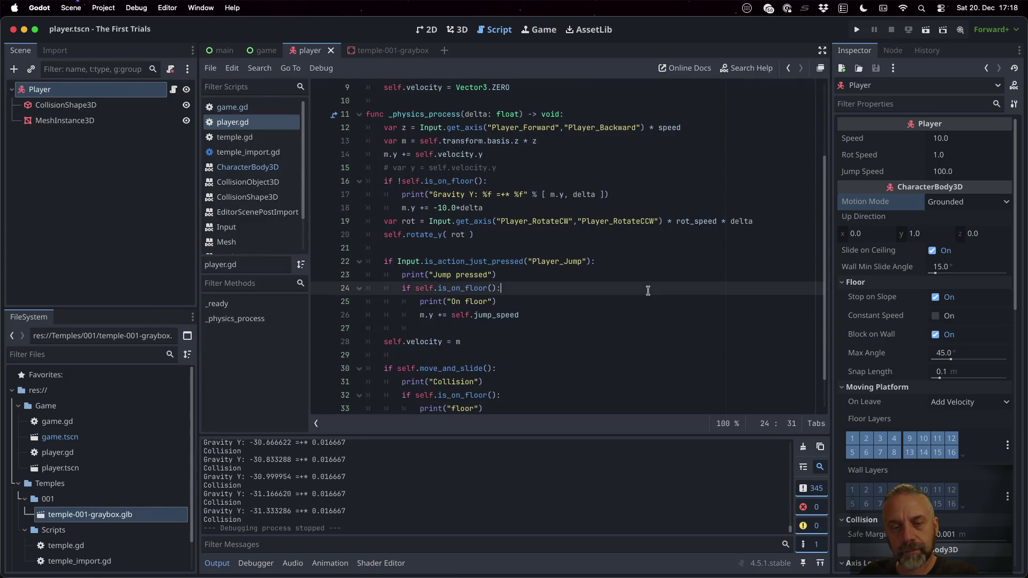
pyautogui.scroll(-1, 648, 290)
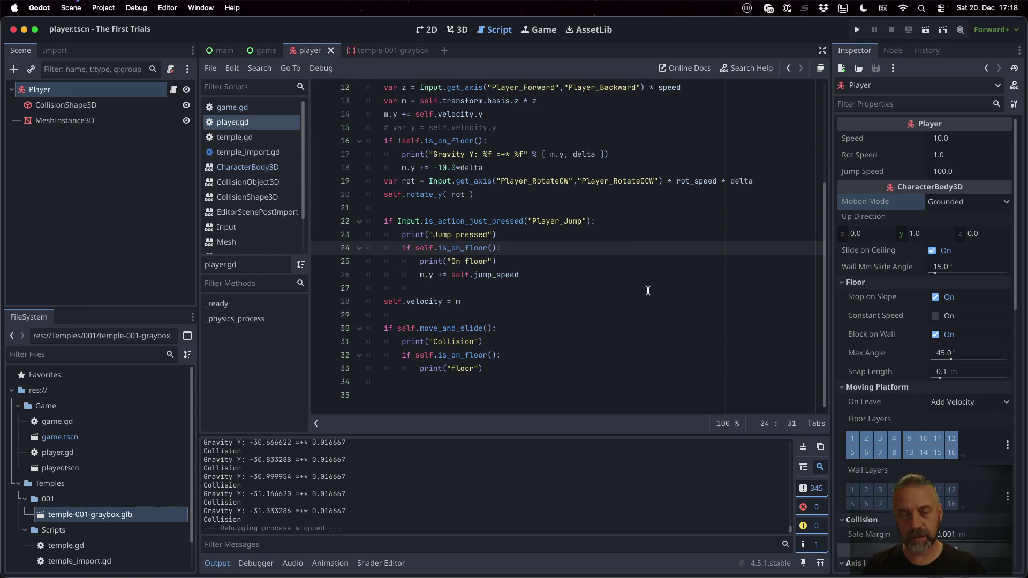
pyautogui.press('super+Tab')
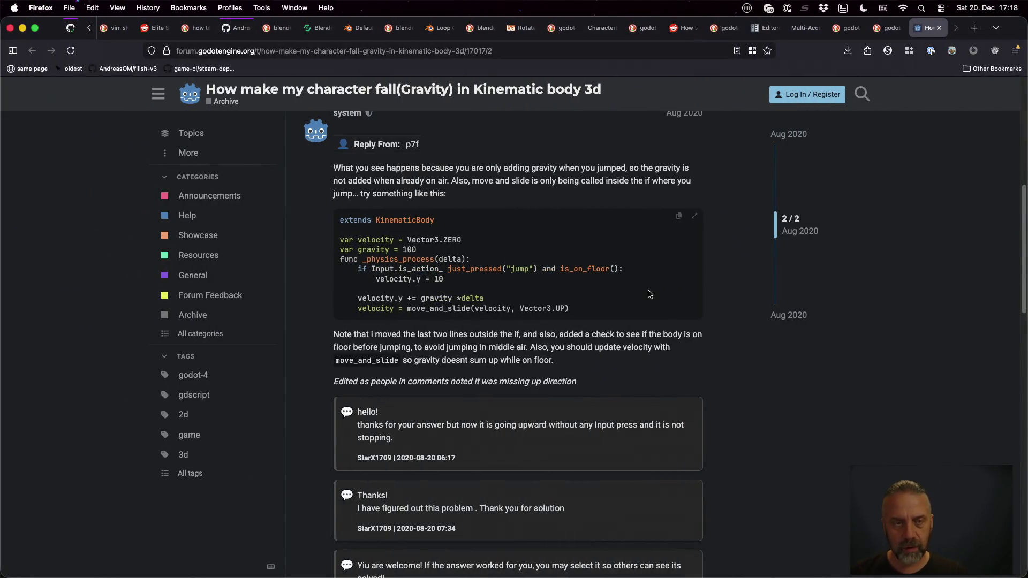
# - Search the web for 'godot character 3d slamming through floor'
pyautogui.press('super+l')
pyautogui.write('godot')
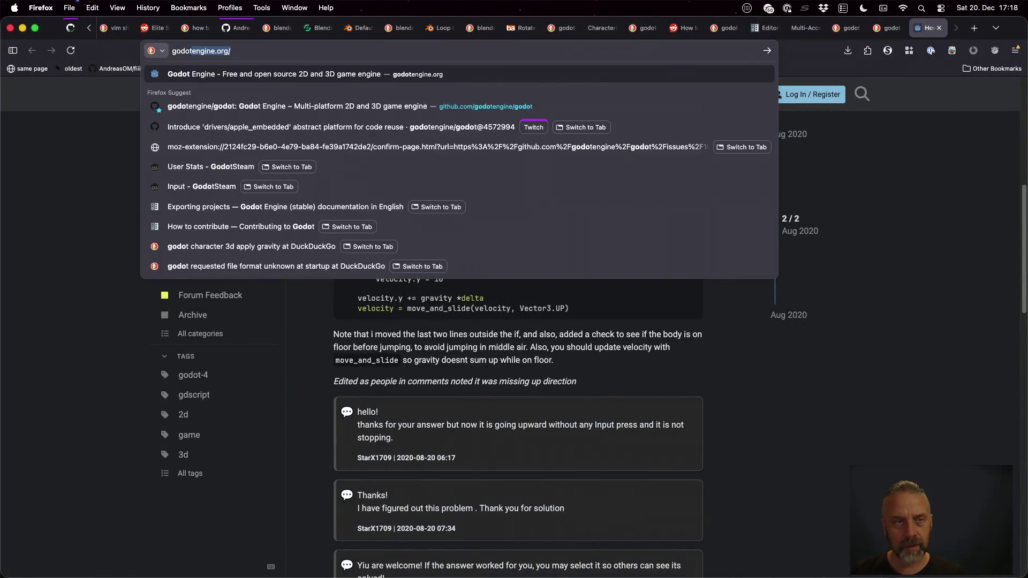
pyautogui.write(' characte')
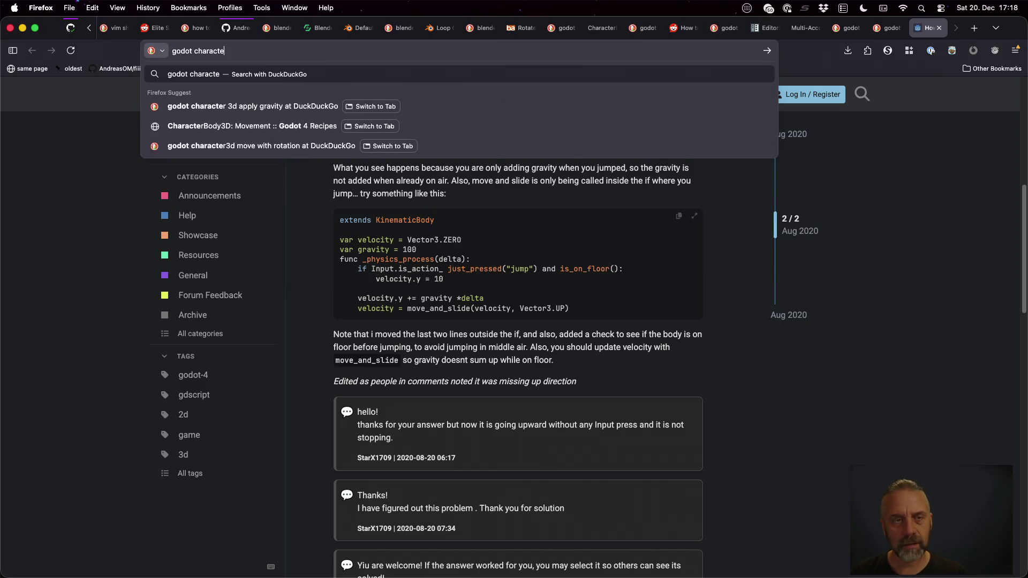
pyautogui.write('r 3d slamm')
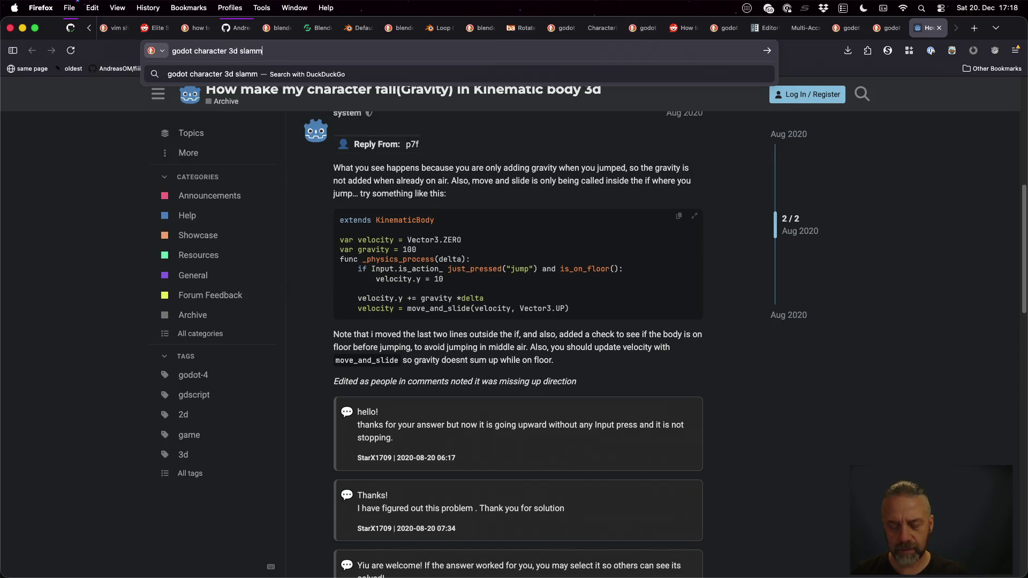
pyautogui.write('ing through floor')
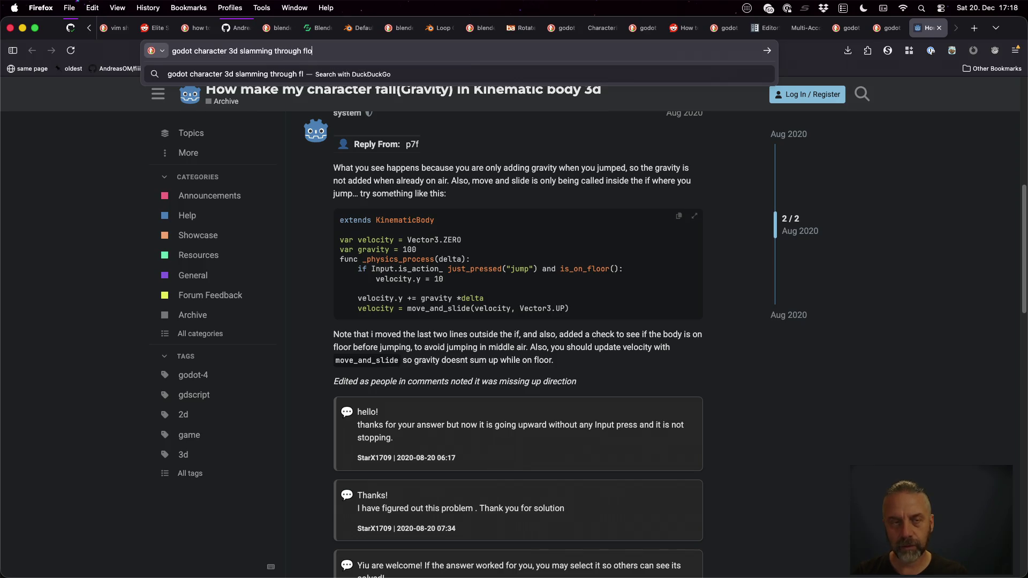
pyautogui.press('Return')
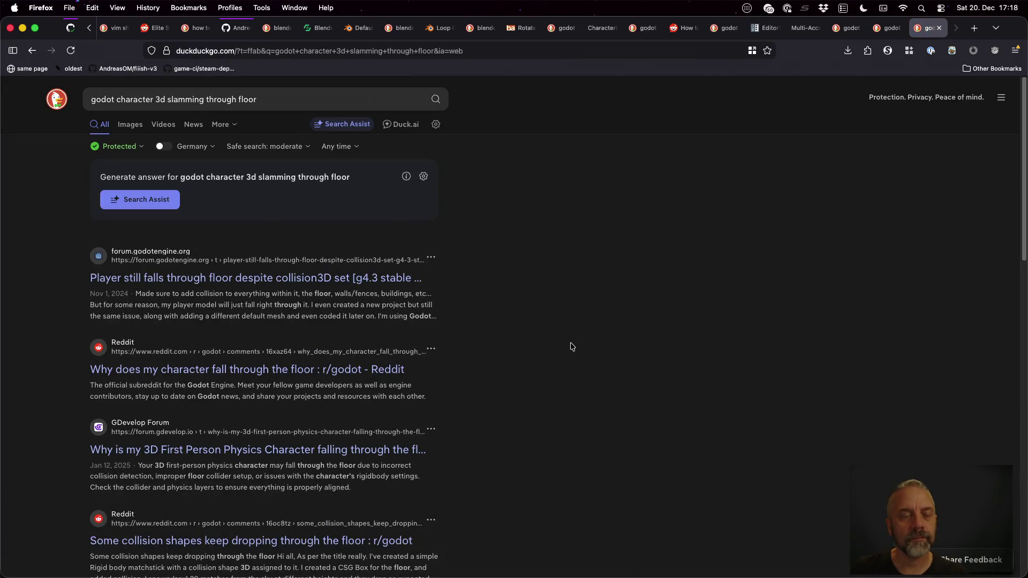
# - Open the Godot forum and GDevelop falling-through-floor threads in new tabs, viewing the Godot one
pyautogui.middleClick(342, 279)
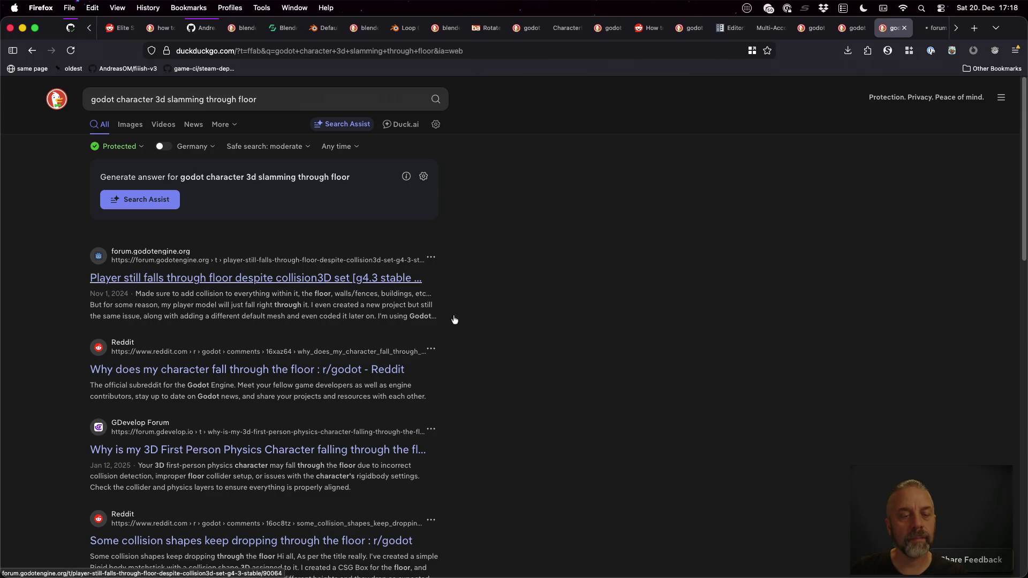
pyautogui.scroll(-3, 502, 352)
pyautogui.scroll(-2, 502, 352)
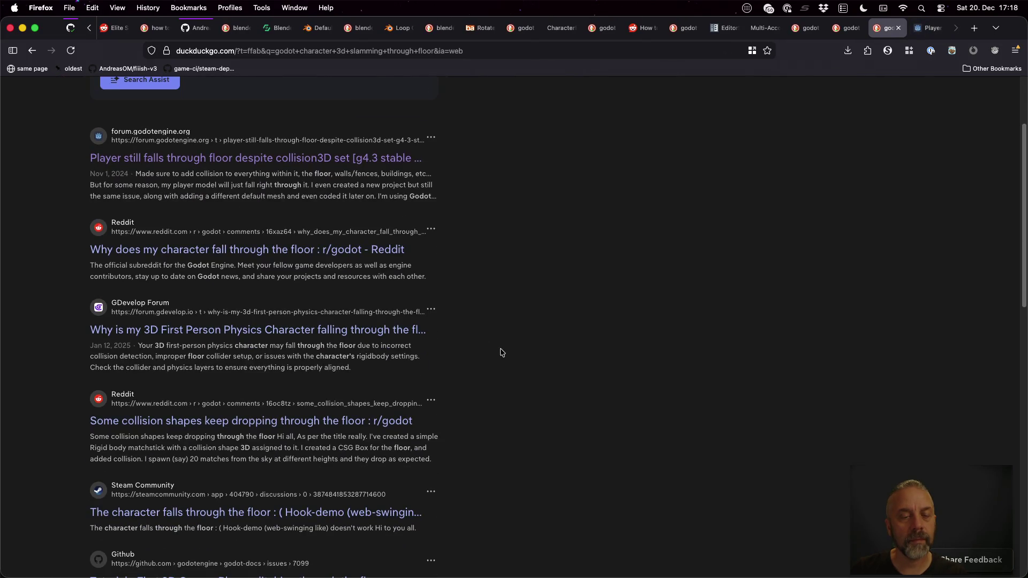
pyautogui.middleClick(401, 329)
pyautogui.scroll(-2, 551, 369)
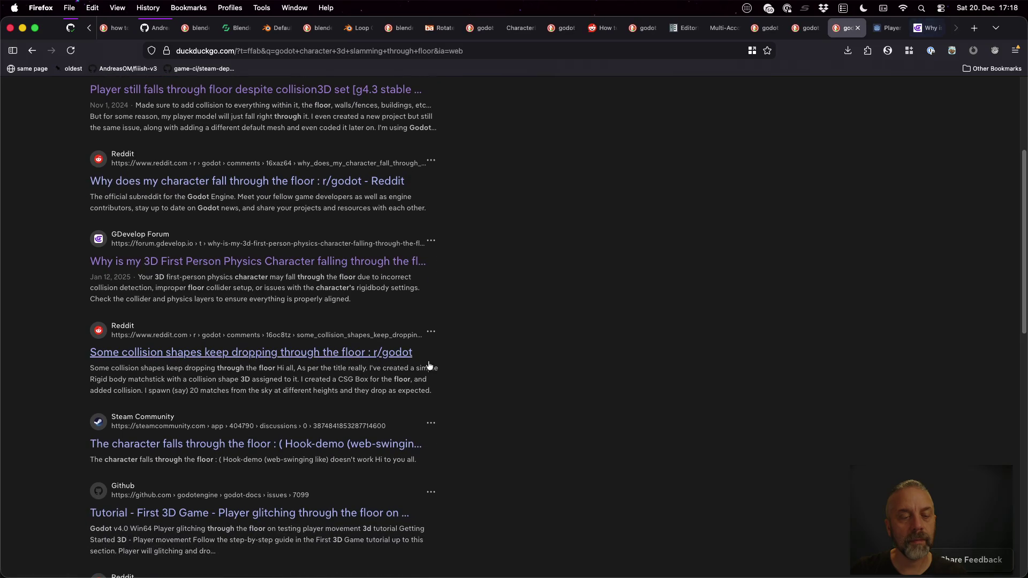
pyautogui.scroll(-4, 586, 357)
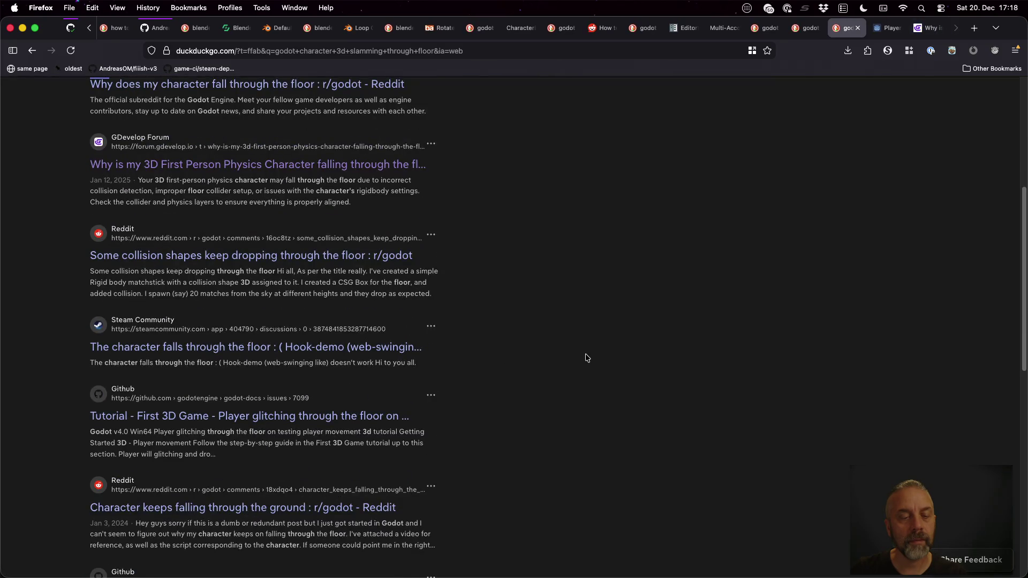
pyautogui.scroll(-6, 586, 358)
pyautogui.hotkey('ctrl', 'Tab')
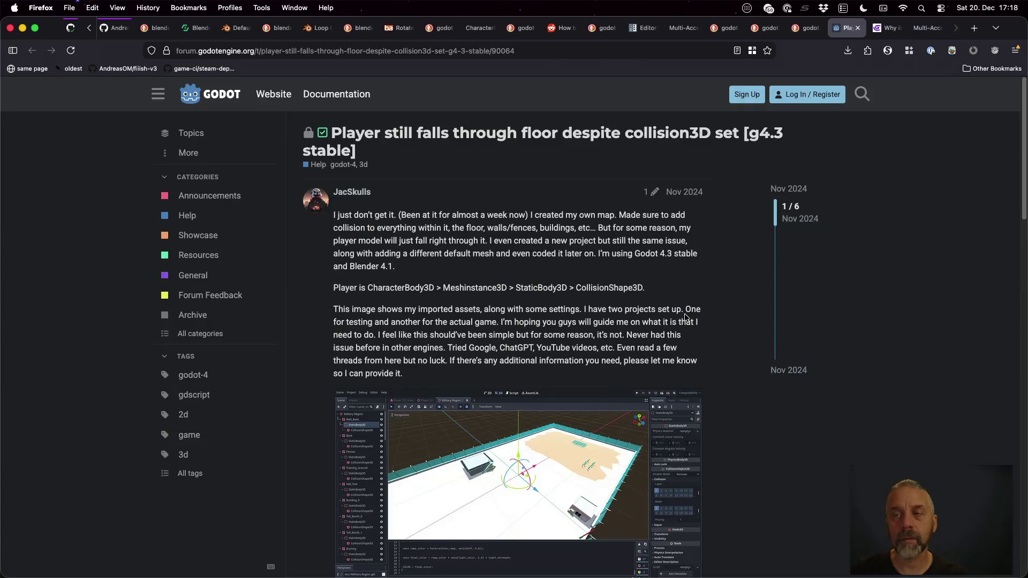
# - Scroll through the solved Godot forum falling-through-floor thread to its solution
pyautogui.scroll(-15, 684, 316)
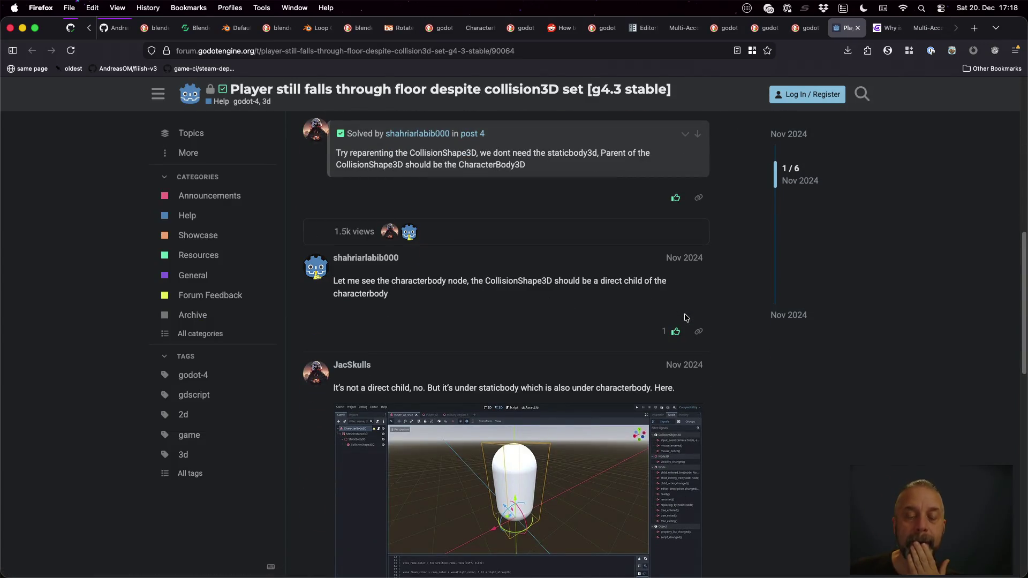
pyautogui.scroll(-3, 685, 316)
pyautogui.scroll(-10, 685, 317)
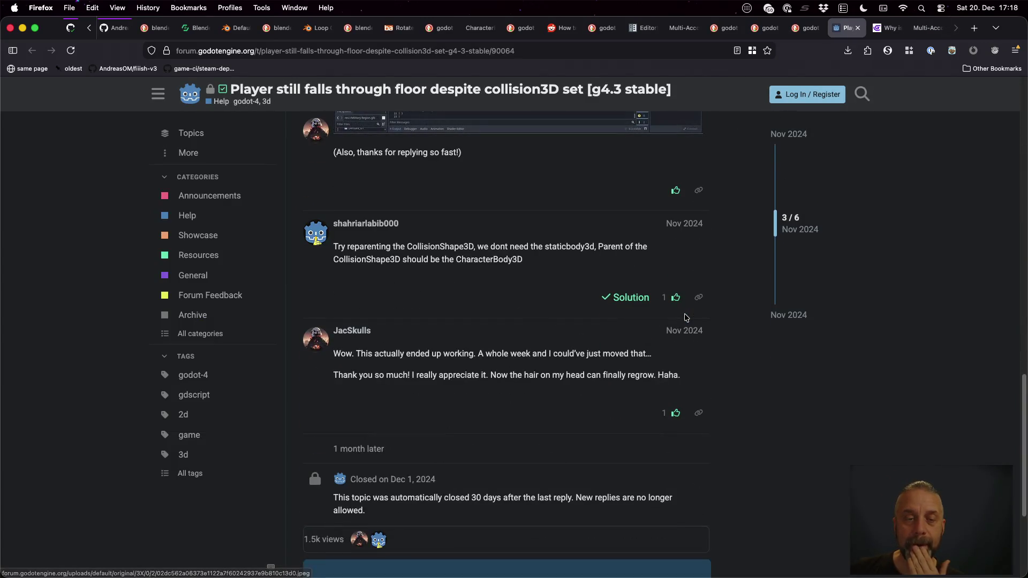
pyautogui.scroll(-1, 684, 317)
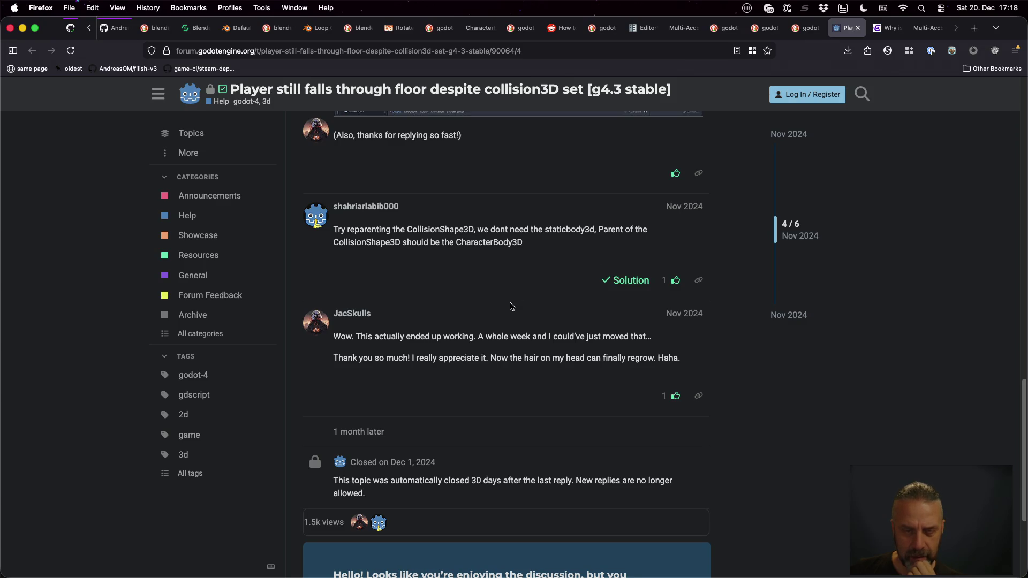
pyautogui.scroll(-5, 509, 305)
# - Read the GDevelop 3D falling-through-floor thread and follow its link to GitHub issue 7099
pyautogui.hotkey('ctrl', 'Tab')
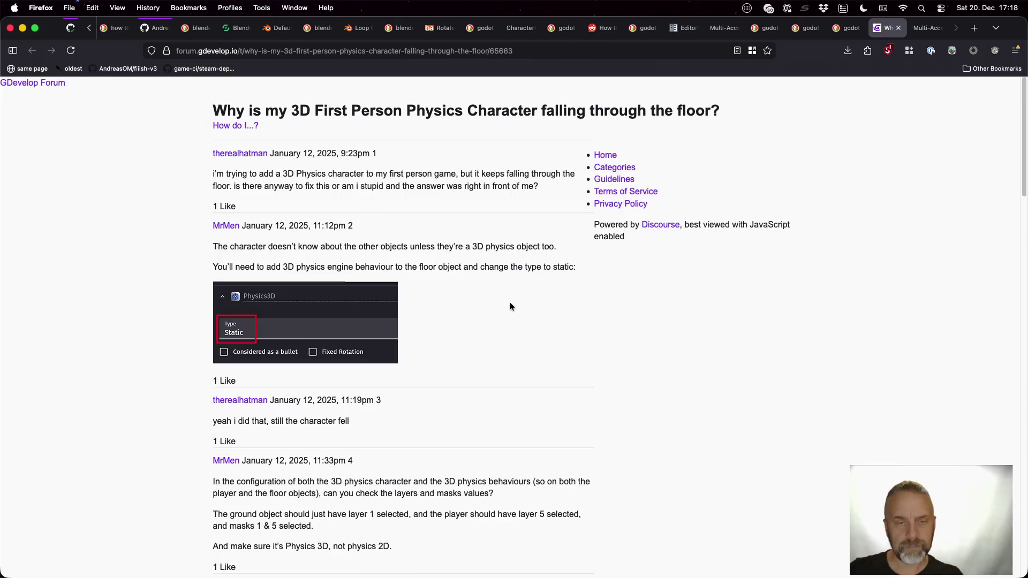
pyautogui.scroll(-3, 509, 301)
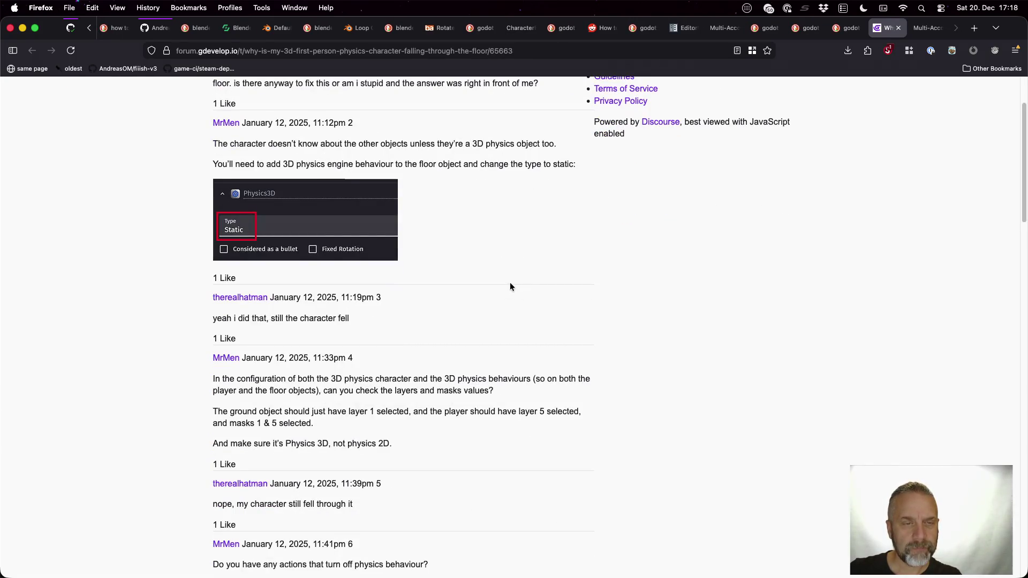
pyautogui.scroll(-20, 509, 287)
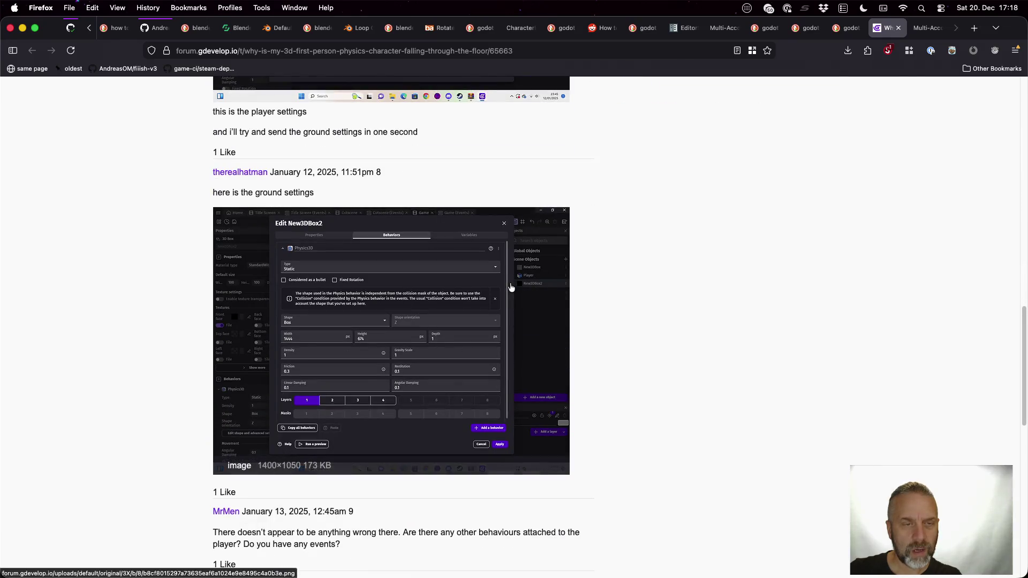
pyautogui.scroll(-10, 512, 287)
pyautogui.click(510, 284)
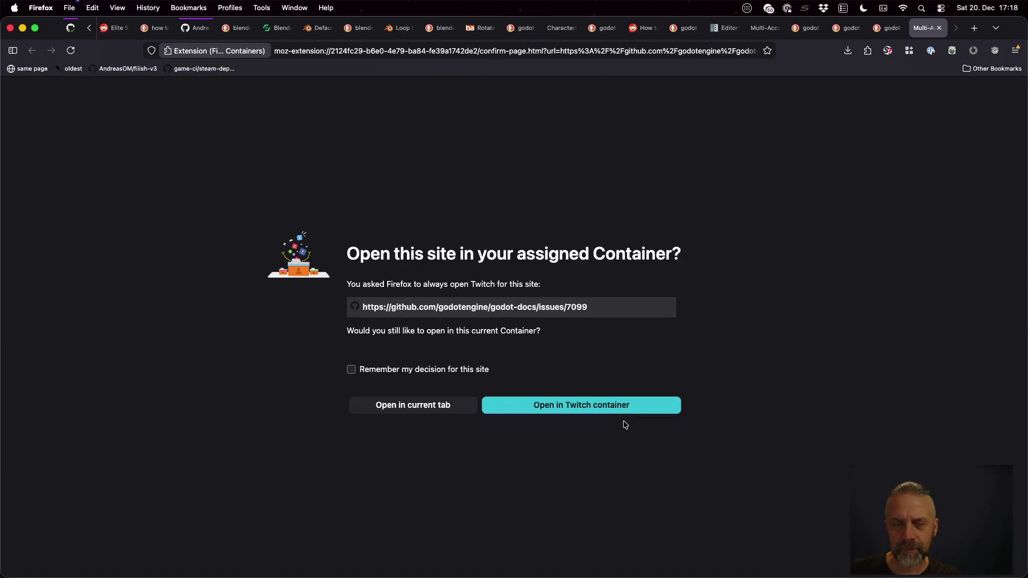
# - Load GitHub issue #7099 in the Twitch container and read through it
pyautogui.click(635, 411)
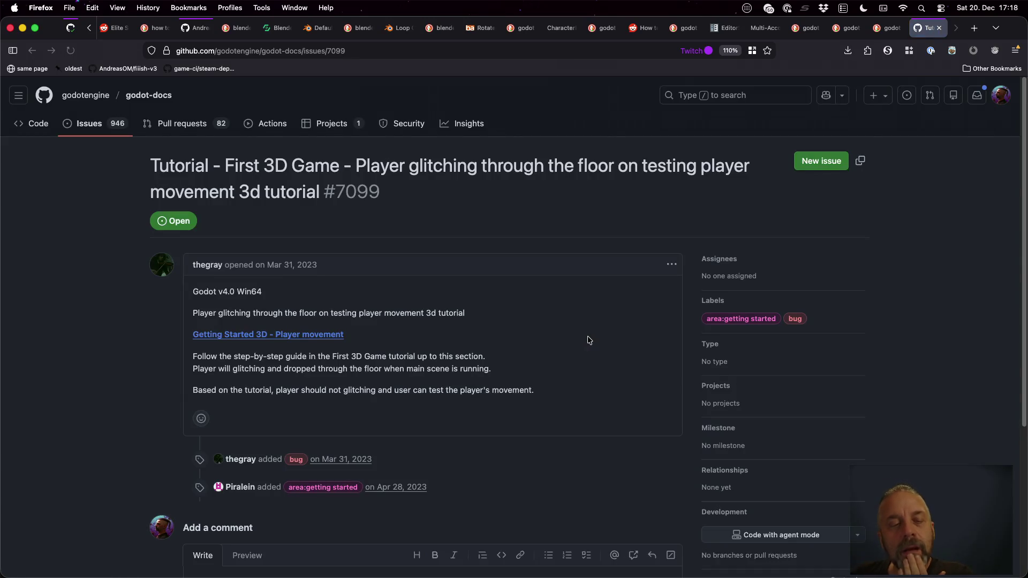
pyautogui.scroll(-3, 589, 340)
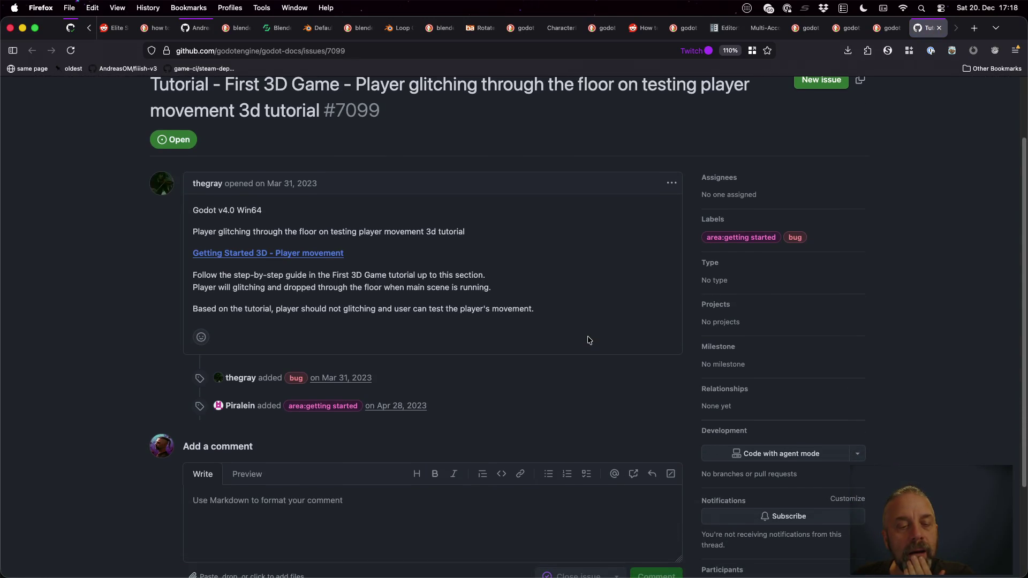
pyautogui.scroll(-1, 589, 340)
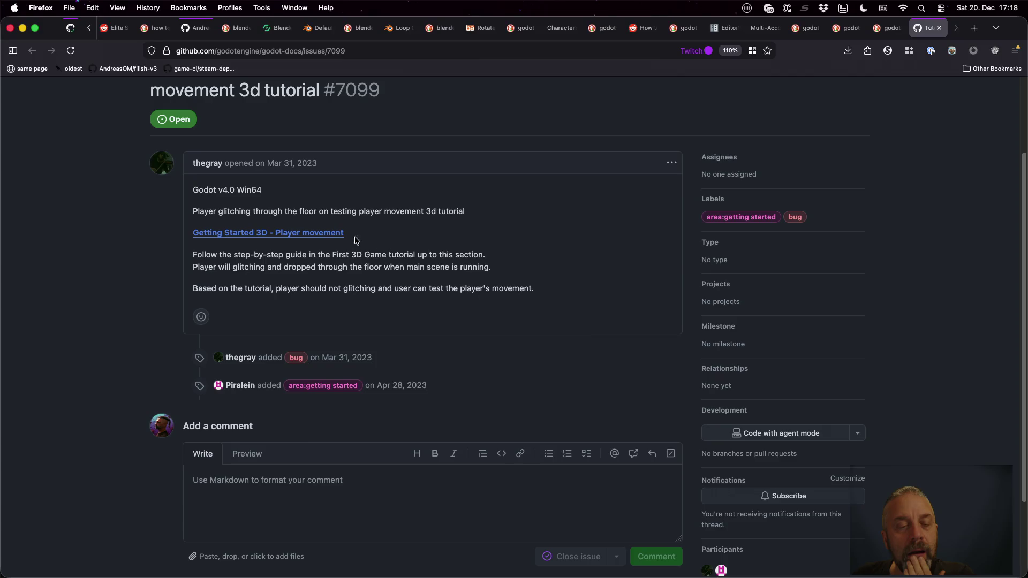
# - Open the linked 'Getting Started 3D - Player movement' tutorial in a new tab and read it
pyautogui.middleClick(323, 237)
pyautogui.hotkey('ctrl', 'Tab')
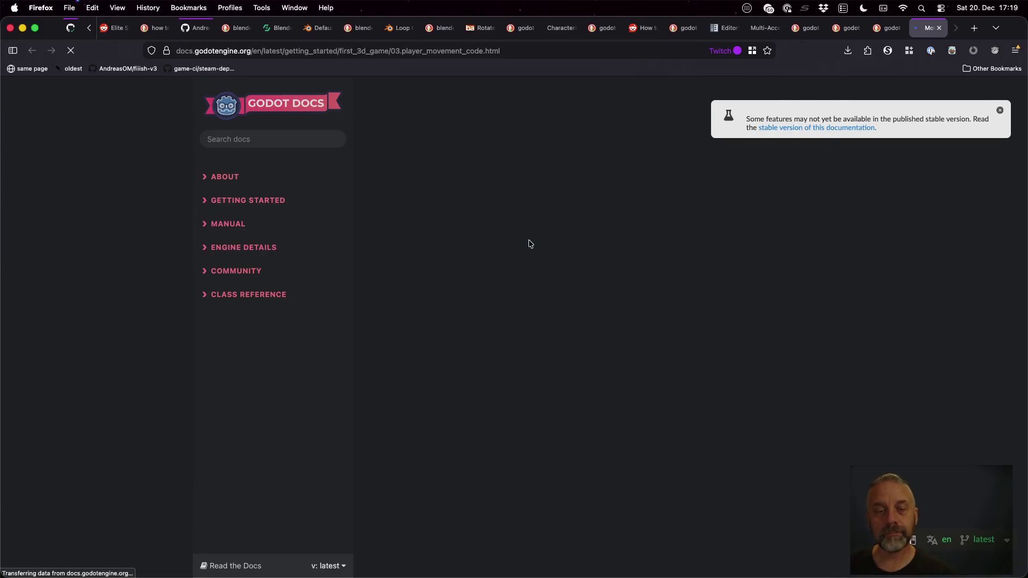
pyautogui.scroll(-3, 679, 329)
pyautogui.scroll(-10, 679, 330)
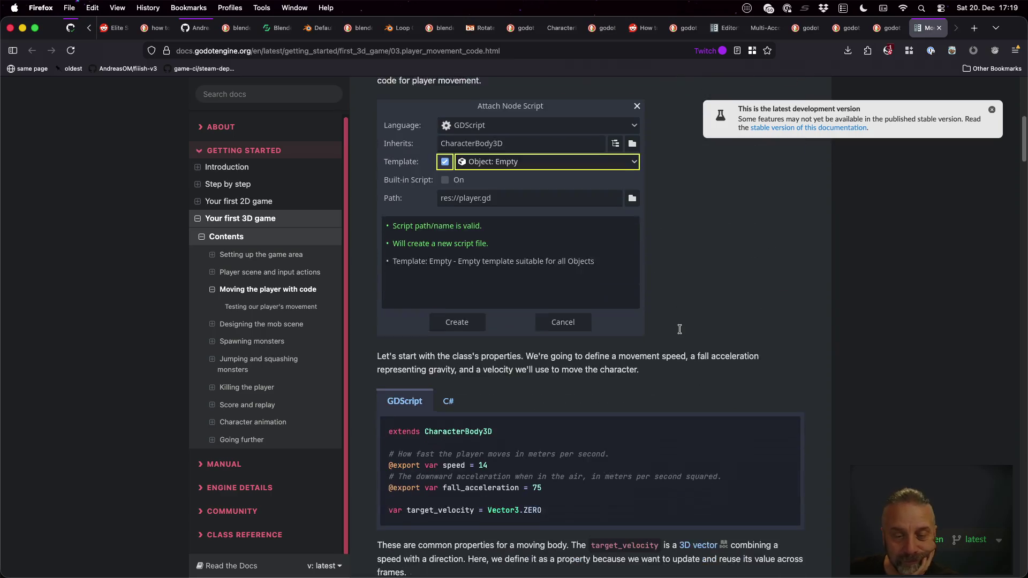
pyautogui.scroll(-6, 679, 333)
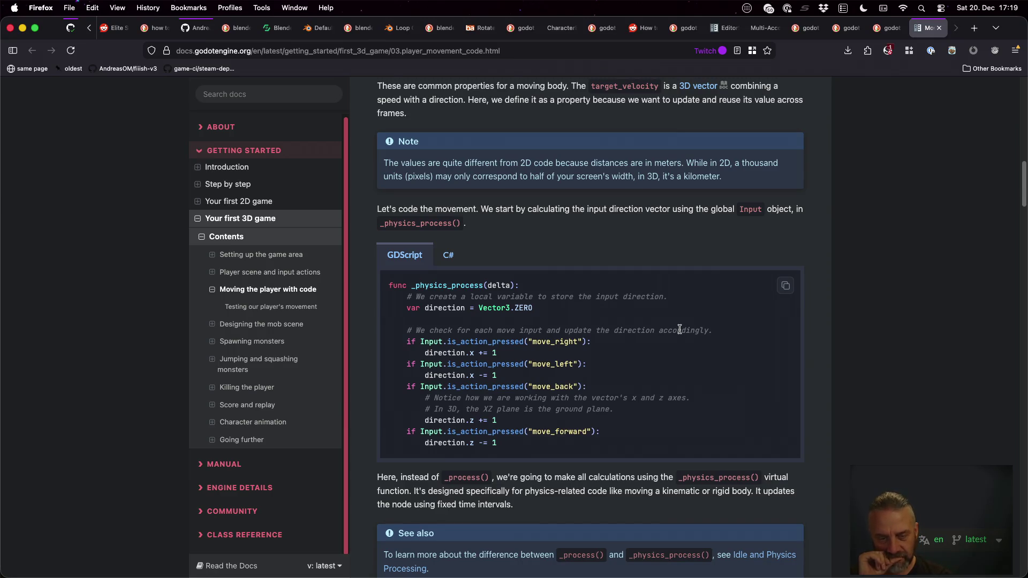
pyautogui.scroll(-9, 679, 329)
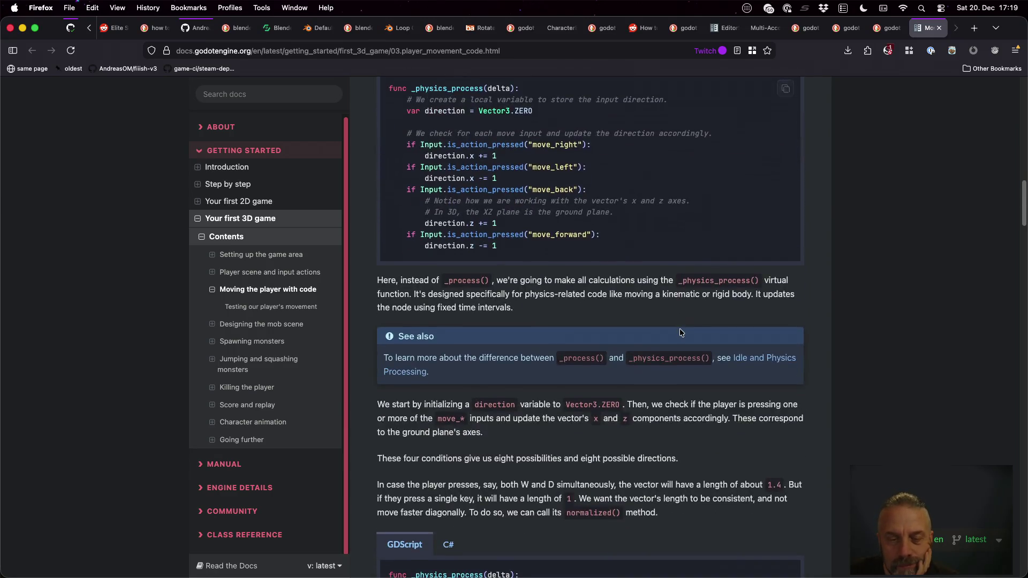
pyautogui.scroll(-2, 680, 333)
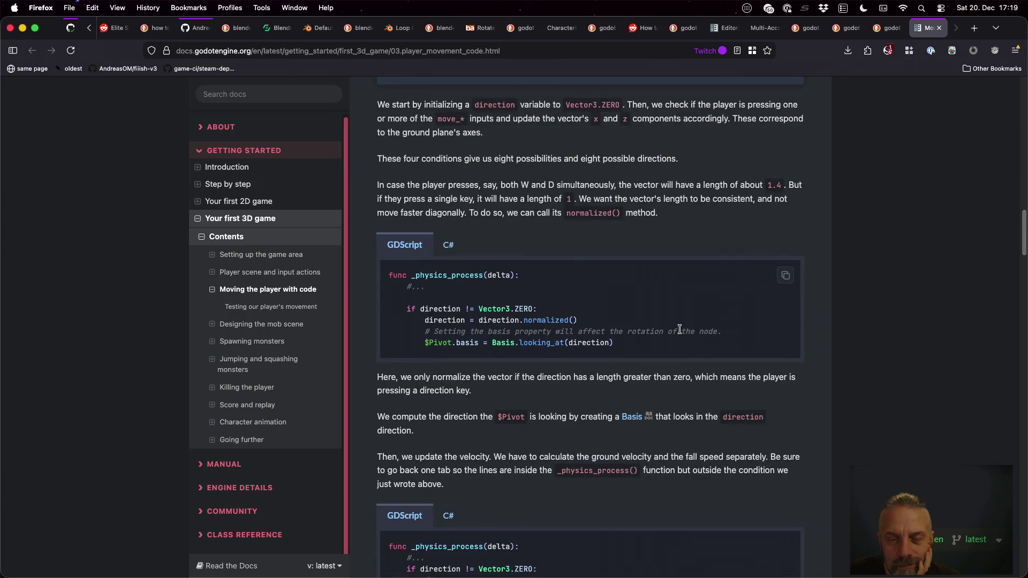
pyautogui.scroll(-3, 680, 329)
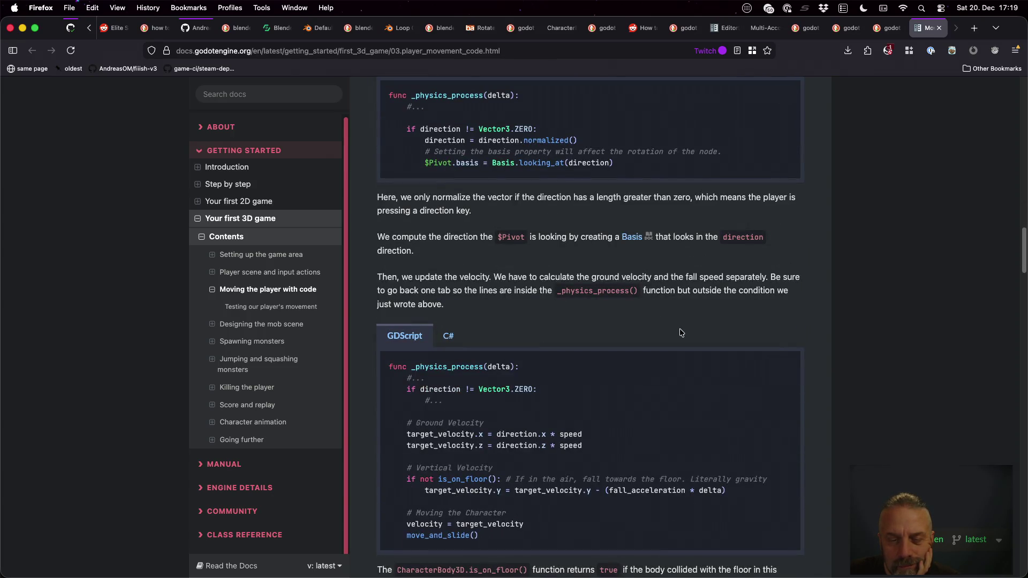
pyautogui.scroll(-3, 679, 329)
pyautogui.scroll(-1, 680, 333)
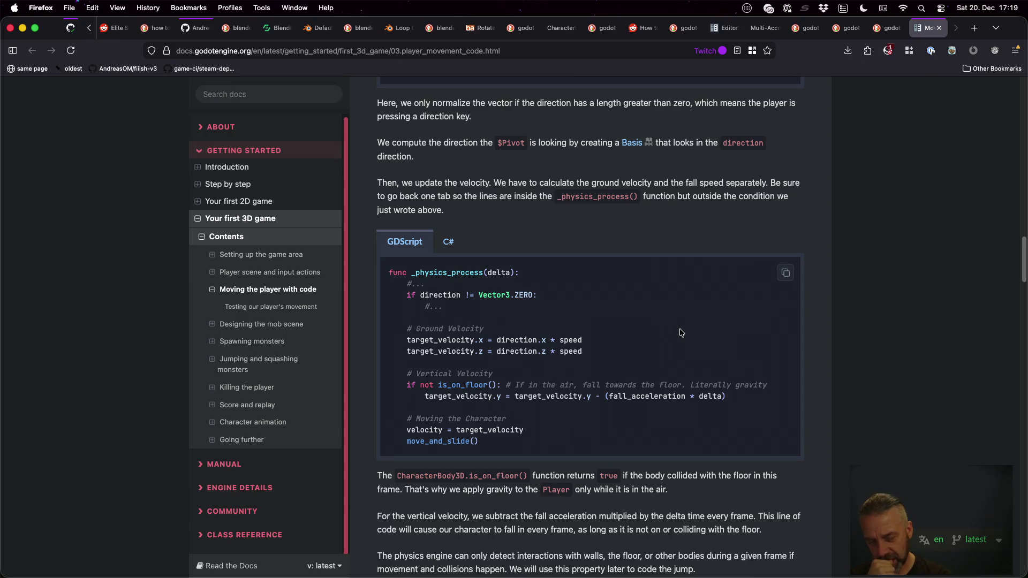
pyautogui.scroll(-3, 505, 380)
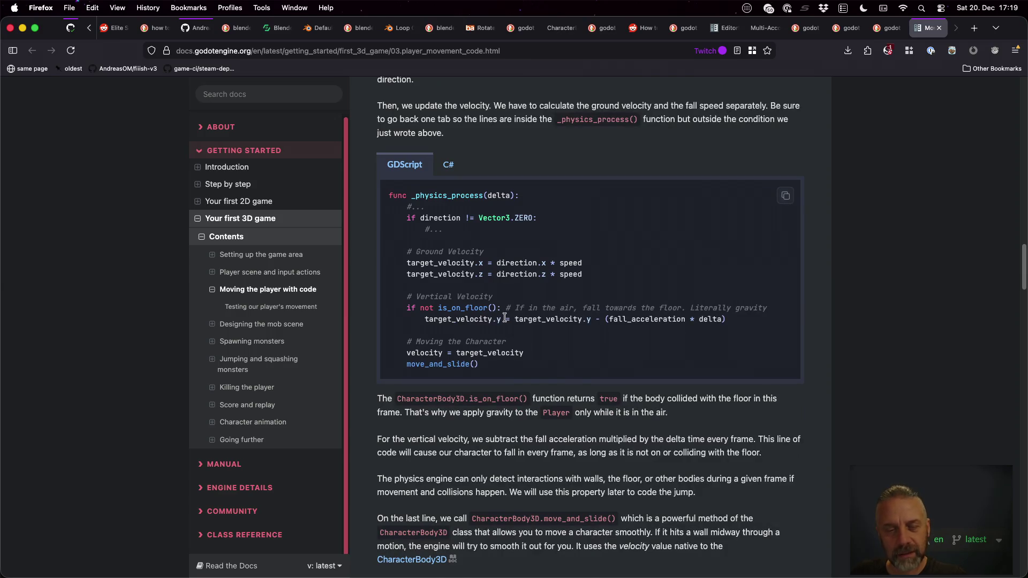
pyautogui.scroll(-3, 505, 318)
pyautogui.scroll(-1, 523, 267)
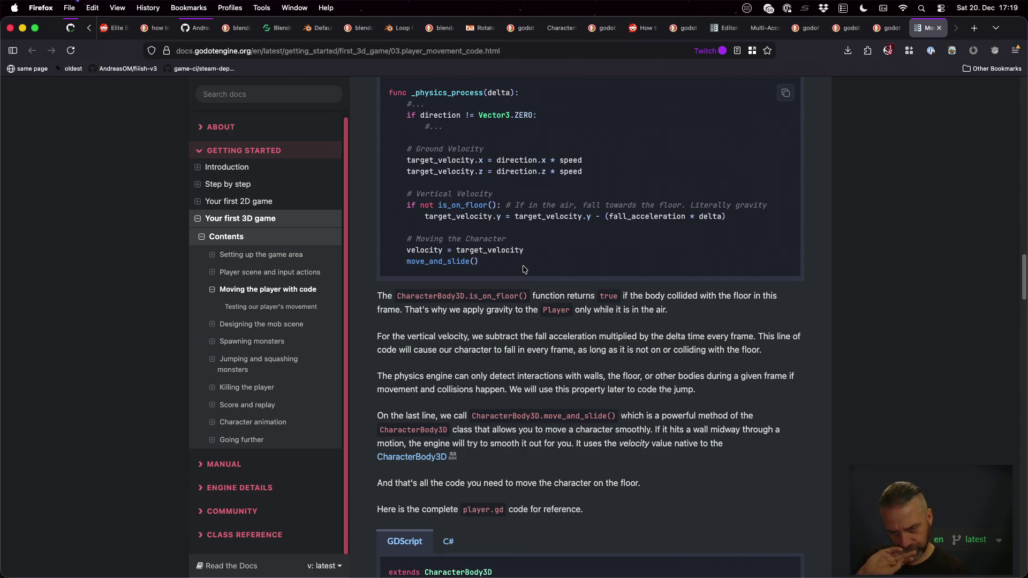
pyautogui.scroll(-5, 523, 269)
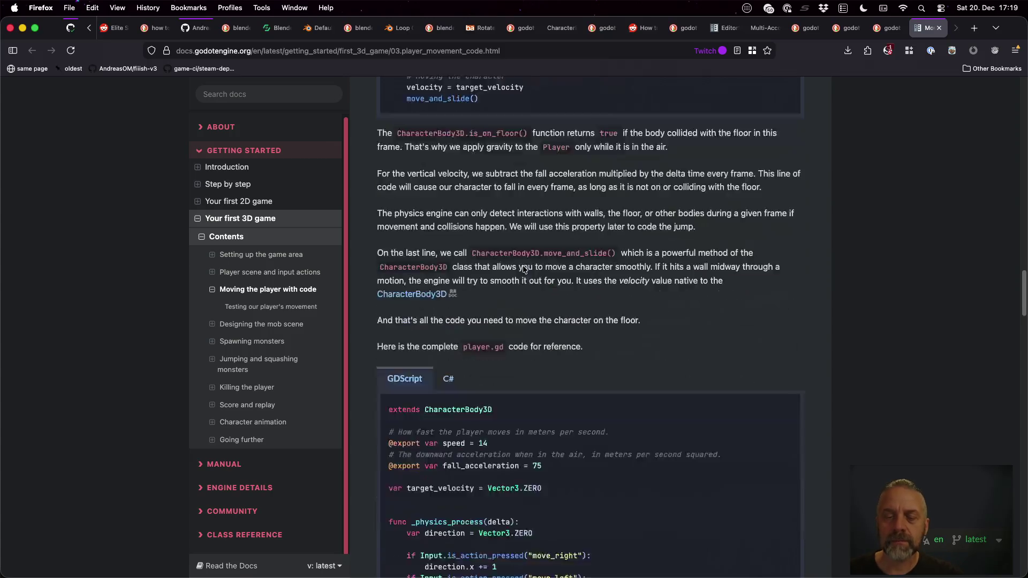
pyautogui.scroll(-4, 524, 268)
pyautogui.scroll(-3, 523, 268)
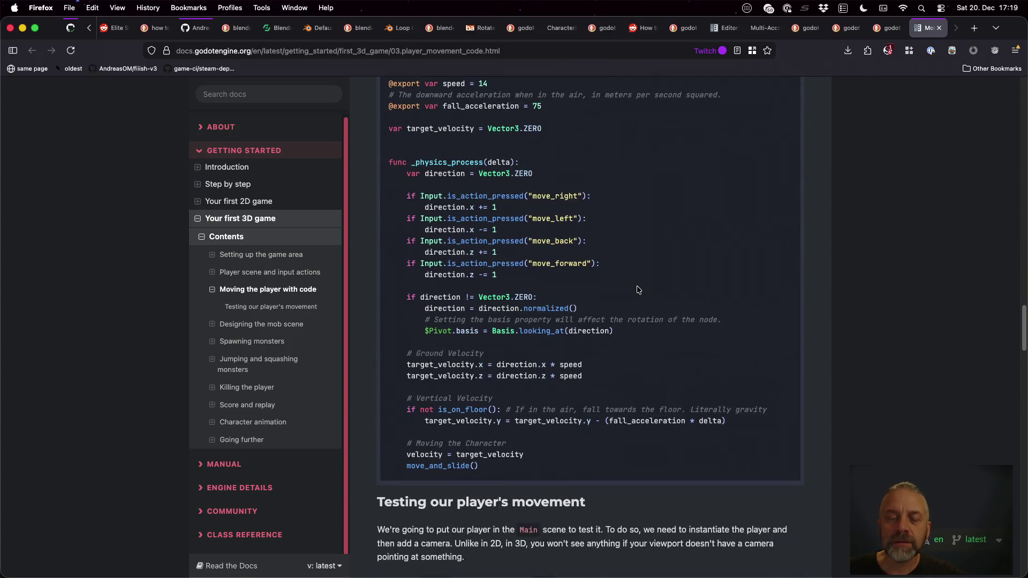
# - Highlight the gravity line in the velocity code and read to the end of the page
pyautogui.moveTo(423, 421); pyautogui.dragTo(743, 435)
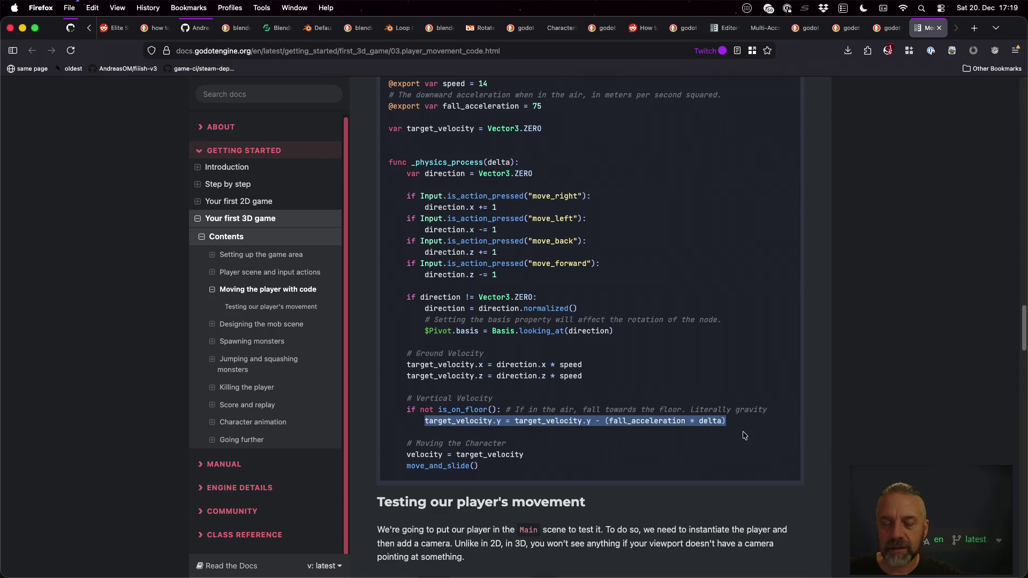
pyautogui.scroll(-2, 743, 436)
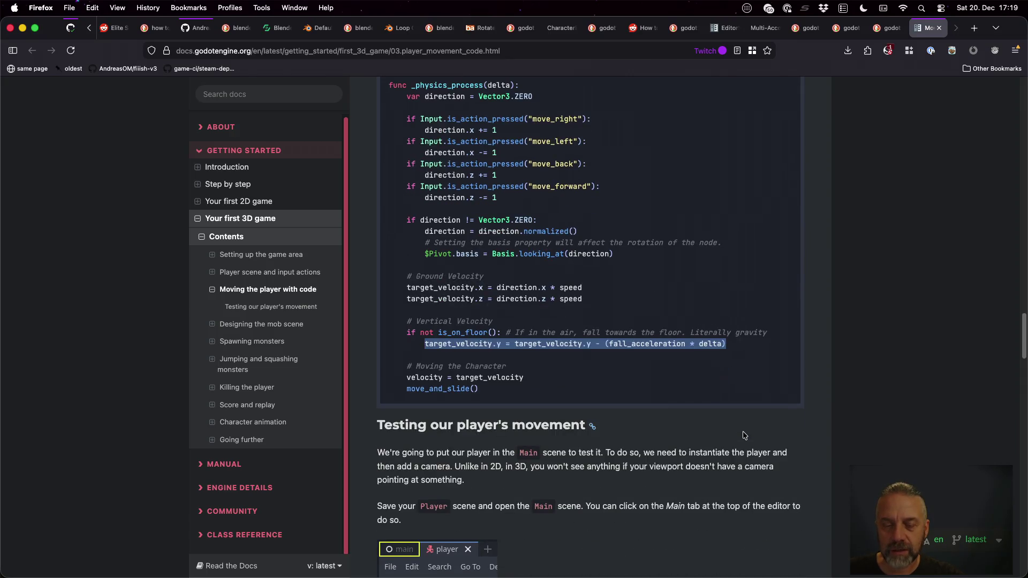
pyautogui.scroll(-3, 744, 435)
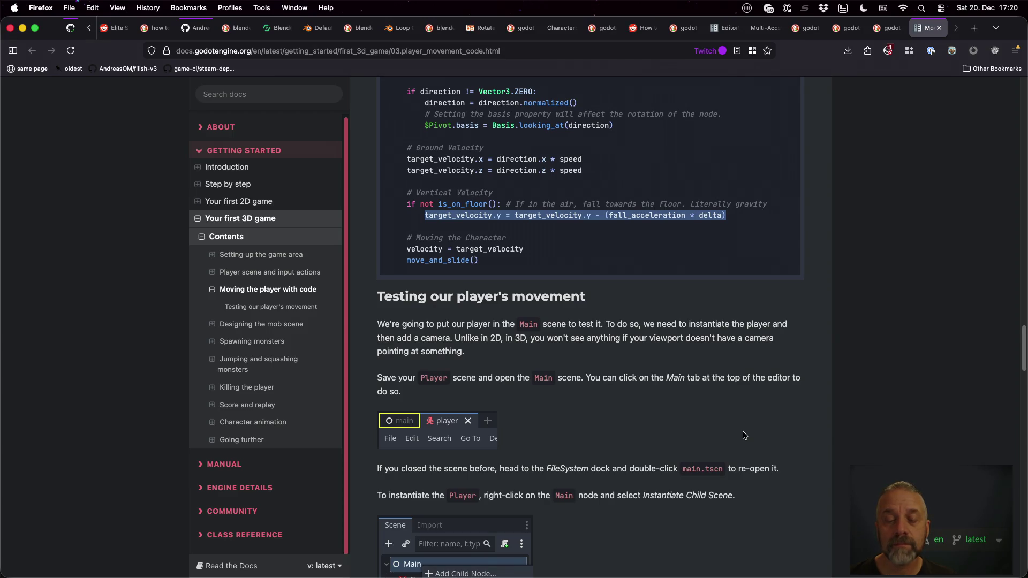
pyautogui.scroll(-2, 743, 435)
pyautogui.scroll(-12, 743, 435)
pyautogui.scroll(-20, 742, 435)
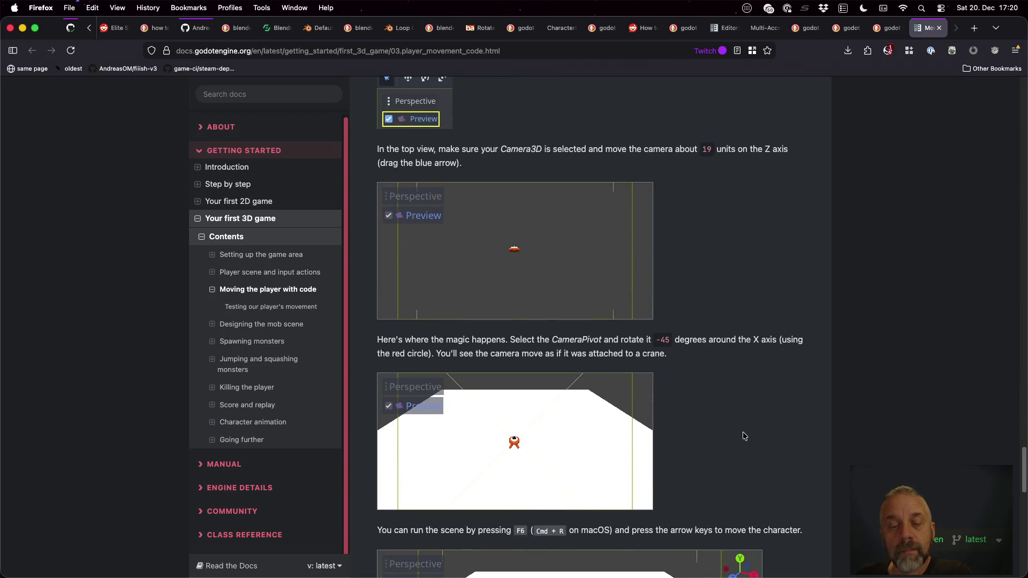
pyautogui.scroll(-1, 743, 435)
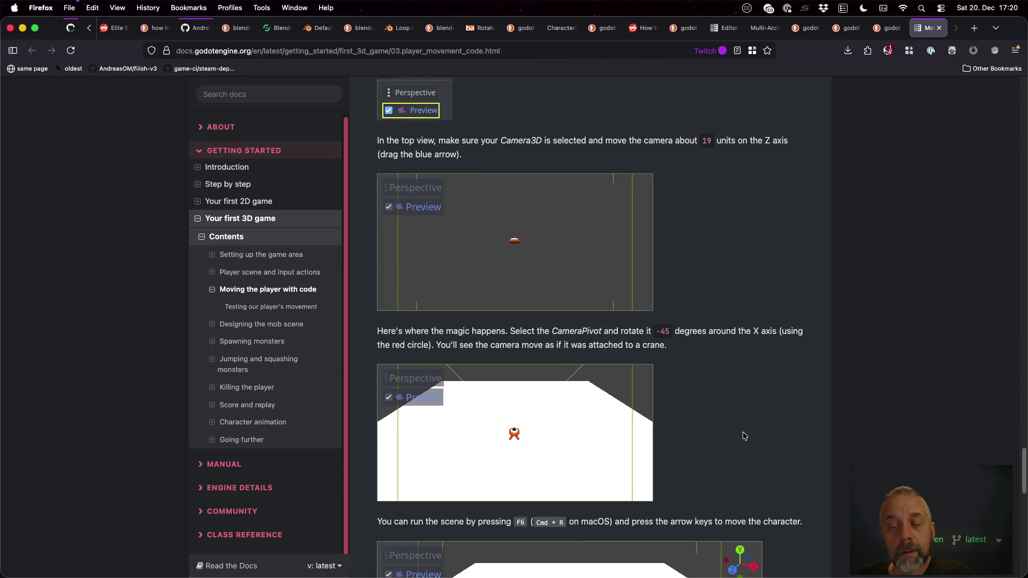
pyautogui.scroll(-2, 743, 436)
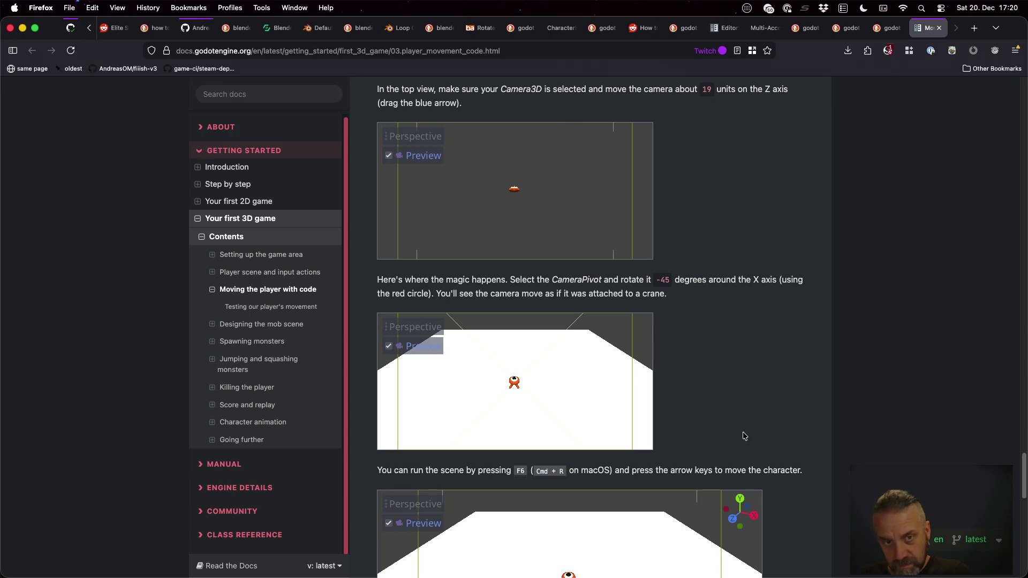
pyautogui.scroll(-7, 743, 435)
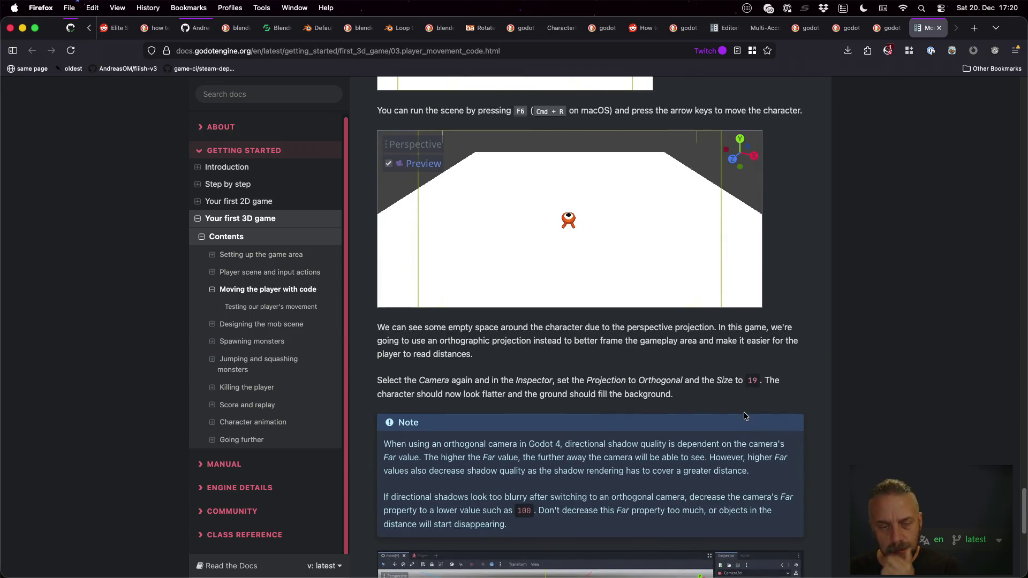
pyautogui.scroll(-8, 744, 423)
pyautogui.scroll(-1, 745, 415)
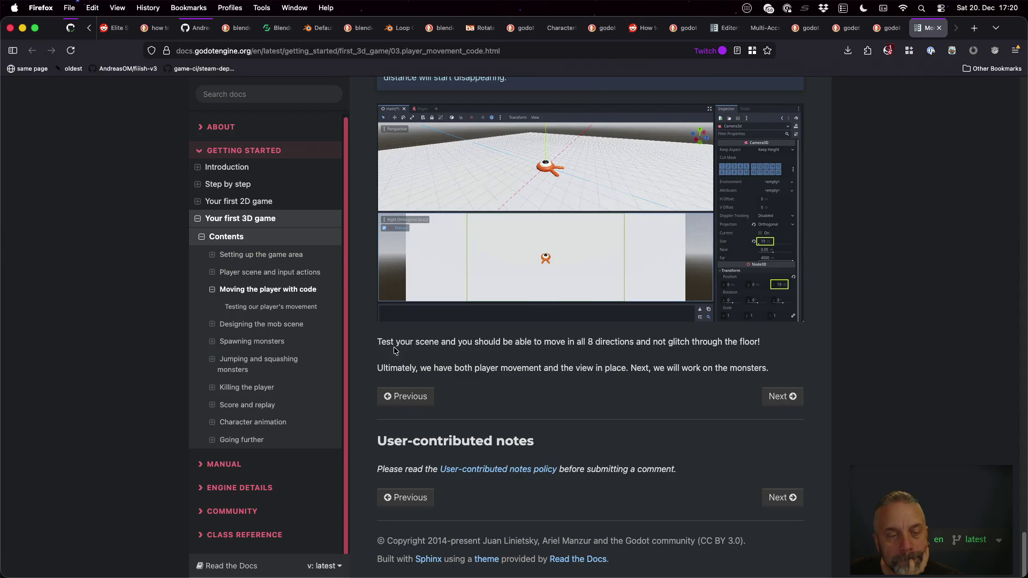
# - Read the 'Jumping and squashing monsters' tutorial, then return to player.gd in Godot
pyautogui.click(259, 364)
pyautogui.scroll(-15, 718, 390)
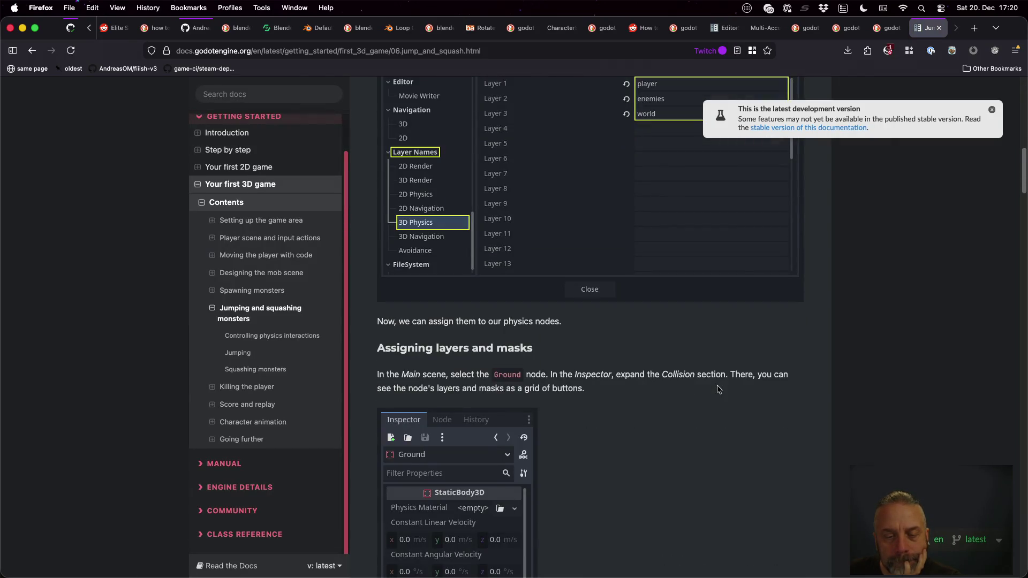
pyautogui.scroll(-7, 717, 390)
pyautogui.scroll(-15, 718, 389)
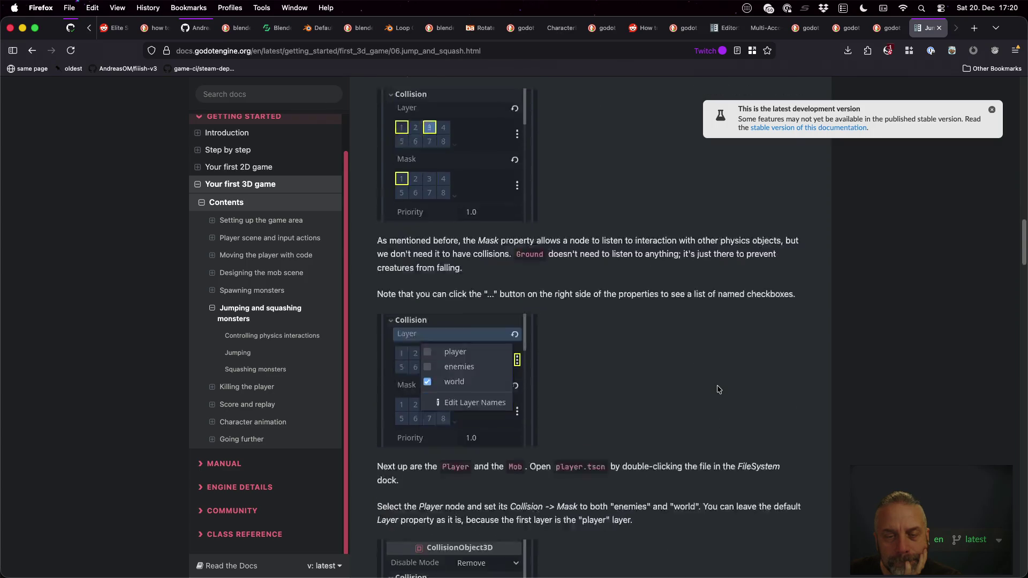
pyautogui.scroll(-20, 717, 389)
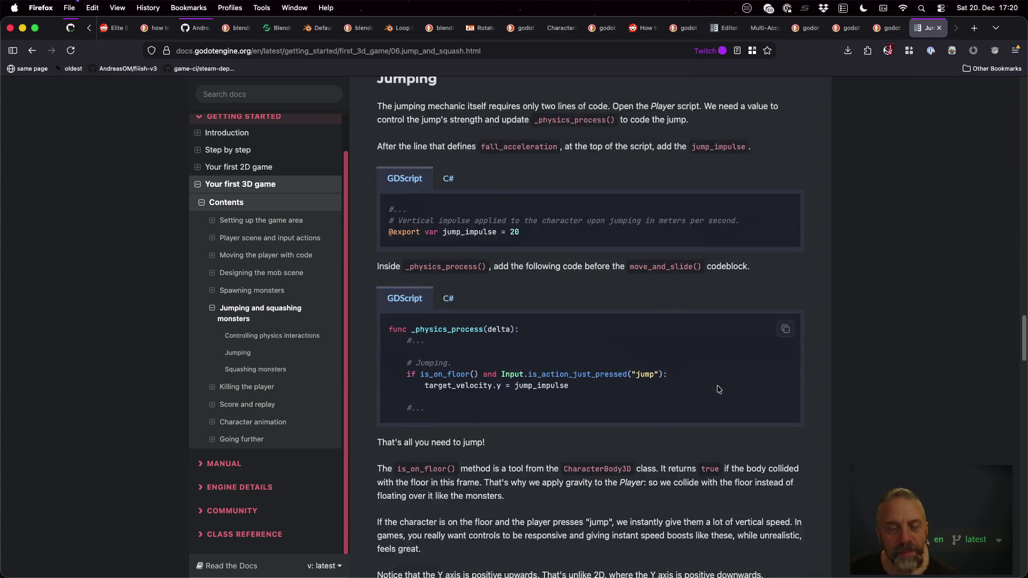
pyautogui.scroll(-20, 717, 389)
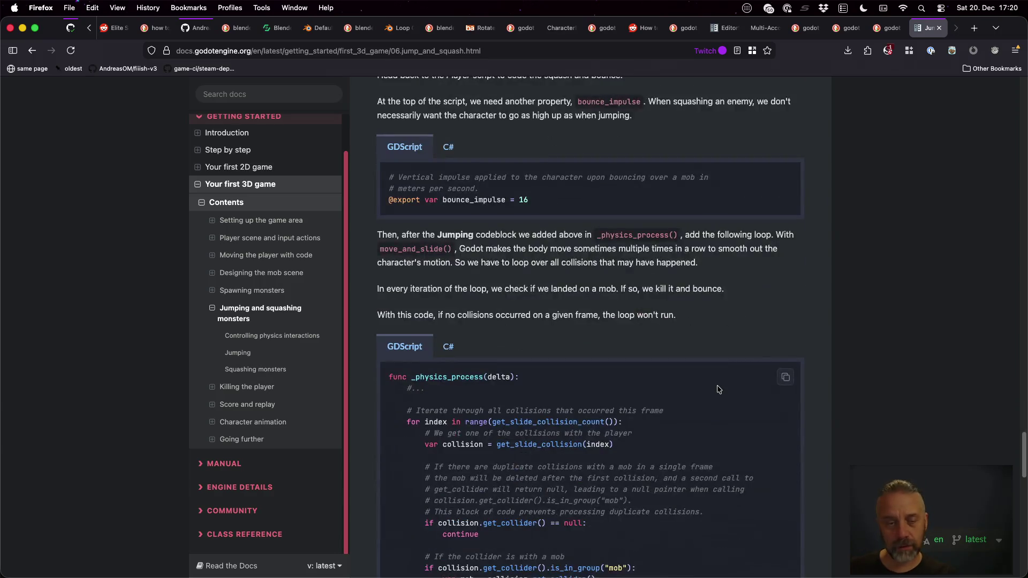
pyautogui.scroll(-8, 718, 389)
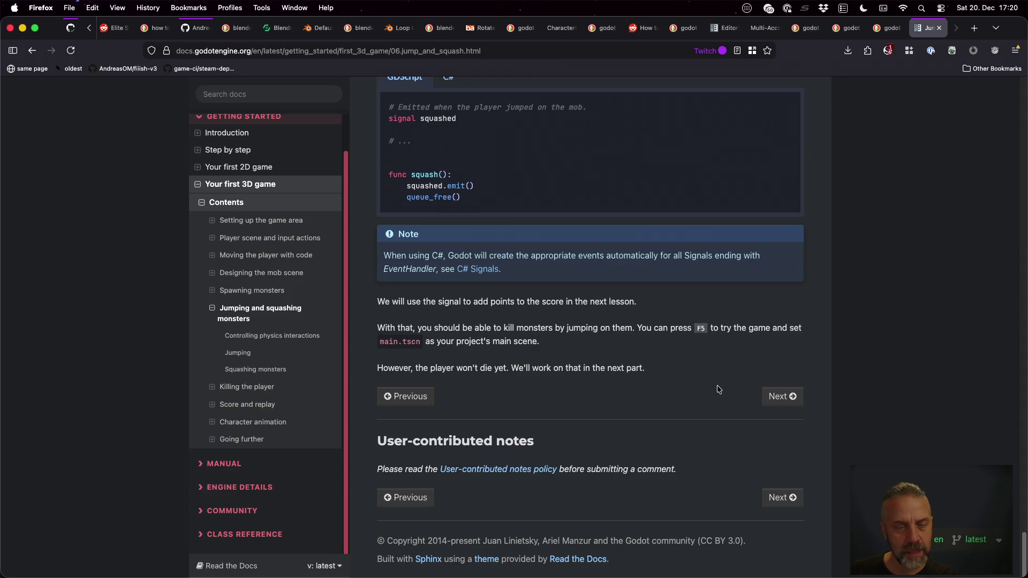
pyautogui.press('super+Tab')
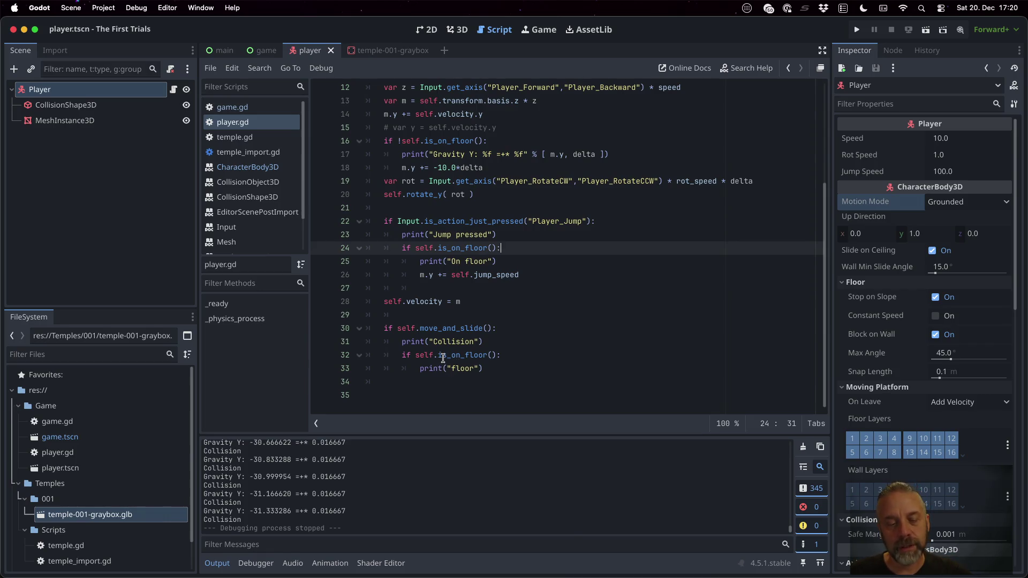
# - Place the cursor in the is_on_floor check on line 32, then switch to Blender
pyautogui.click(442, 355)
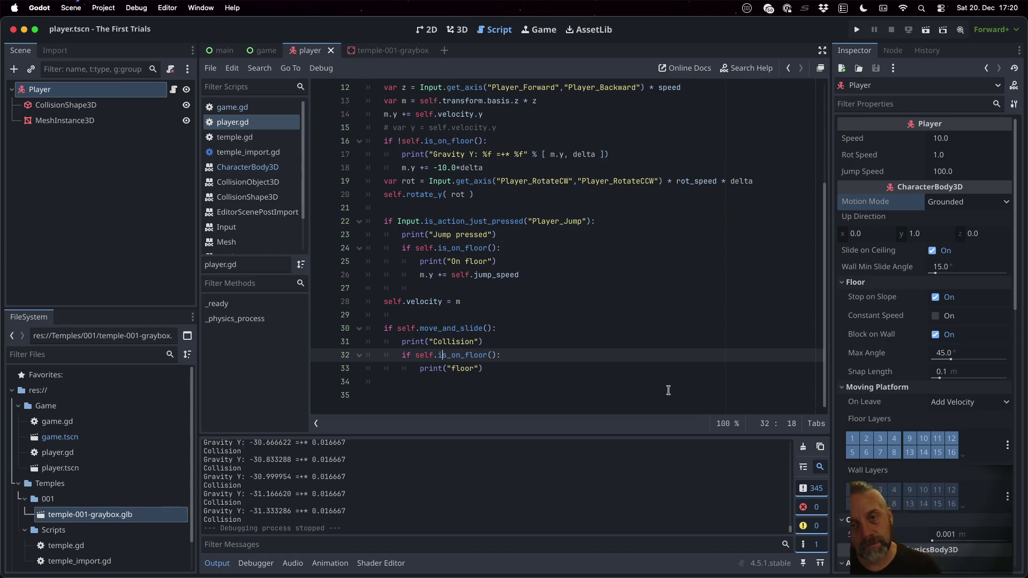
pyautogui.press('super+Tab')
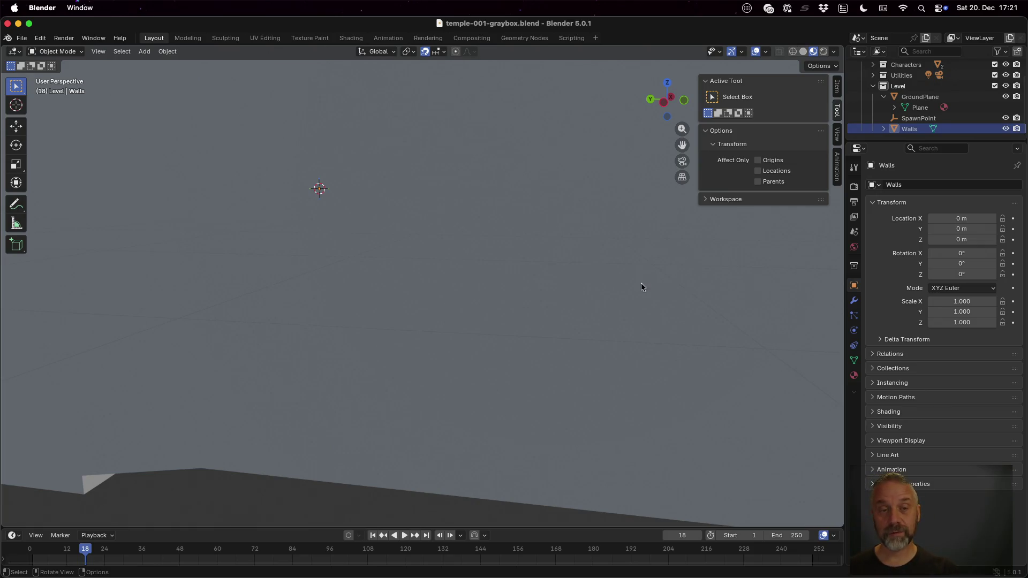
# - Extrude the entire GroundPlane mesh downward into a thick floor slab
pyautogui.scroll(-10, 640, 283)
pyautogui.scroll(-10, 536, 275)
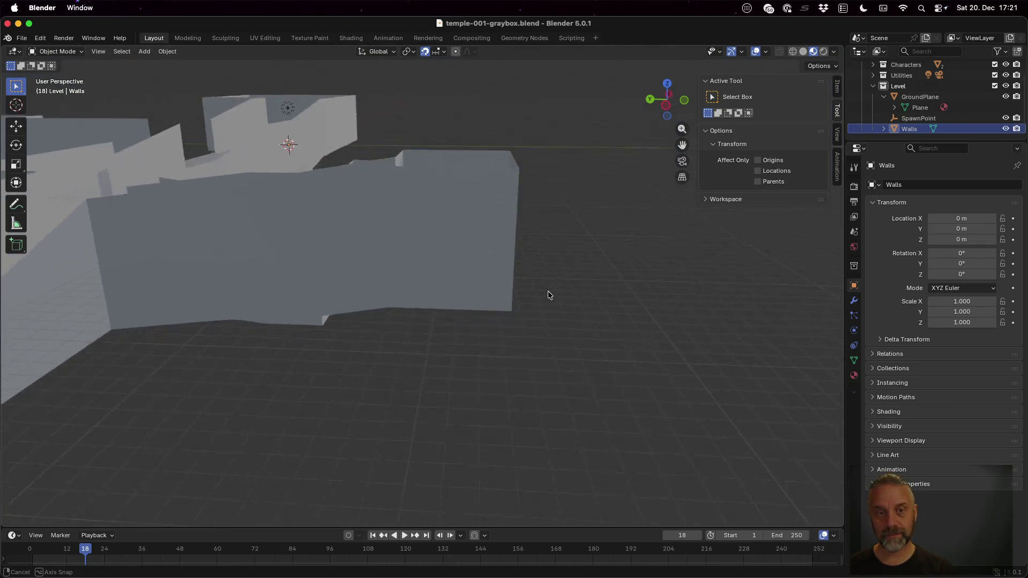
pyautogui.scroll(-2, 445, 264)
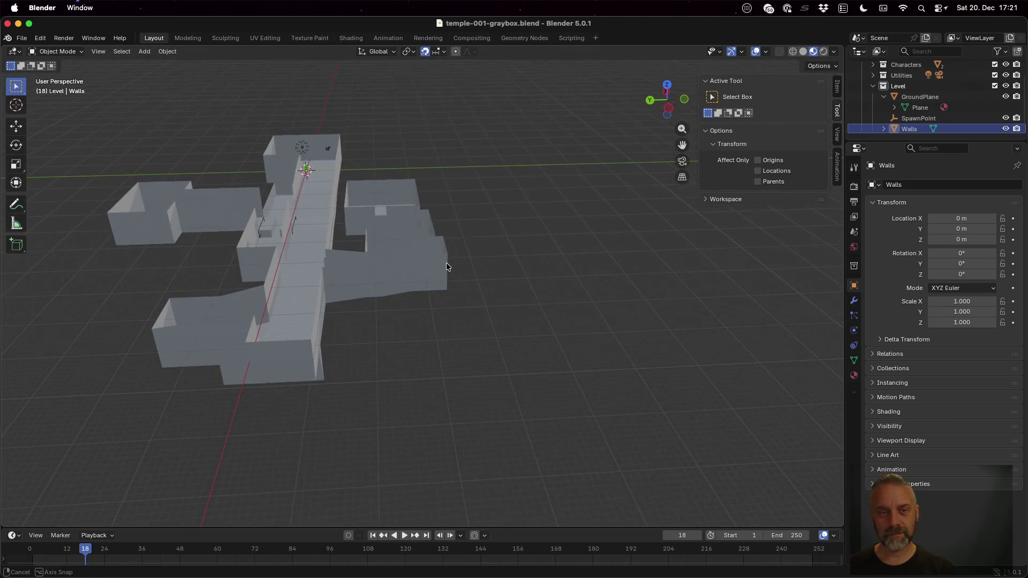
pyautogui.click(935, 97)
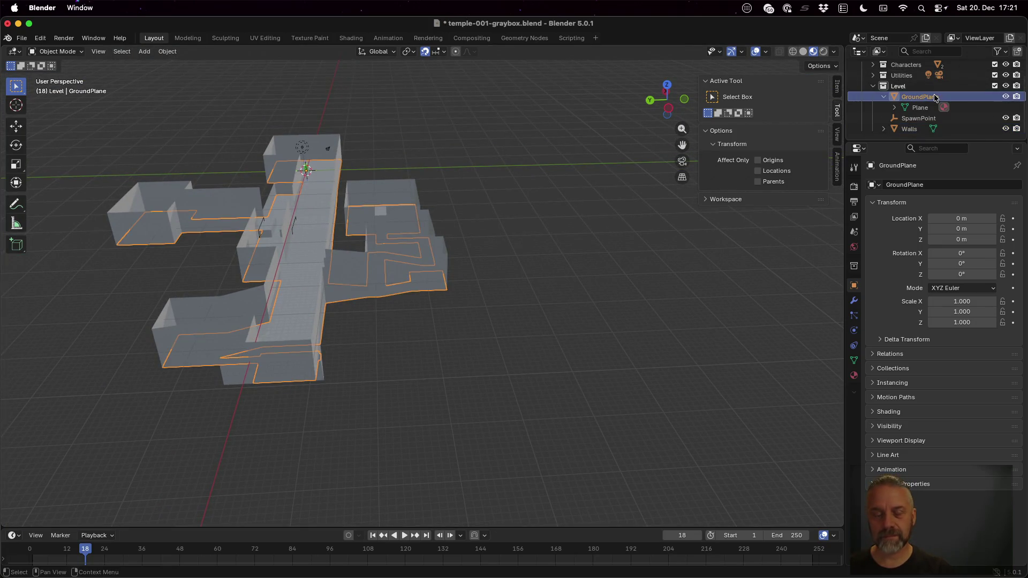
pyautogui.press('Tab')
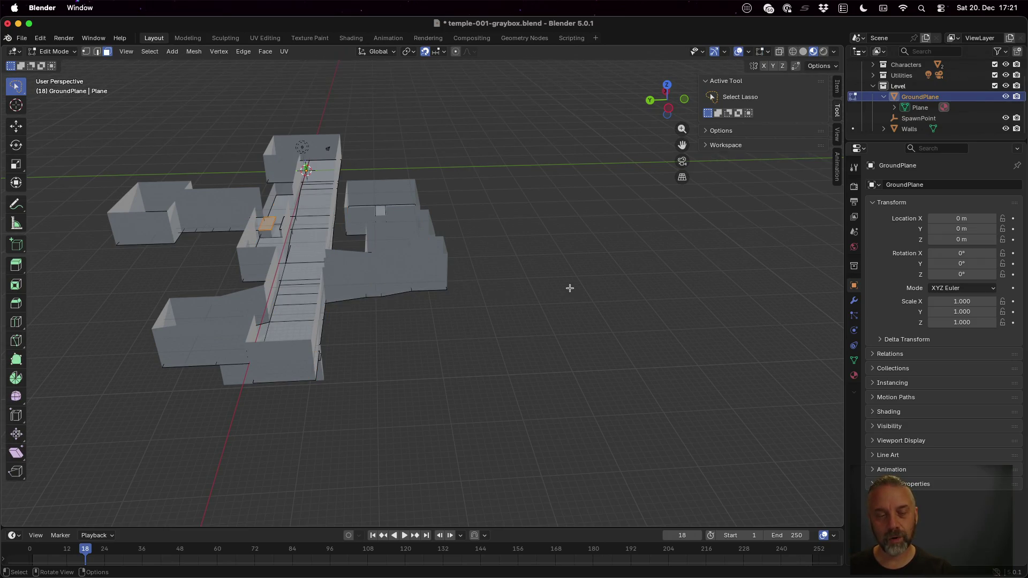
pyautogui.press('a')
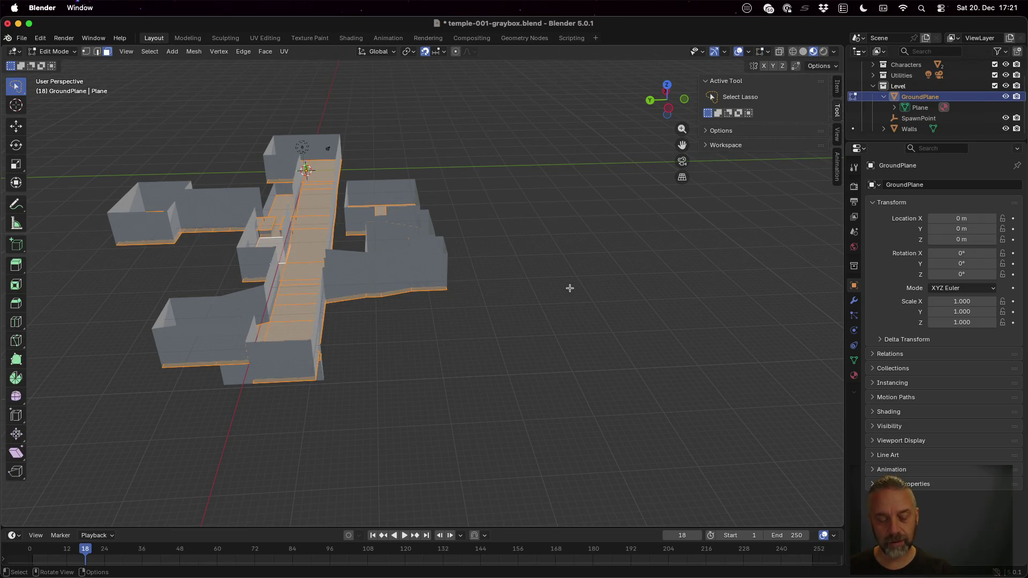
pyautogui.press('e')
pyautogui.press('z')
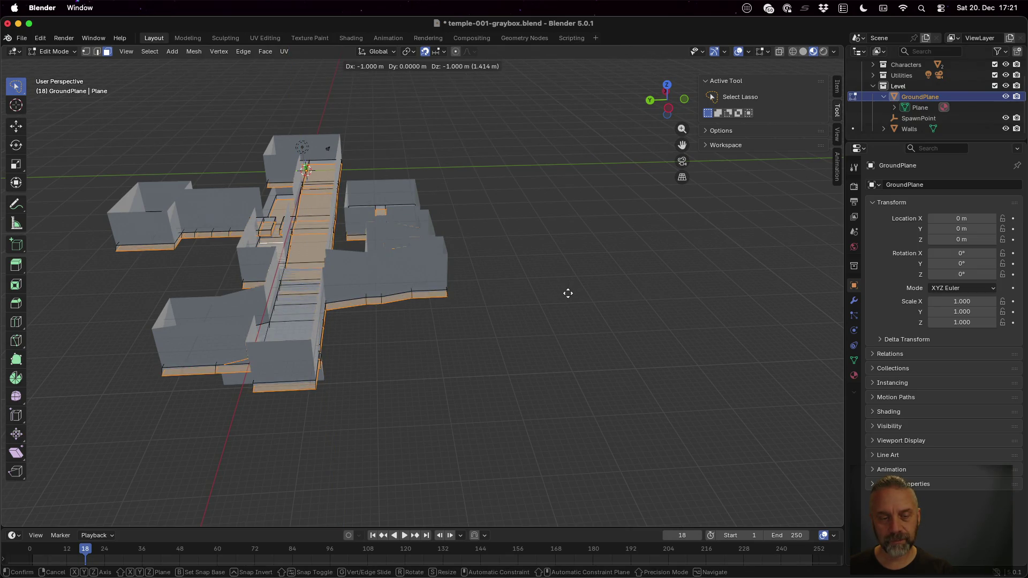
pyautogui.click(568, 292)
pyautogui.moveTo(426, 330)
pyautogui.mouseDown()
pyautogui.moveTo(477, 259)
pyautogui.moveTo(643, 298)
pyautogui.mouseUp()
# - Save the .blend file and export the scene as glTF 2.0 to temple-001-graybox.glb
pyautogui.press('super+s')
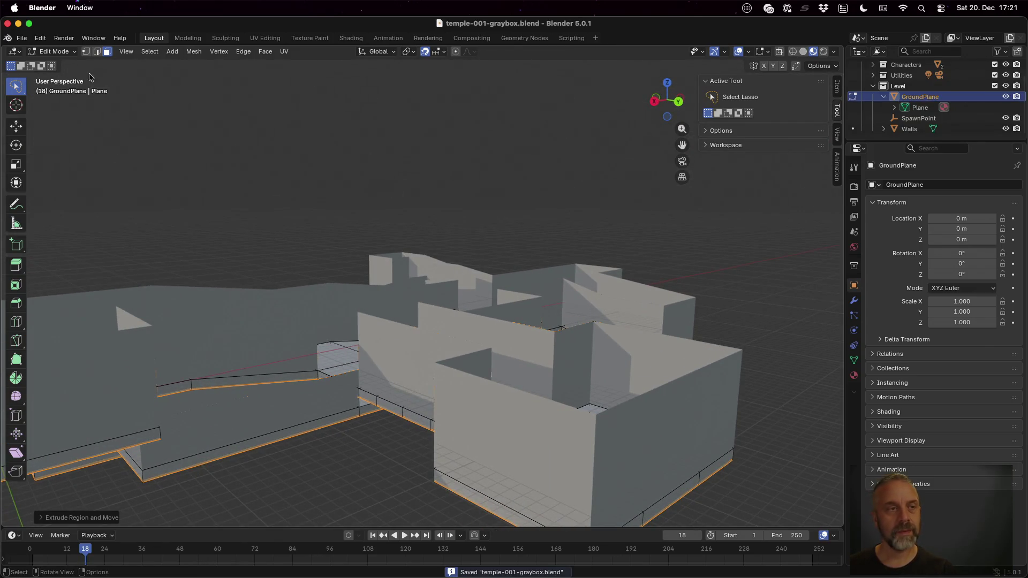
pyautogui.click(22, 38)
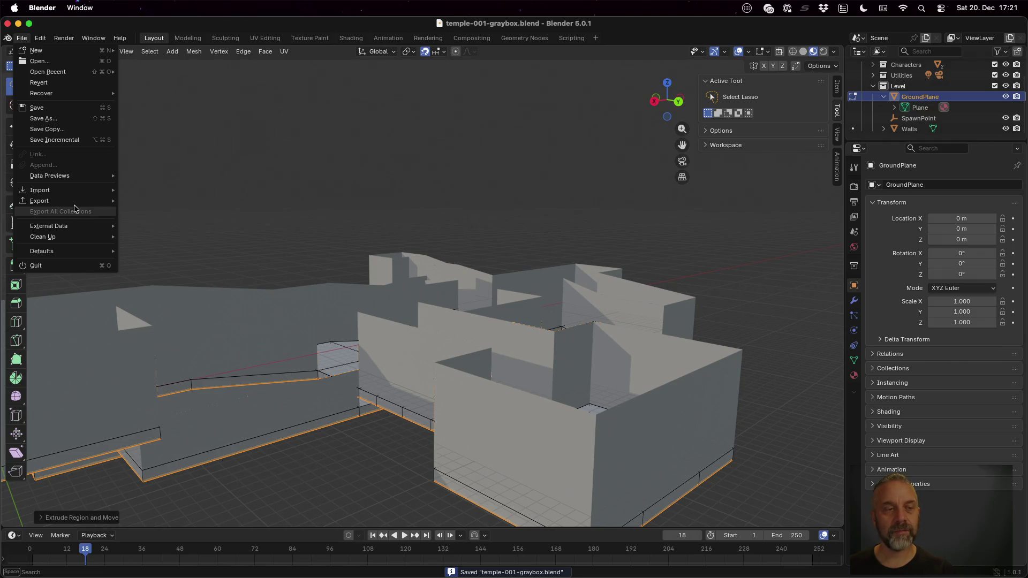
pyautogui.moveTo(74, 203)
pyautogui.click(186, 296)
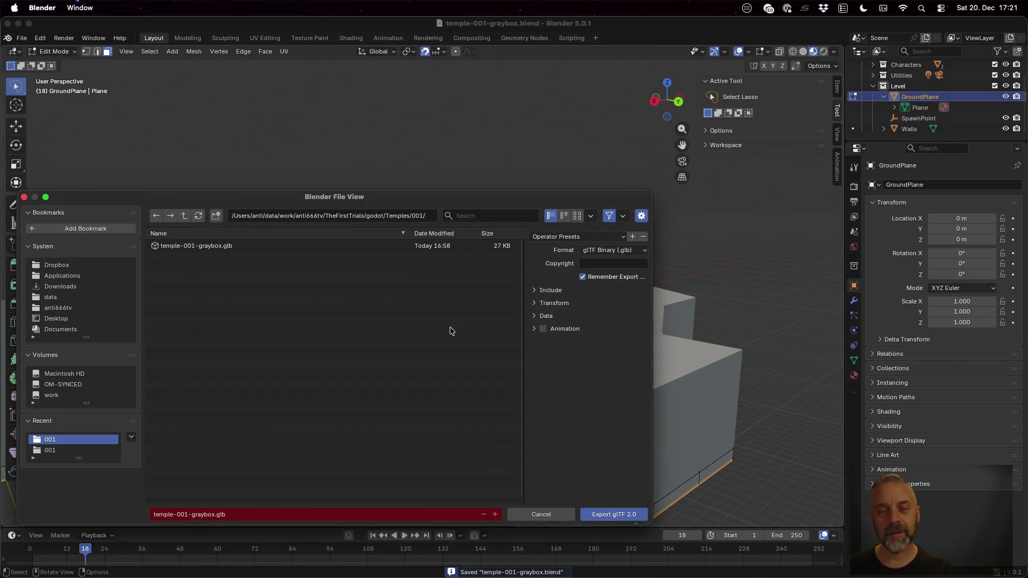
pyautogui.click(615, 515)
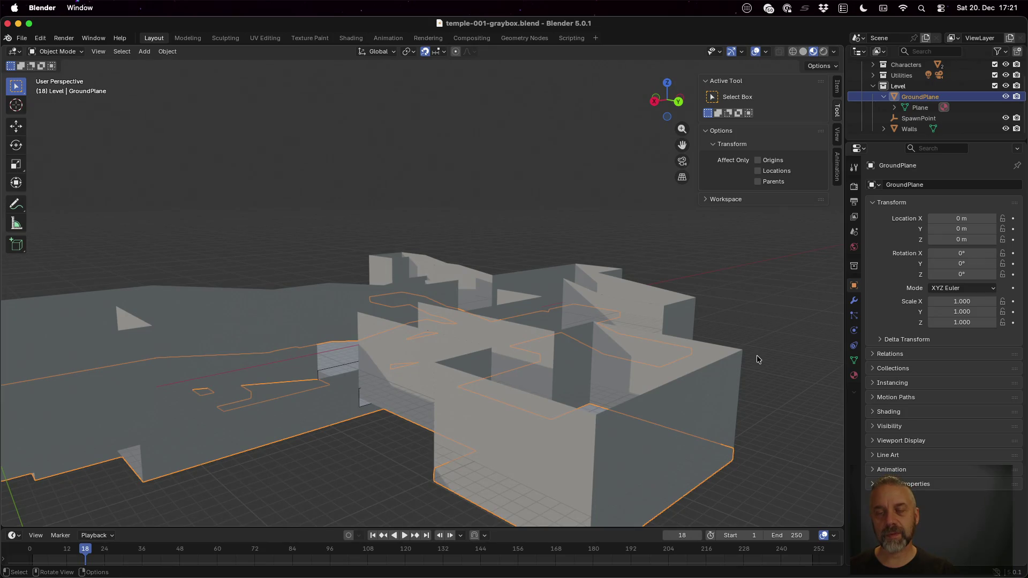
pyautogui.press('super+Tab')
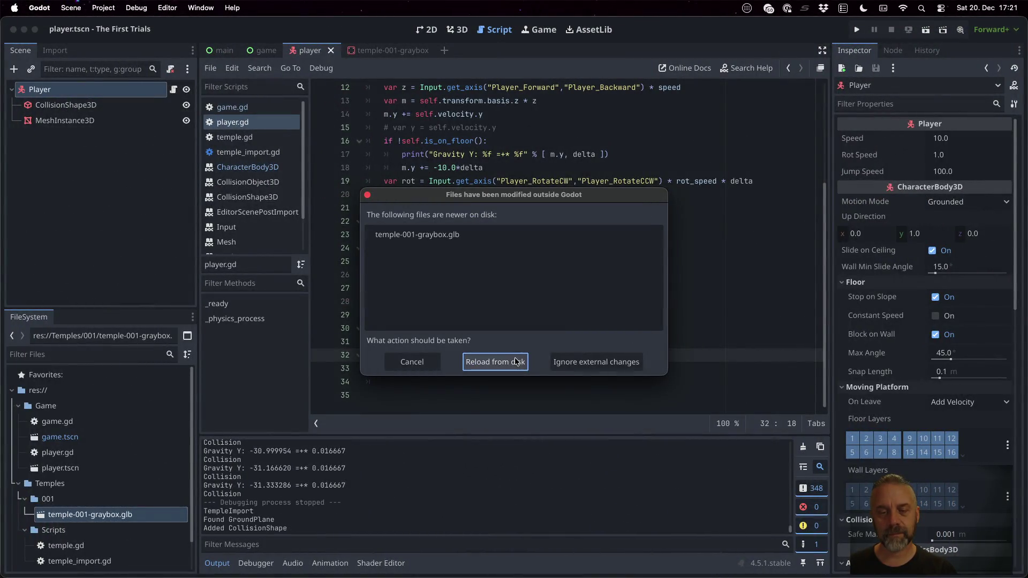
# - Reload the changed temple-001-graybox.glb and check its thickened floor in the import preview
pyautogui.click(515, 361)
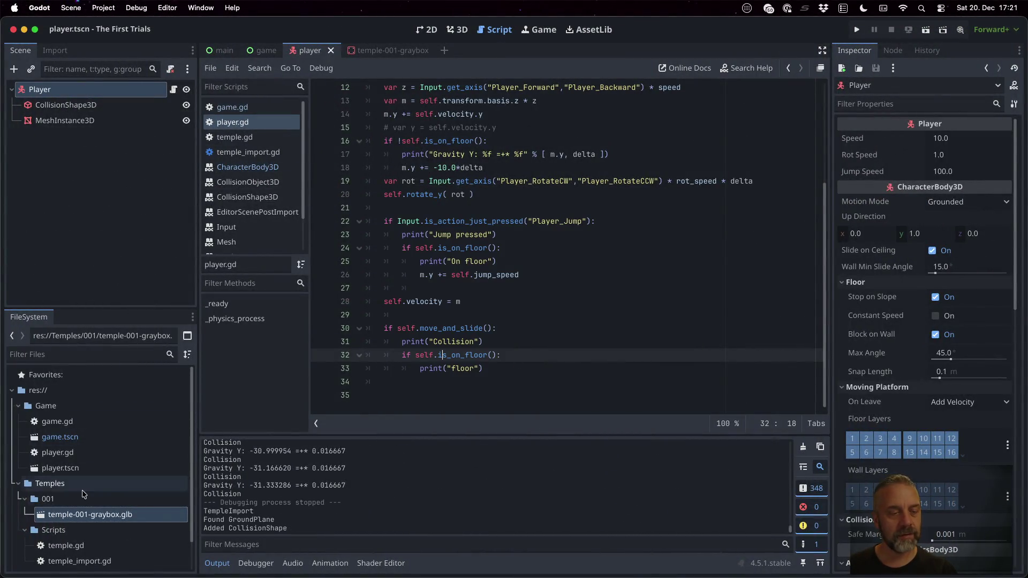
pyautogui.doubleClick(111, 515)
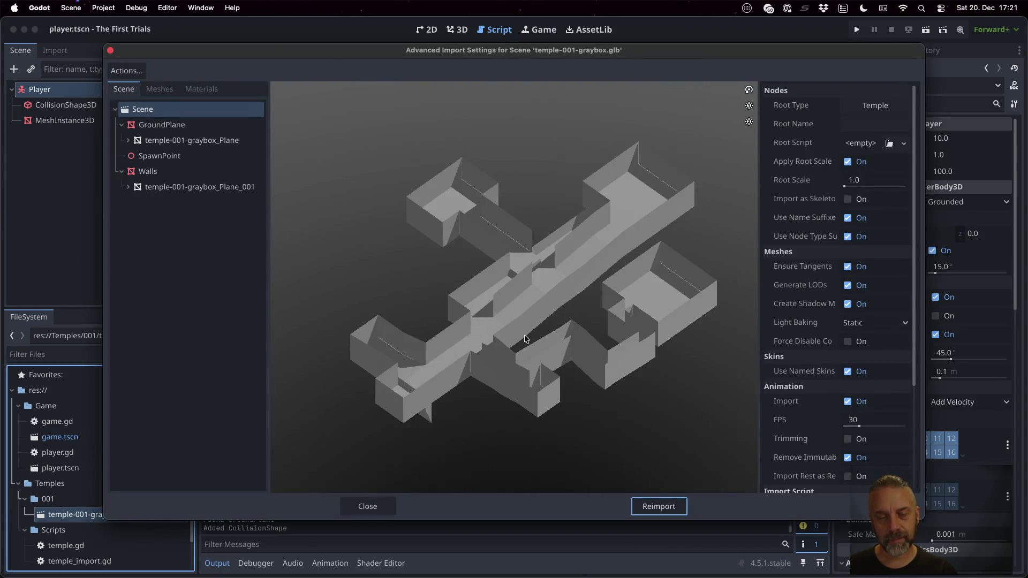
pyautogui.moveTo(533, 299)
pyautogui.mouseDown()
pyautogui.moveTo(591, 265)
pyautogui.moveTo(592, 278)
pyautogui.moveTo(520, 339)
pyautogui.moveTo(537, 311)
pyautogui.moveTo(542, 345)
pyautogui.moveTo(558, 360)
pyautogui.moveTo(538, 359)
pyautogui.moveTo(476, 237)
pyautogui.moveTo(490, 302)
pyautogui.mouseUp()
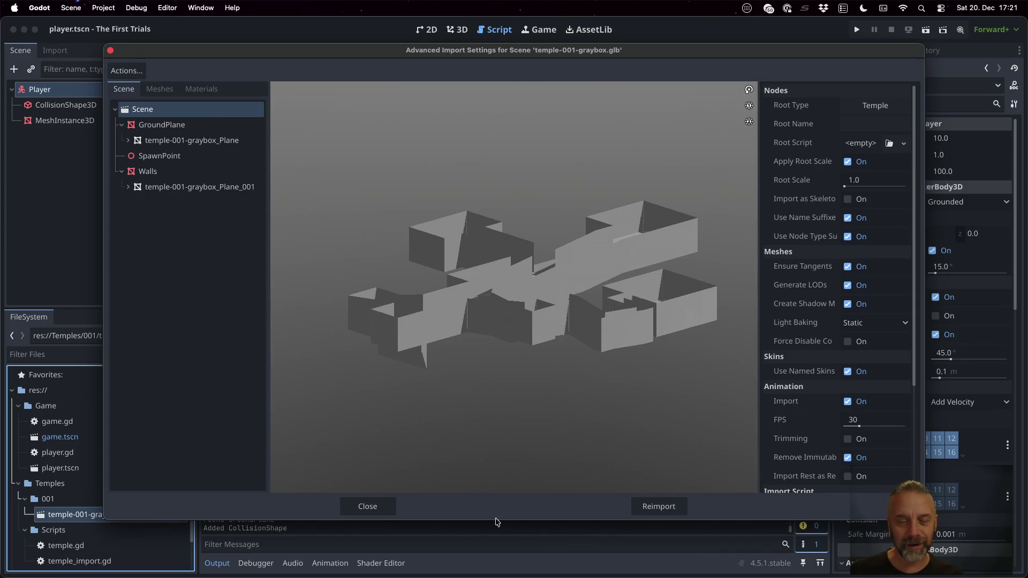
pyautogui.click(393, 510)
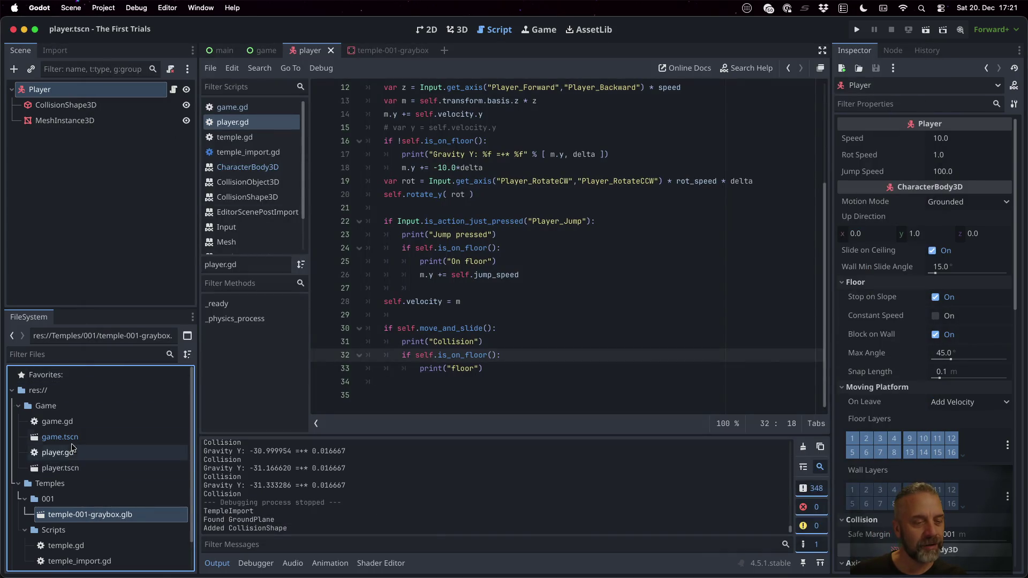
# - In game.tscn, replace the old temple-001-graybox instance under Level with the reimported one
pyautogui.doubleClick(59, 437)
pyautogui.click(102, 213)
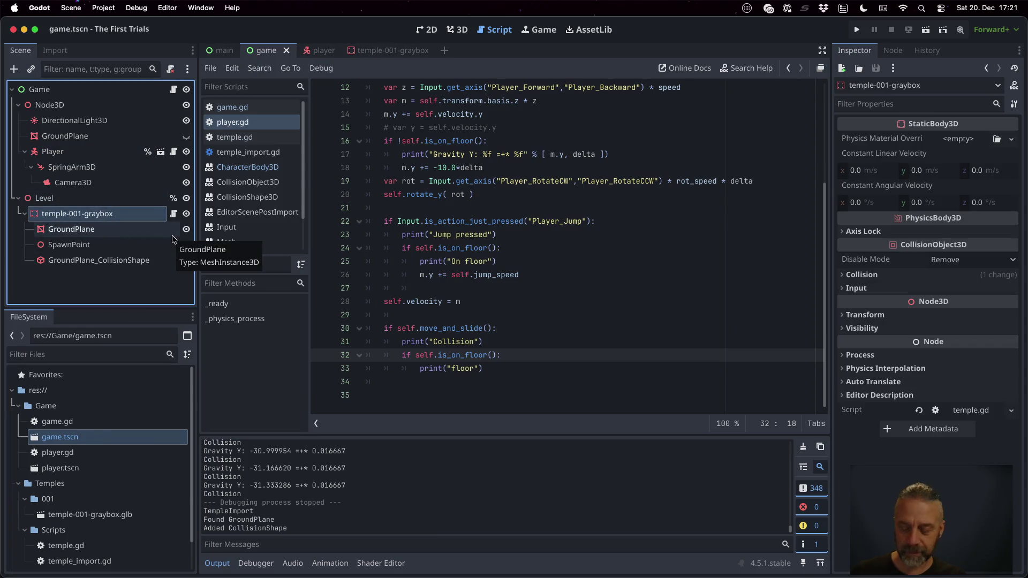
pyautogui.press('Delete')
pyautogui.press('Return')
pyautogui.moveTo(88, 514)
pyautogui.mouseDown()
pyautogui.moveTo(110, 167)
pyautogui.moveTo(61, 200)
pyautogui.mouseUp()
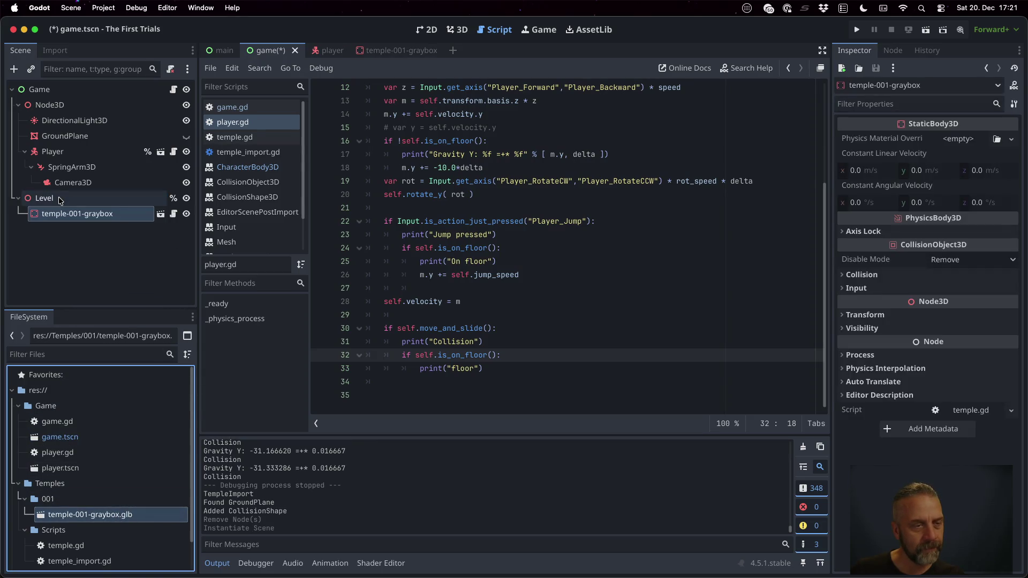
# - View the graybox scene in 3D, then run and stop the game to test collisions
pyautogui.click(161, 214)
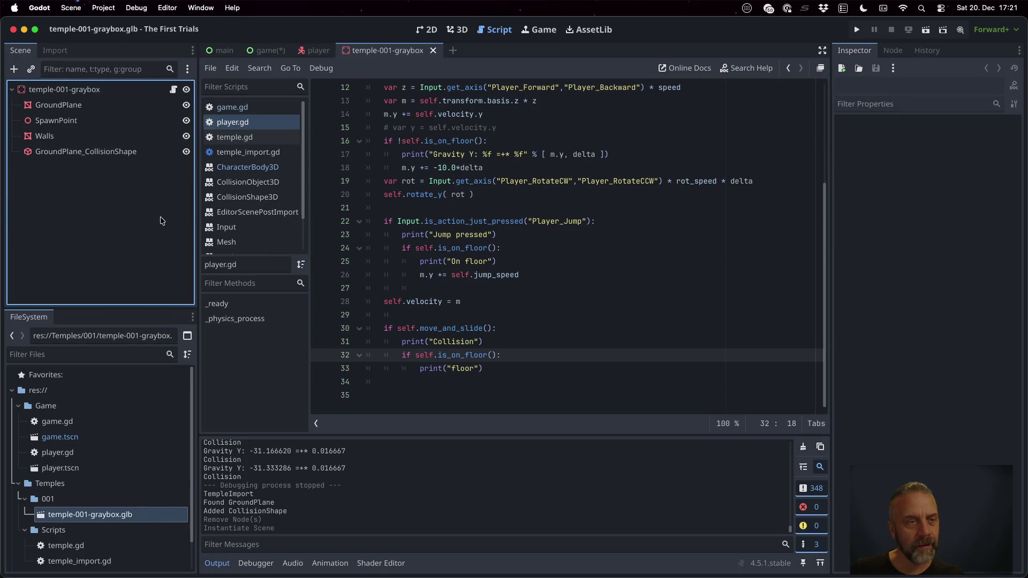
pyautogui.click(455, 29)
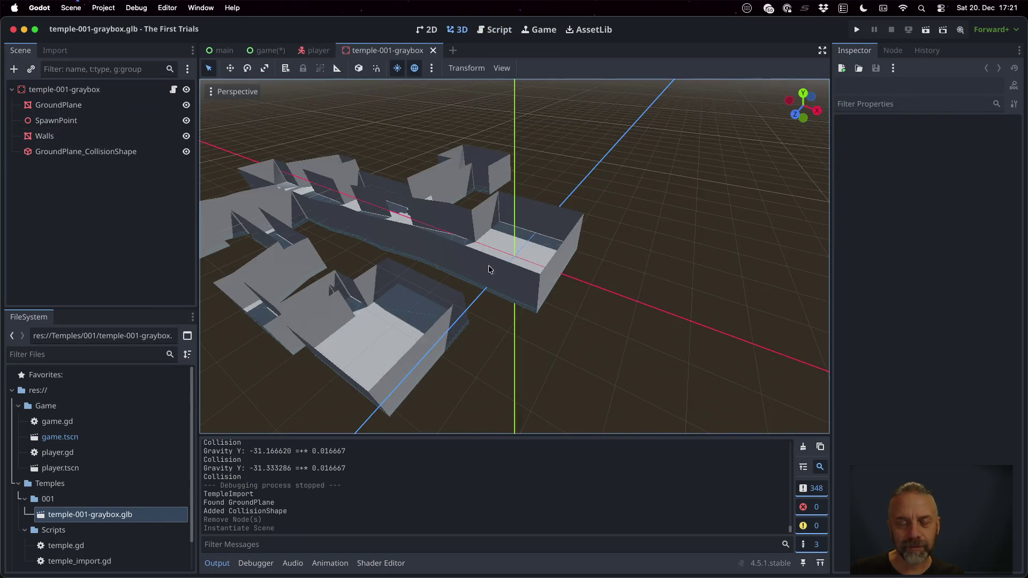
pyautogui.scroll(10, 495, 261)
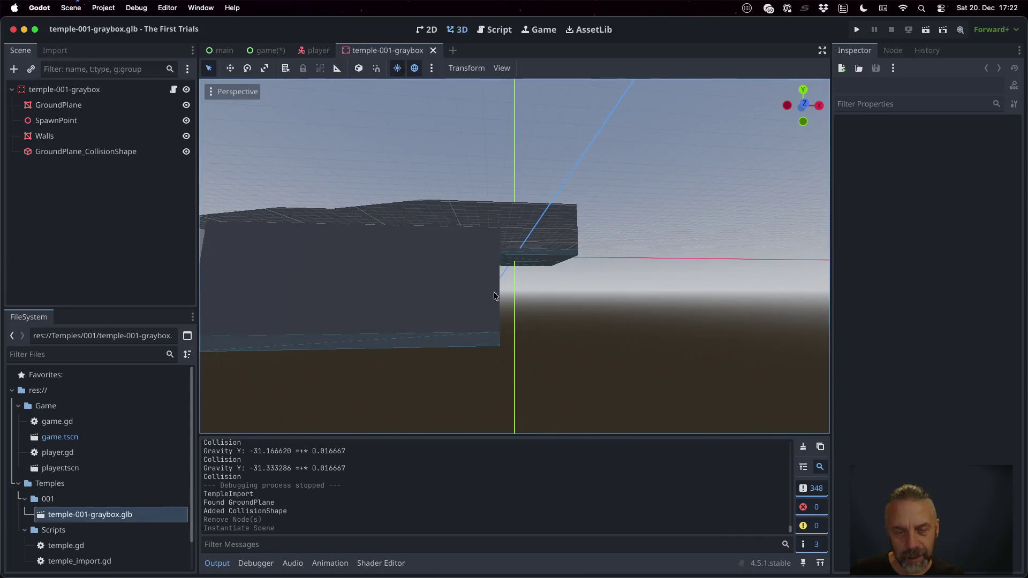
pyautogui.scroll(5, 478, 340)
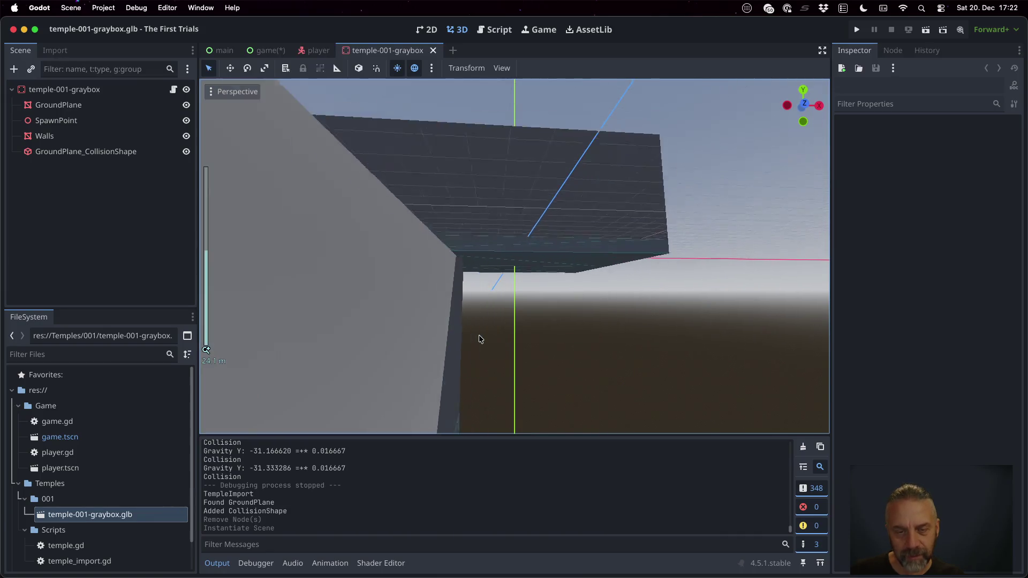
pyautogui.click(856, 30)
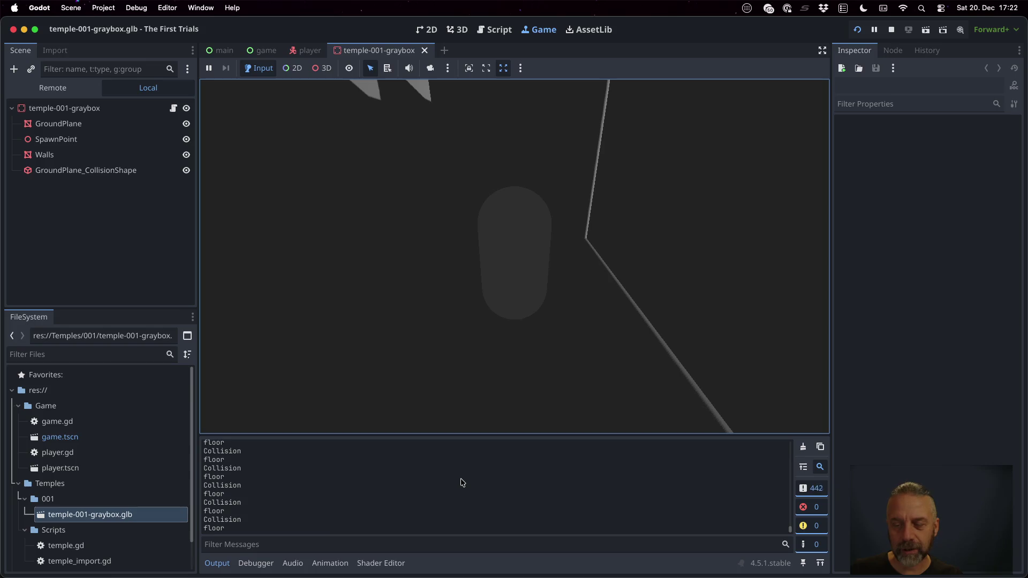
pyautogui.scroll(2, 465, 478)
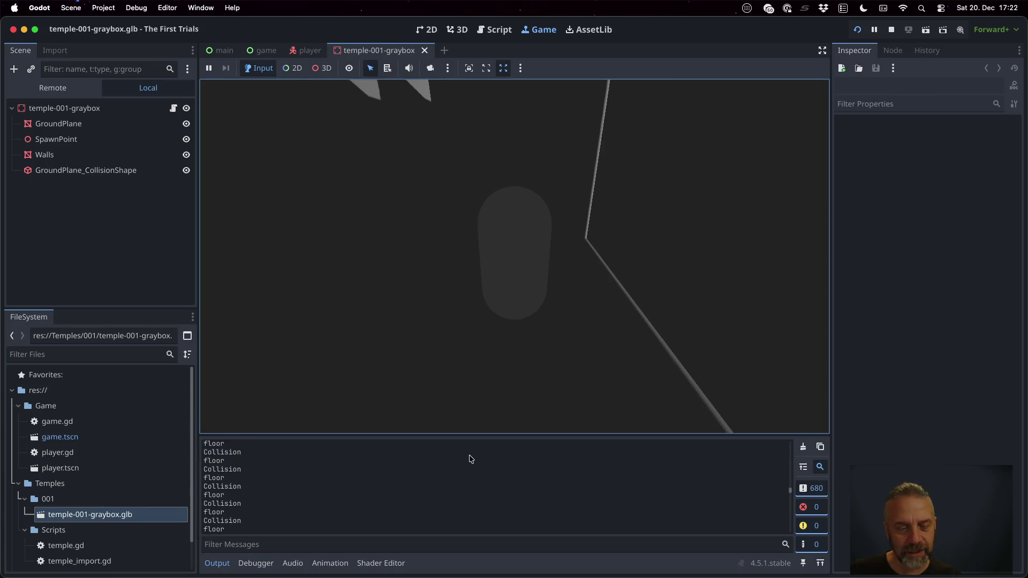
pyautogui.click(892, 28)
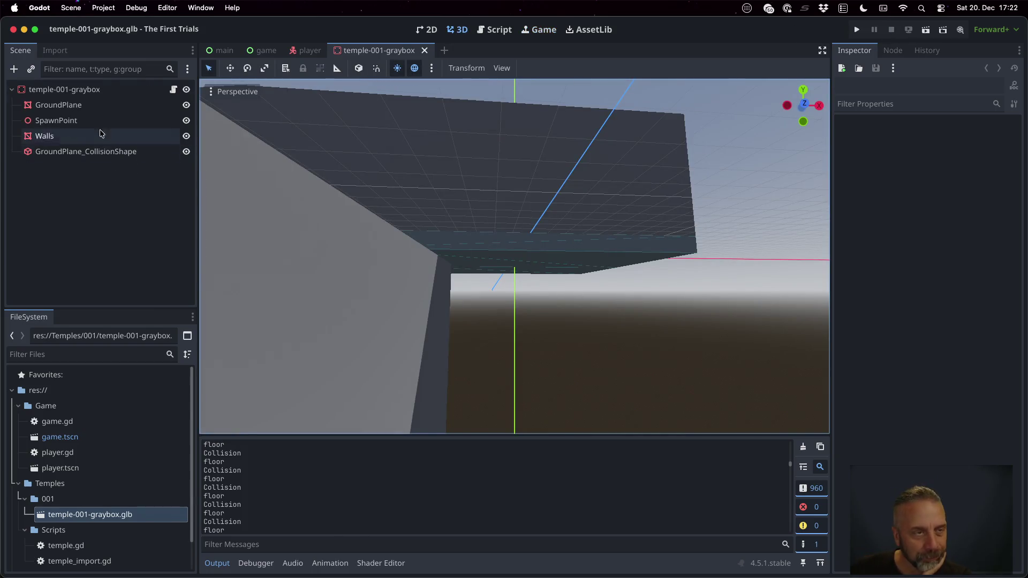
# - Make the temple-001-graybox instance in game.tscn local and hide its Walls
pyautogui.doubleClick(60, 436)
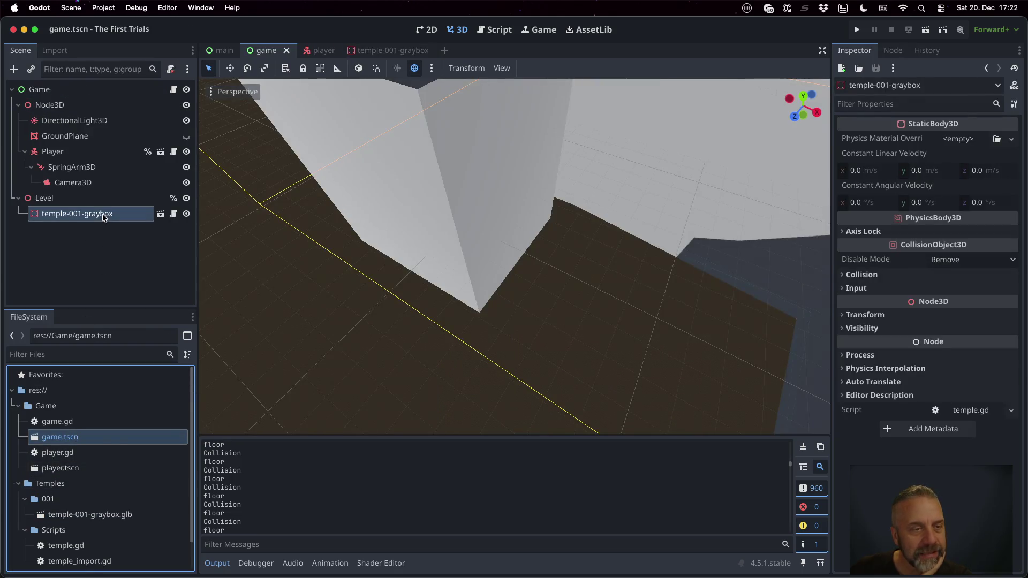
pyautogui.rightClick(118, 210)
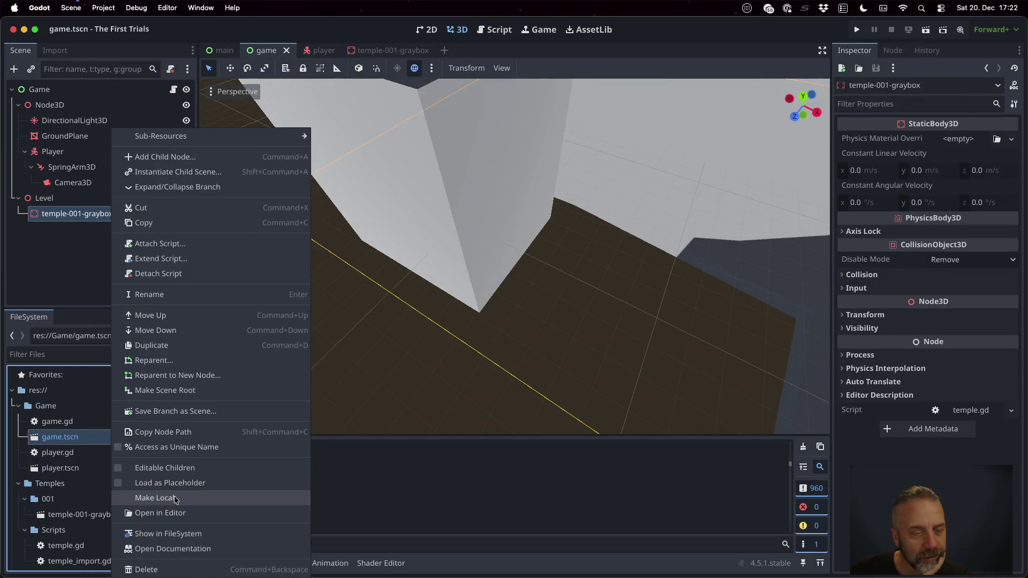
pyautogui.click(150, 495)
pyautogui.click(186, 260)
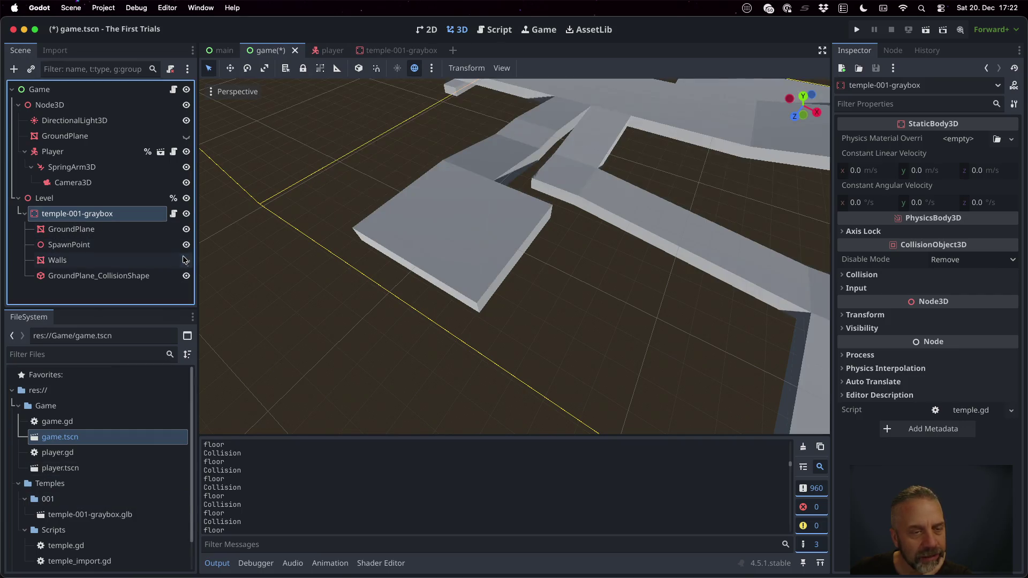
# - Run the game, jump once, and stop it after the player flies off
pyautogui.click(860, 31)
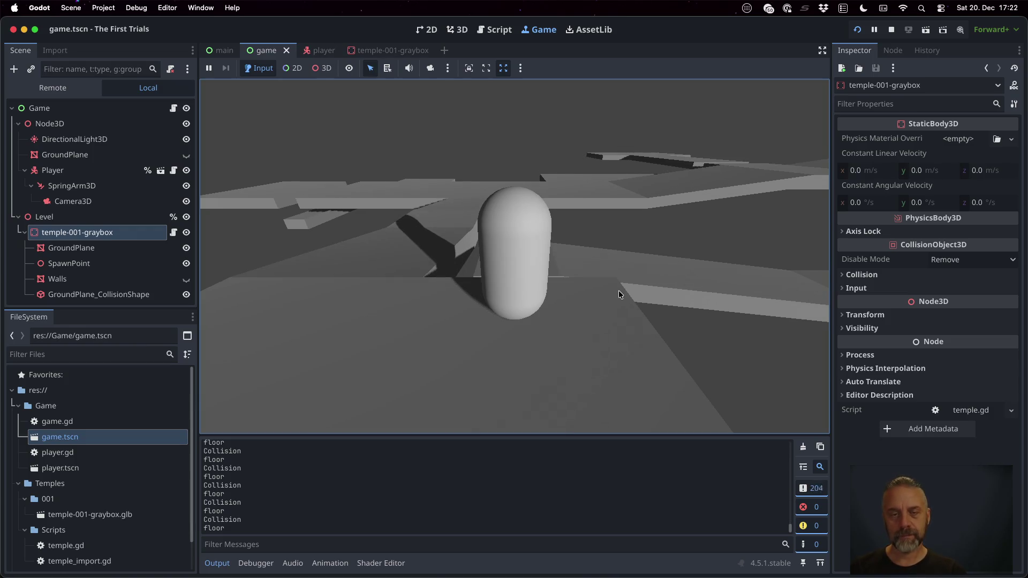
pyautogui.press('space')
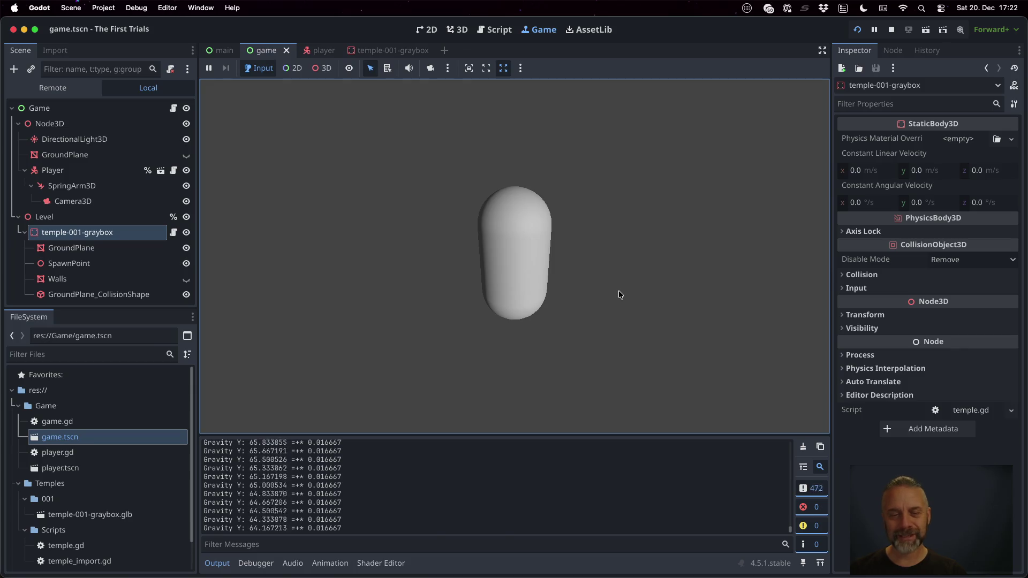
pyautogui.click(891, 30)
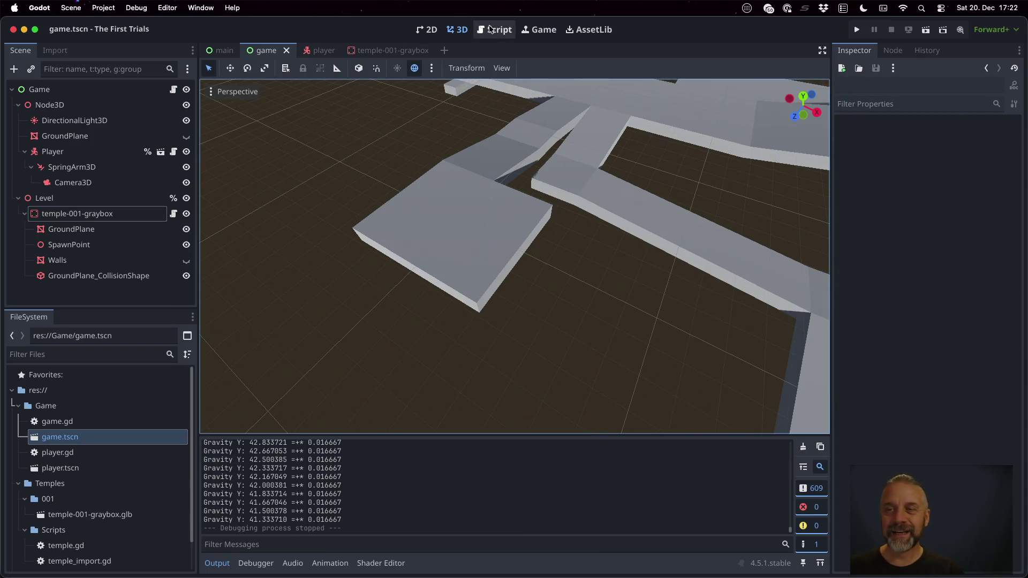
# - In player.gd, add pass under the move_and_slide check and comment out the Collision and floor prints
pyautogui.click(491, 31)
pyautogui.press('Up')
pyautogui.press('Up')
pyautogui.press('Home')
pyautogui.press('Down')
pyautogui.press('Up')
pyautogui.press('End')
pyautogui.press('Return')
pyautogui.press('Down')
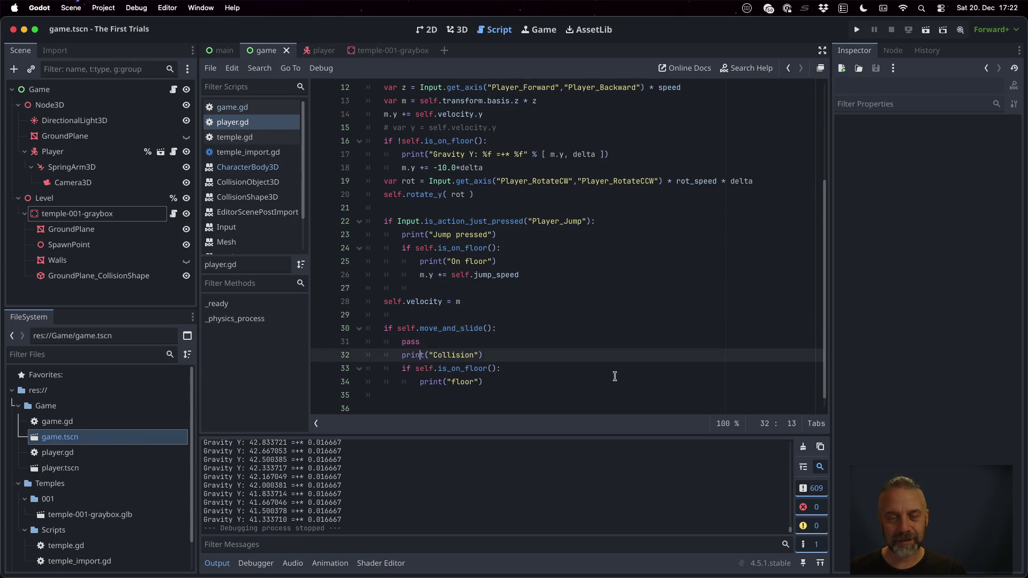
pyautogui.hotkey('ctrl', 'k')
pyautogui.press('Down')
pyautogui.hotkey('ctrl', 'k')
pyautogui.press('Down')
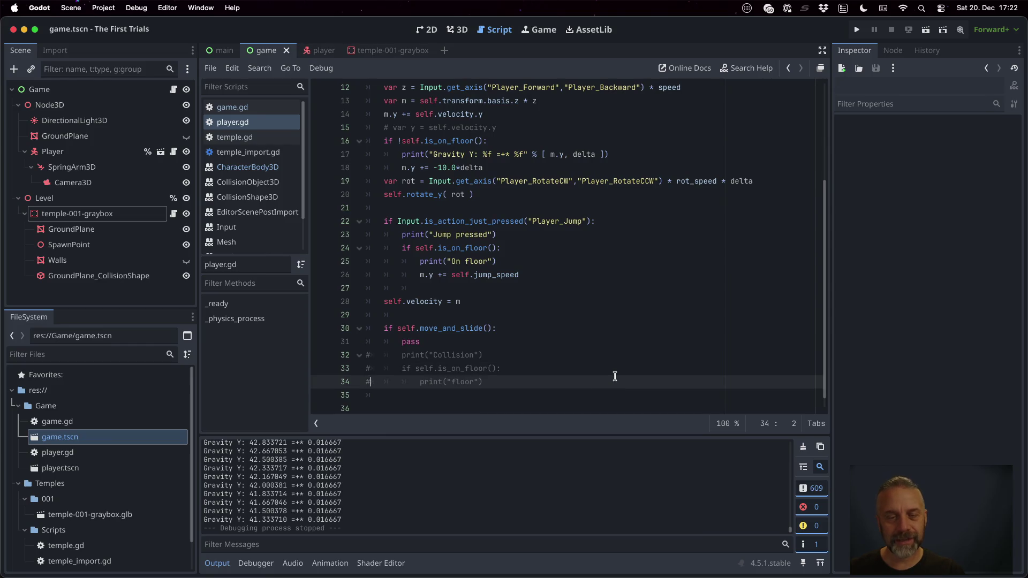
pyautogui.scroll(4, 605, 256)
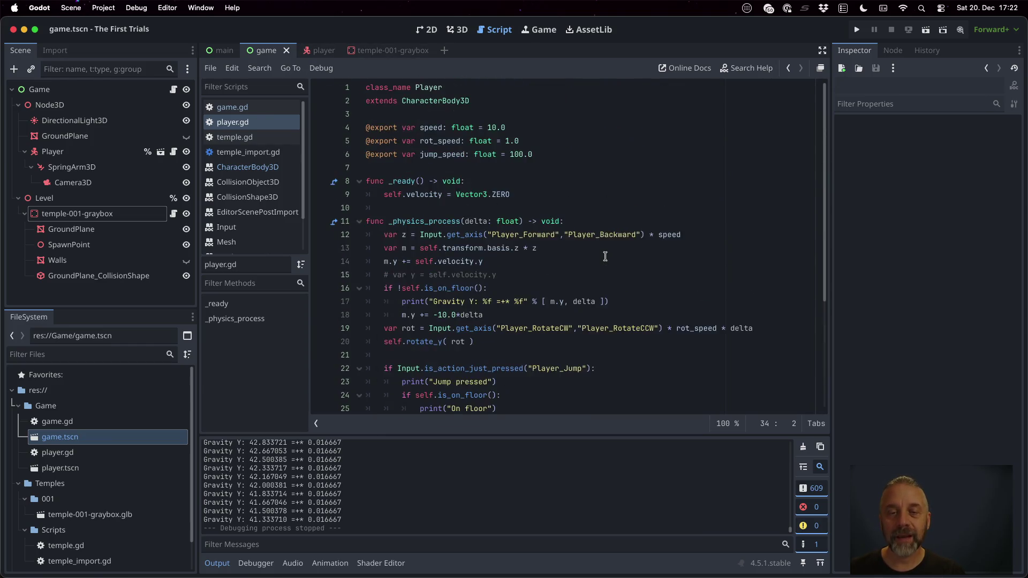
# - Change jump_speed from 100.0 to 10.0, save, and run the game
pyautogui.click(517, 155)
pyautogui.press('BackSpace')
pyautogui.hotkey('ctrl', 's')
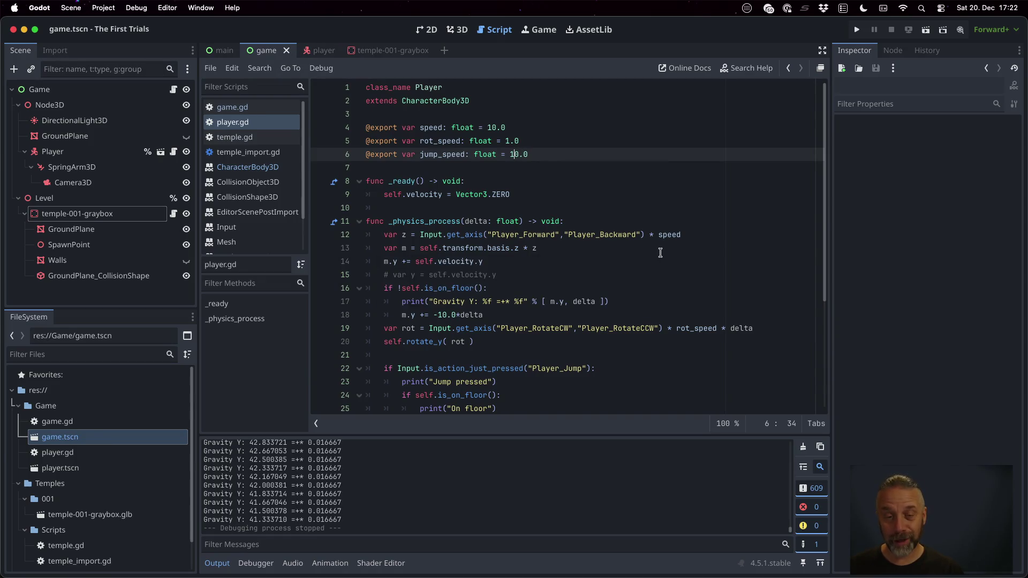
pyautogui.click(858, 30)
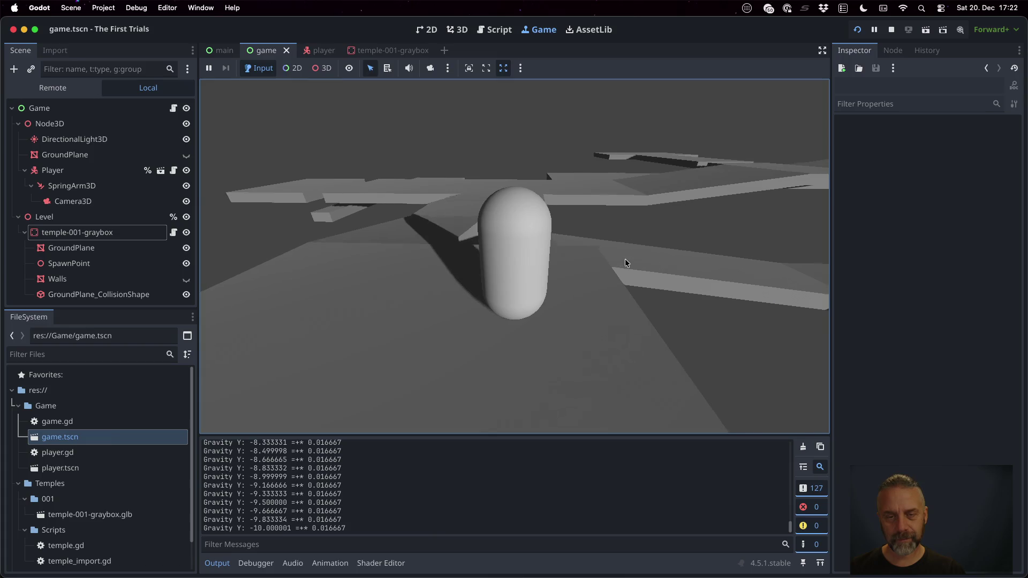
# - Jump five times in the running game at jump_speed 10.0, then stop it
pyautogui.press('space')
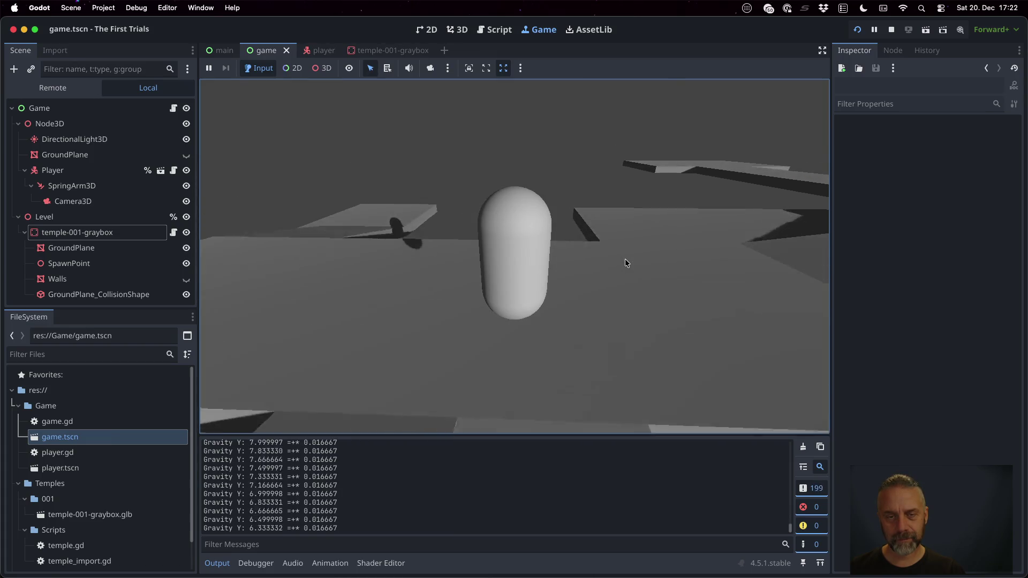
pyautogui.press('space')
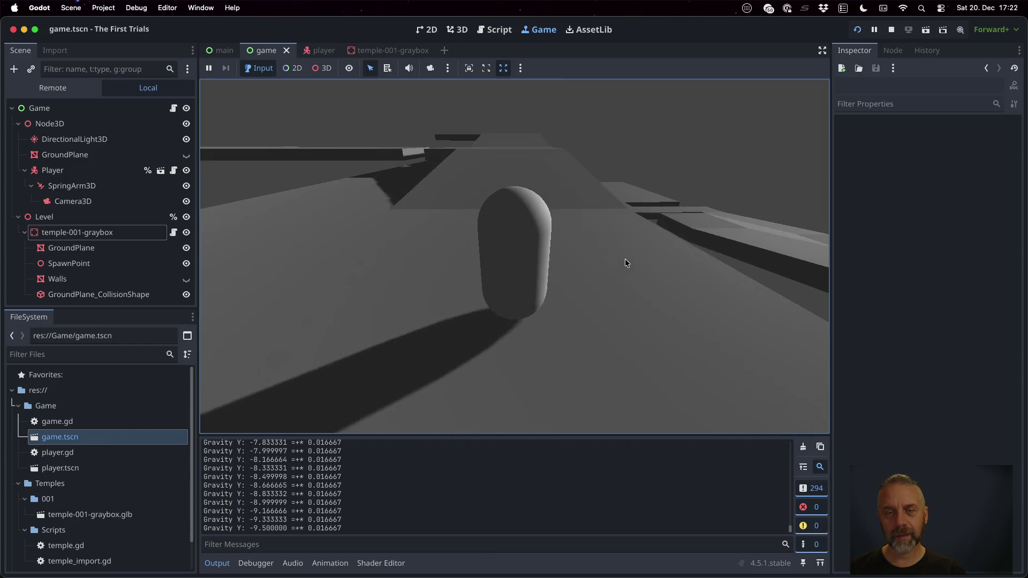
pyautogui.press('space')
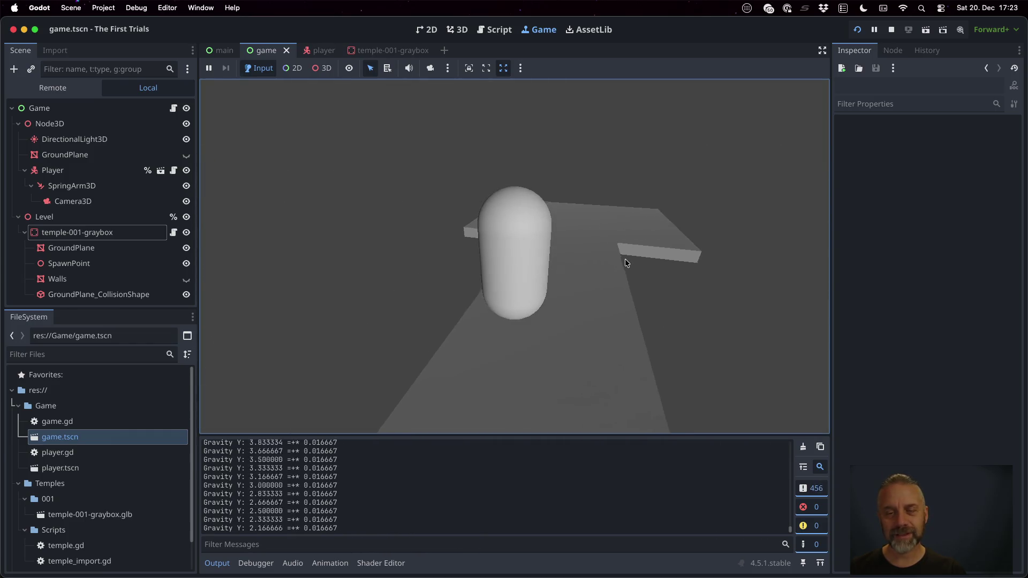
pyautogui.press('space')
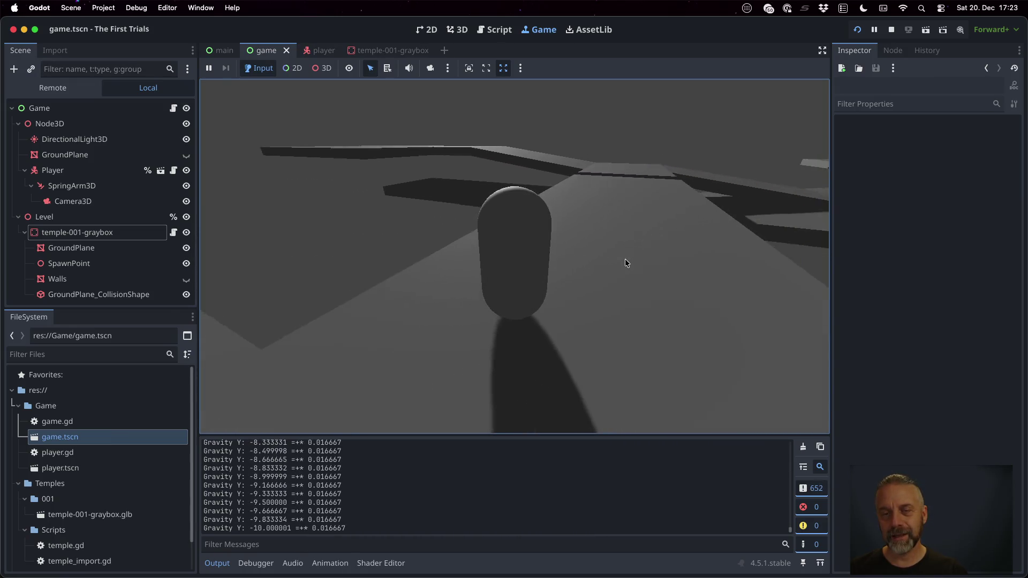
pyautogui.press('space')
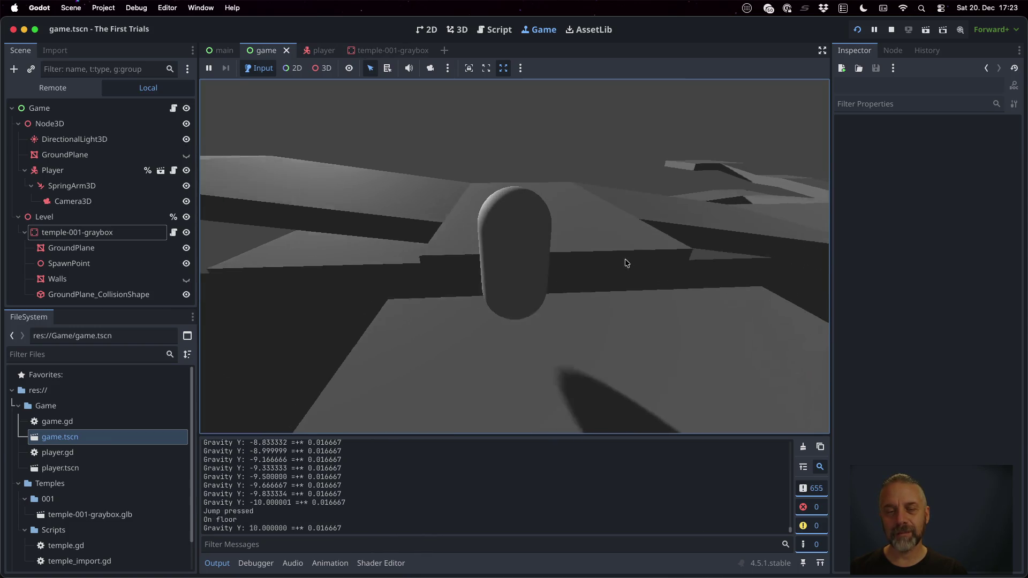
pyautogui.click(891, 30)
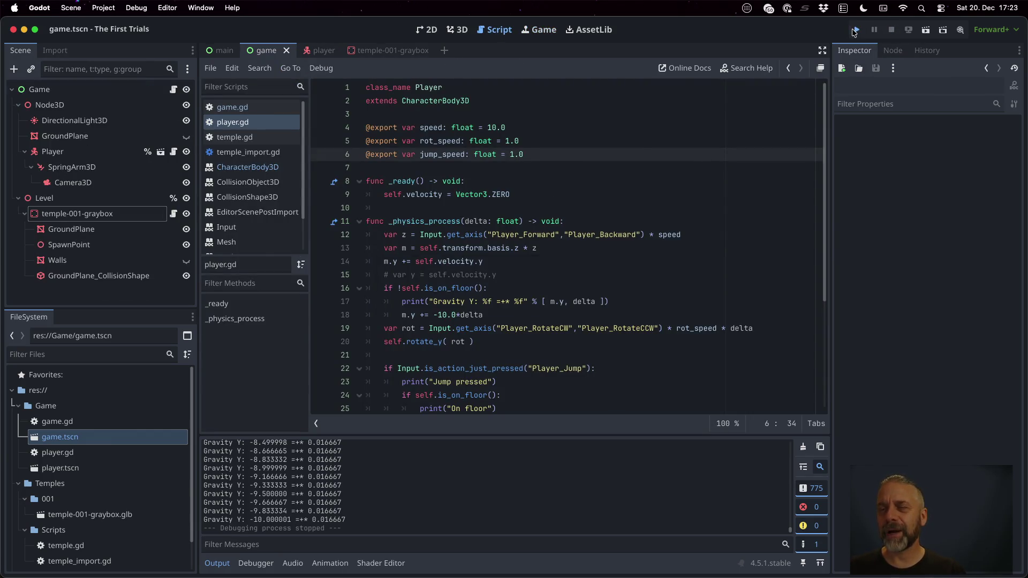
# - Test two jumps with jump_speed 1.0, then stop the game
pyautogui.click(855, 30)
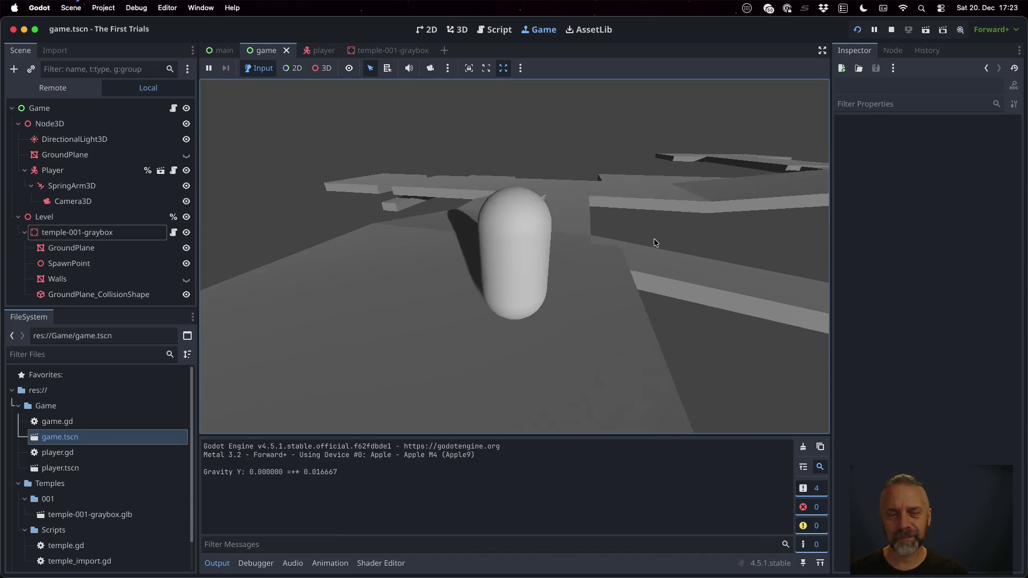
pyautogui.press('space')
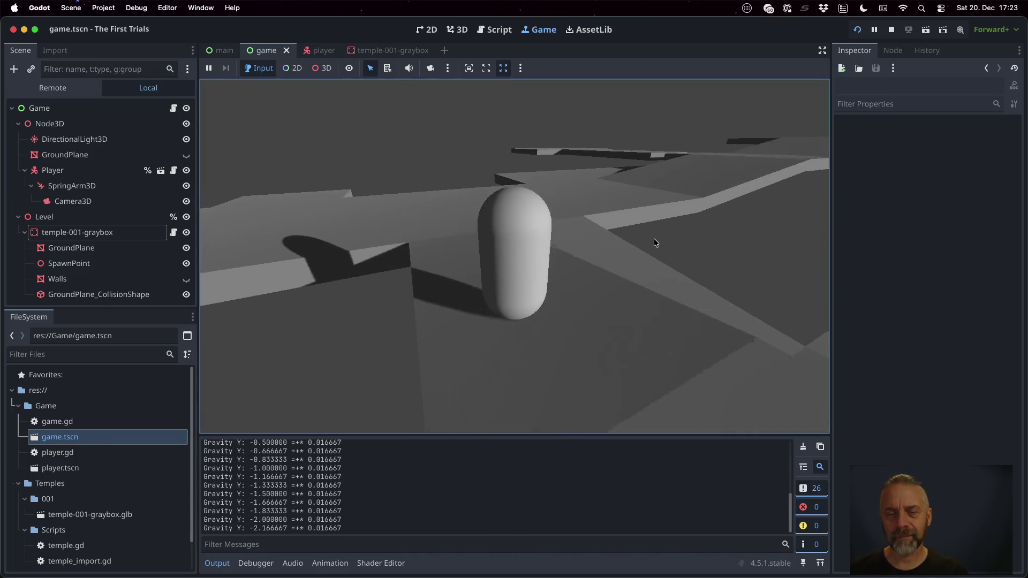
pyautogui.press('space')
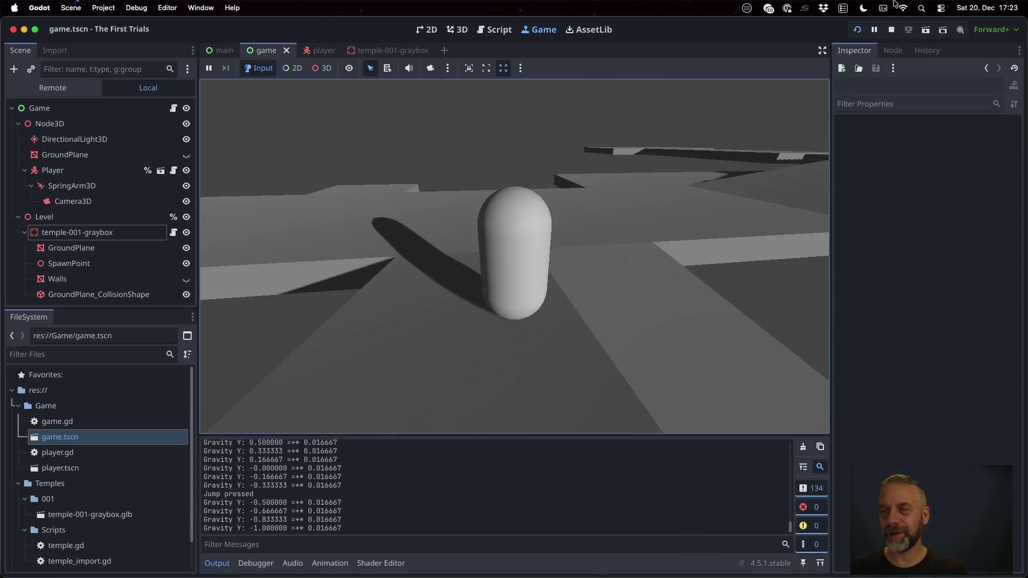
pyautogui.click(892, 31)
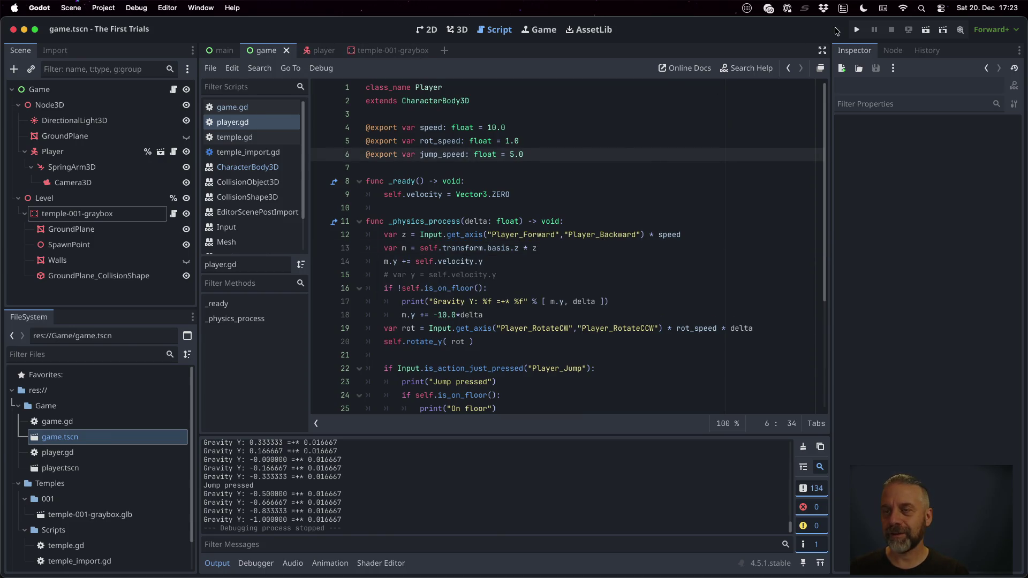
# - Run and restart the game with jump_speed 5.0, test a jump, and stop it
pyautogui.click(859, 29)
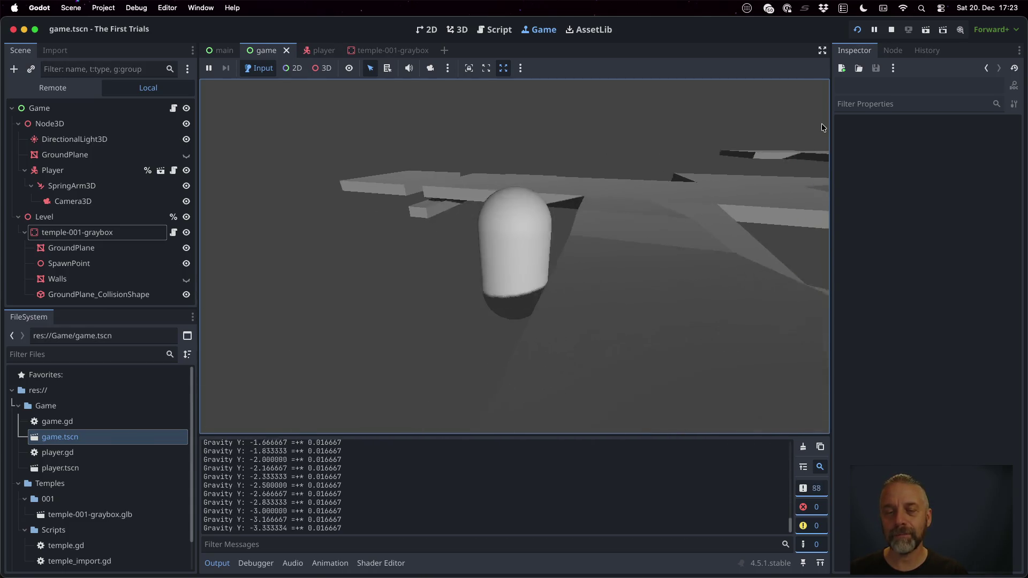
pyautogui.click(858, 30)
pyautogui.press('space')
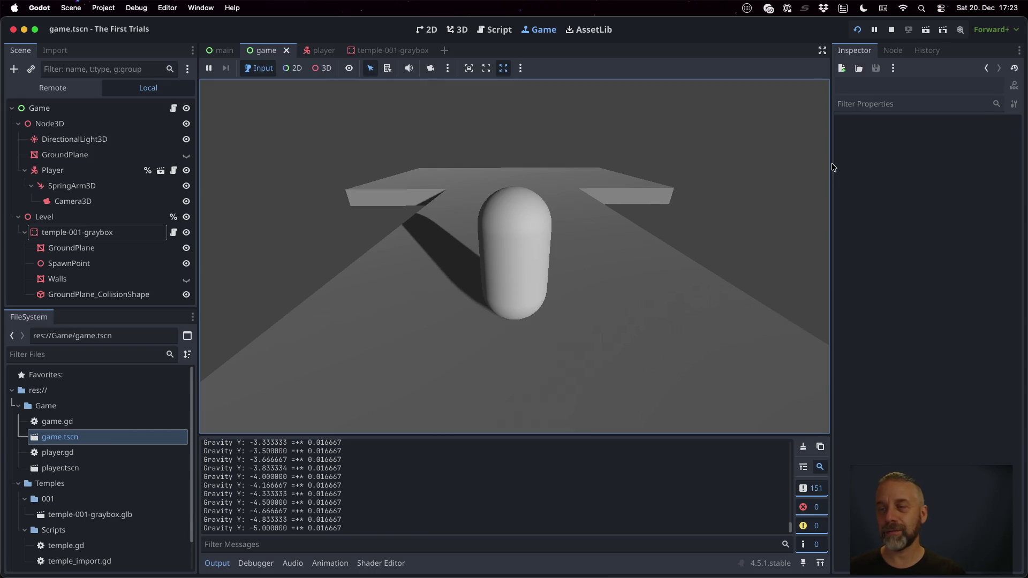
pyautogui.click(891, 31)
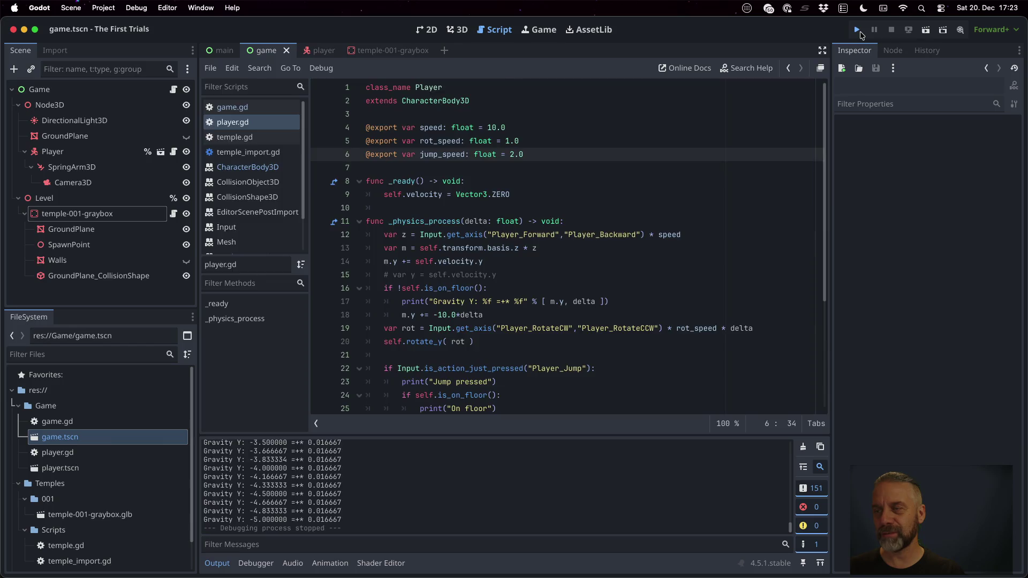
# - Play-test with jump_speed 2.0, jumping six times until the player falls off, then stop the game
pyautogui.click(858, 31)
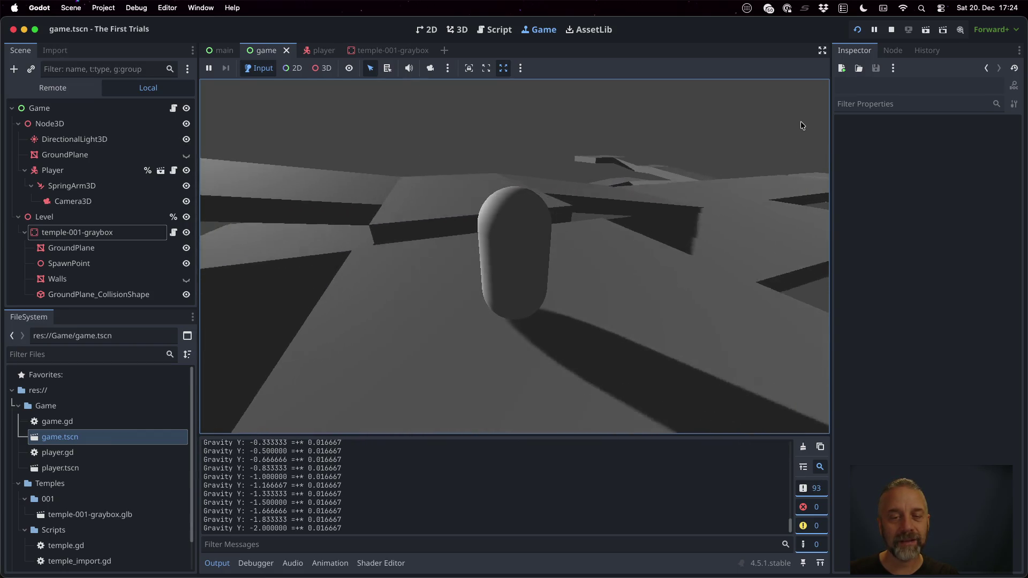
pyautogui.press('space')
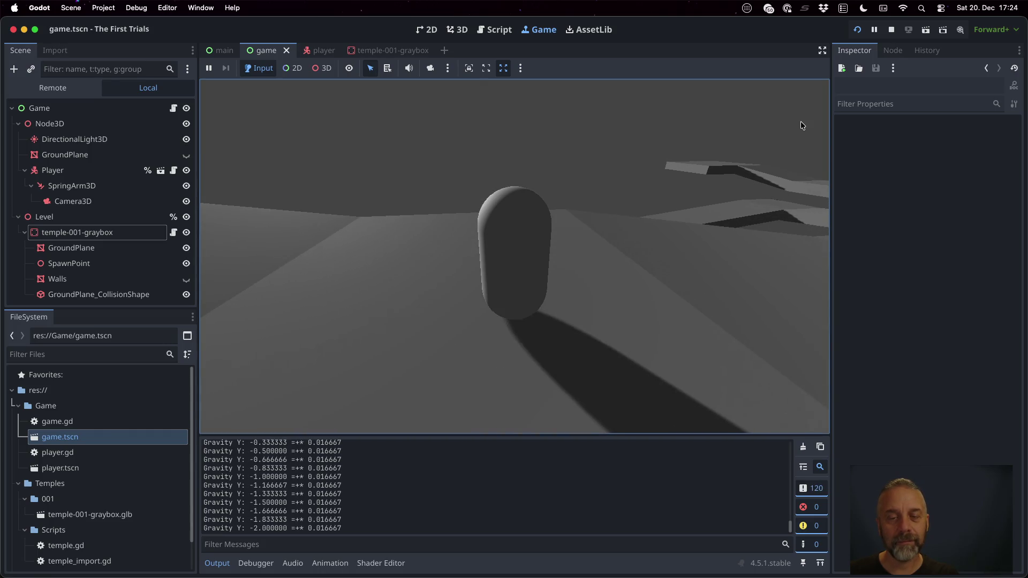
pyautogui.press('space')
pyautogui.press('space')
pyautogui.press('space')
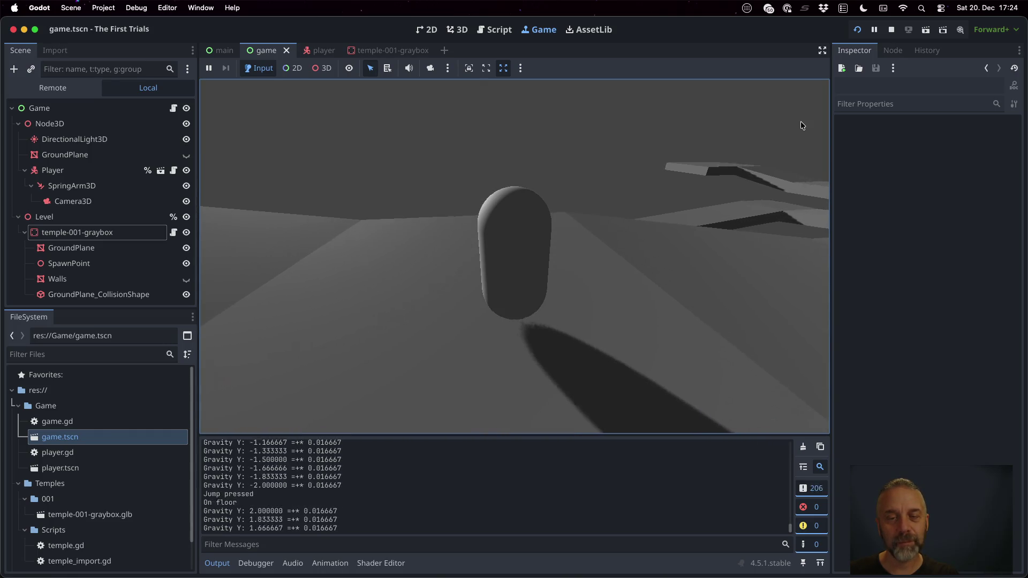
pyautogui.press('space')
pyautogui.press('space')
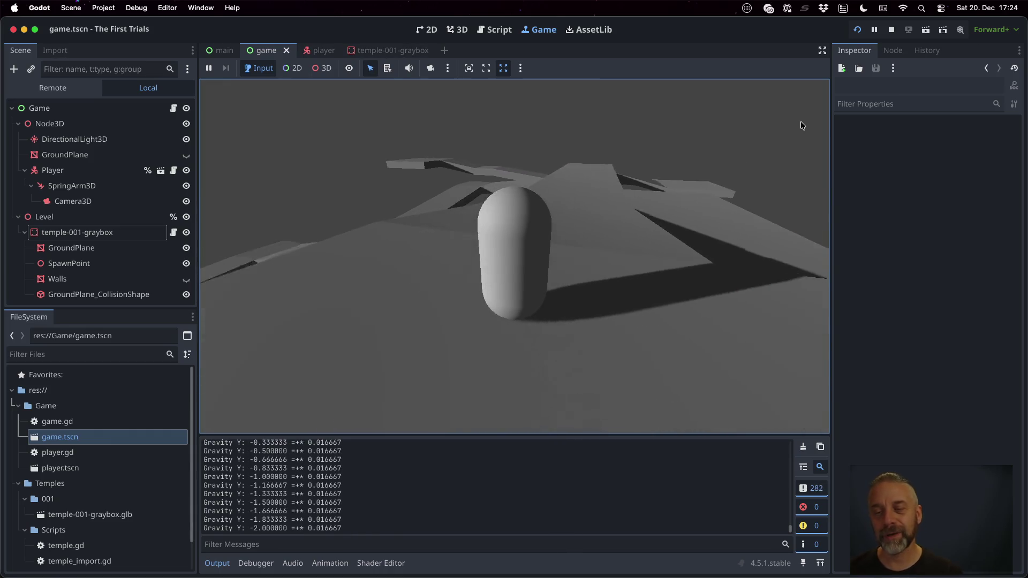
pyautogui.press('space')
pyautogui.press('space')
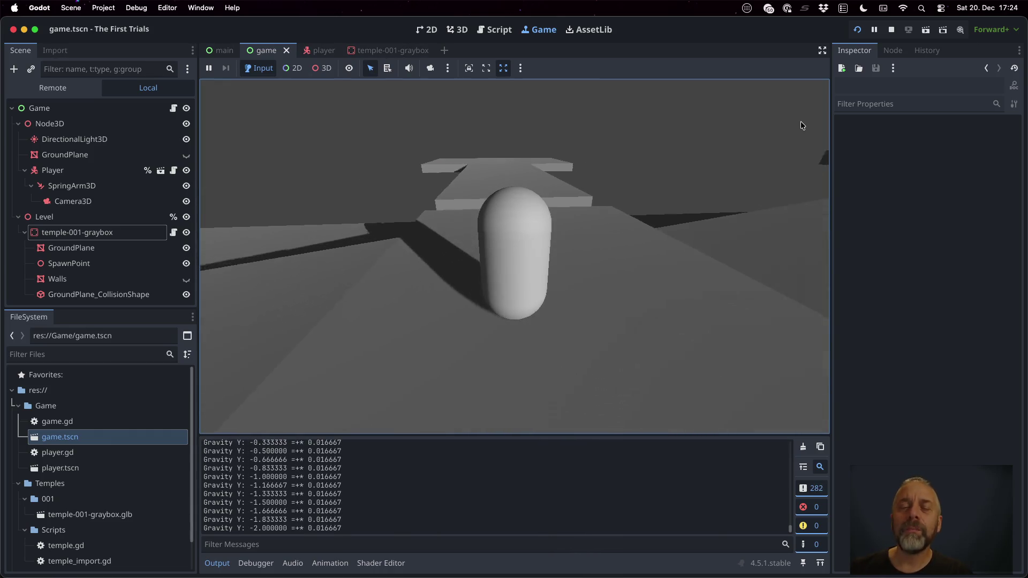
pyautogui.press('space')
pyautogui.press('space')
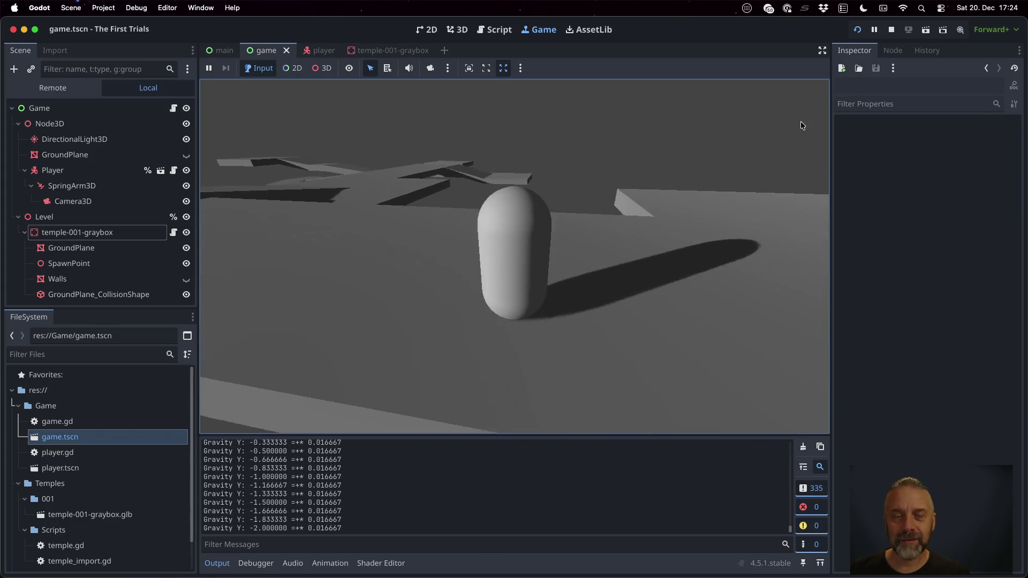
pyautogui.press('space')
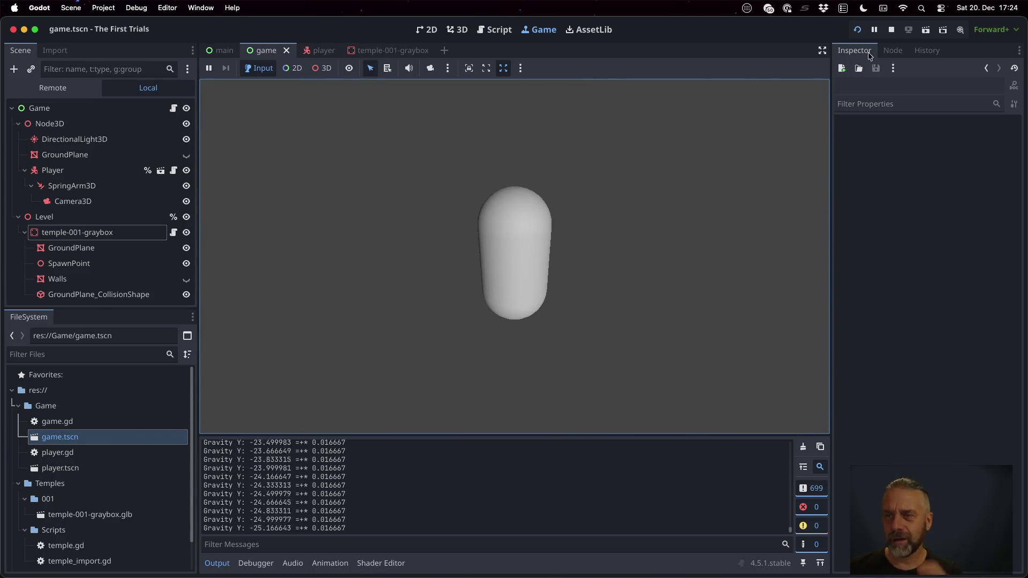
pyautogui.click(891, 29)
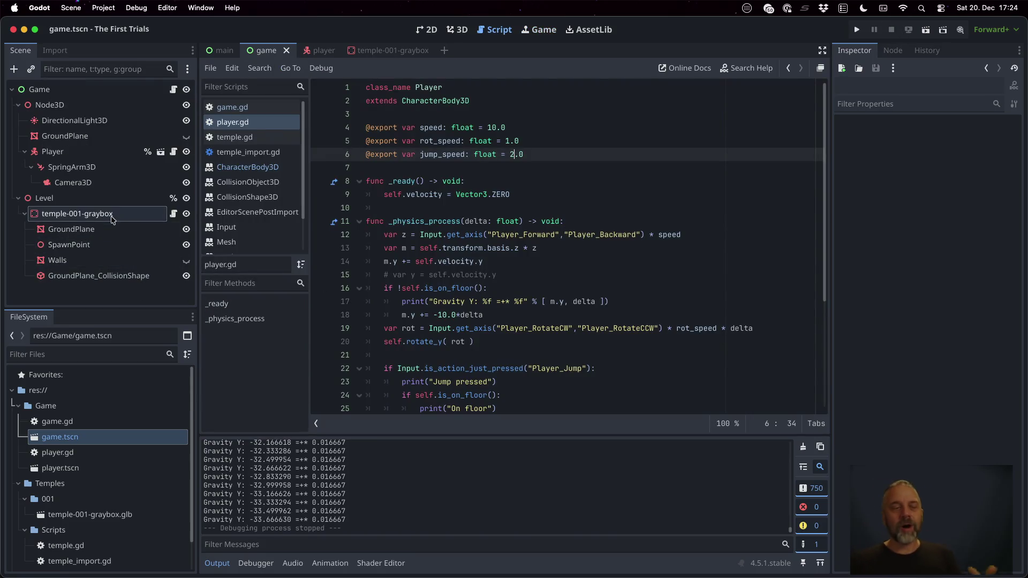
# - Toggle the Walls' visibility, run the scene briefly, stop it, and return to player.gd
pyautogui.click(186, 261)
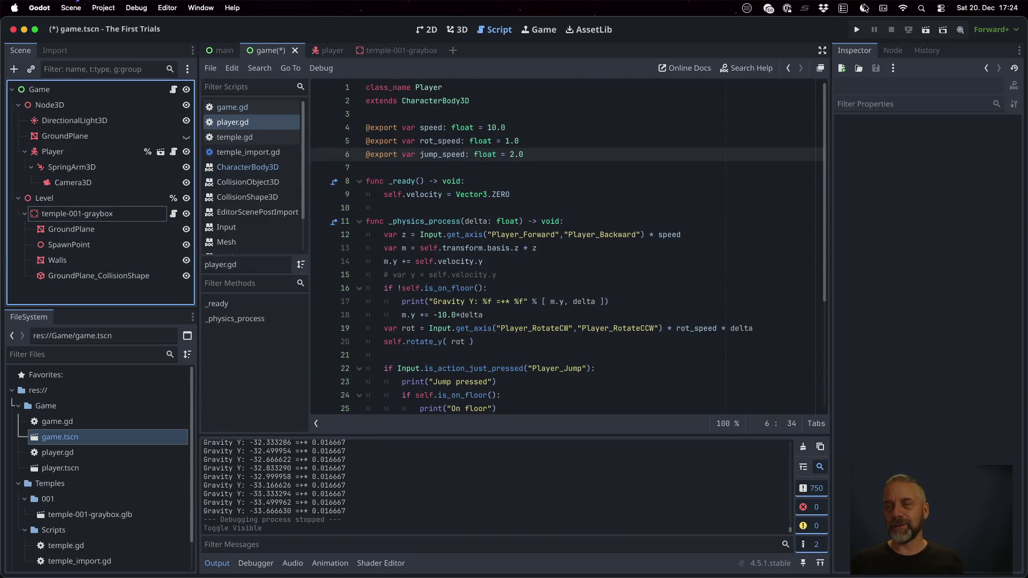
pyautogui.click(857, 31)
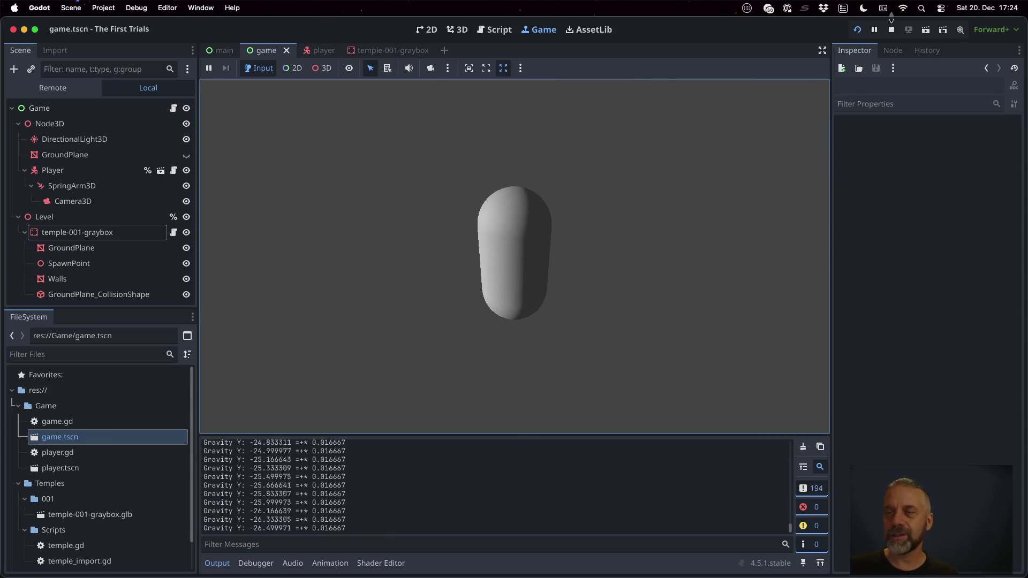
pyautogui.click(890, 29)
pyautogui.click(615, 230)
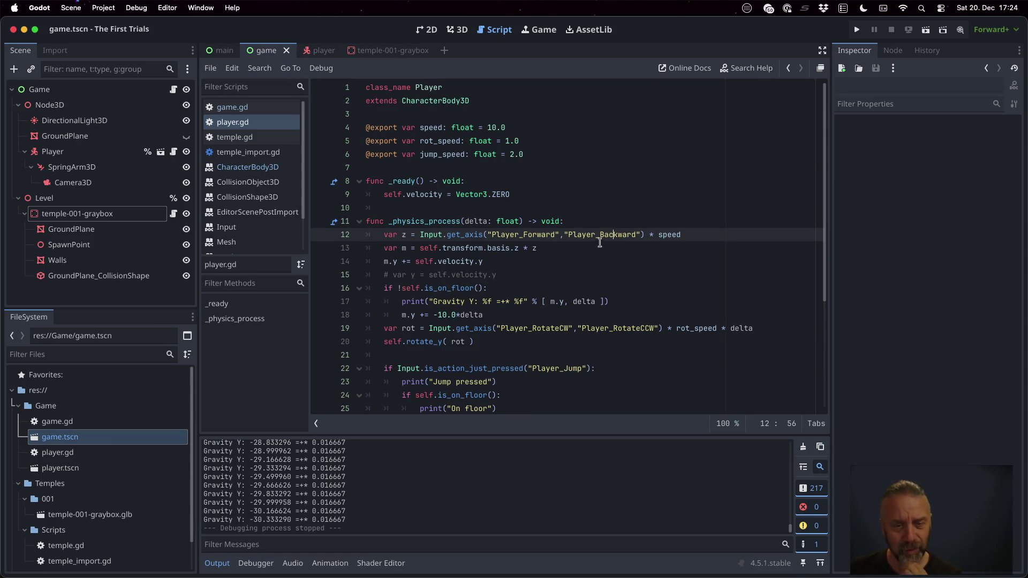
# - Comment out the Gravity Y and Jump pressed prints on lines 17 and 23, then switch to temple_import.gd
pyautogui.scroll(-2, 558, 293)
pyautogui.click(523, 251)
pyautogui.write('#')
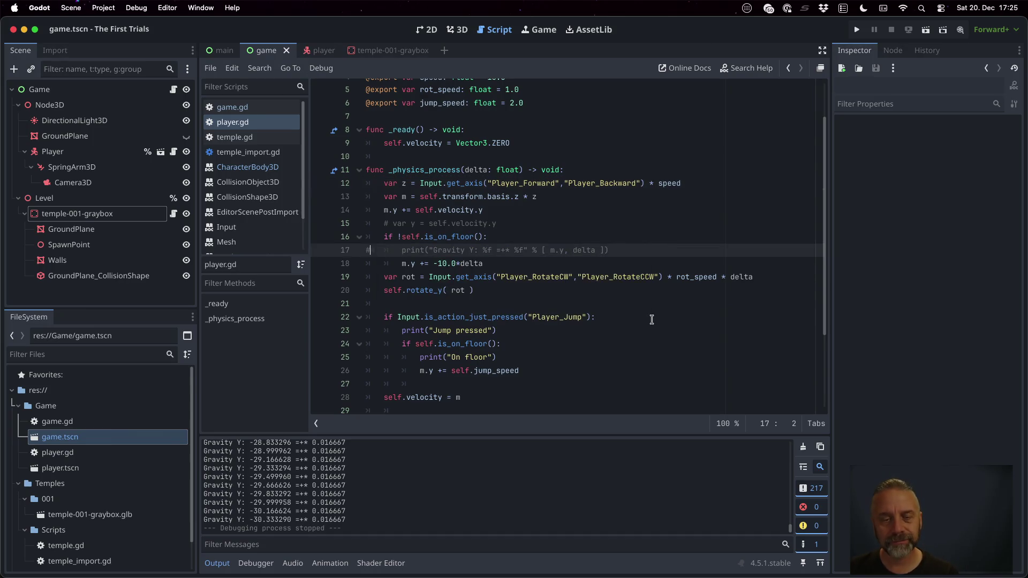
pyautogui.scroll(-1, 652, 319)
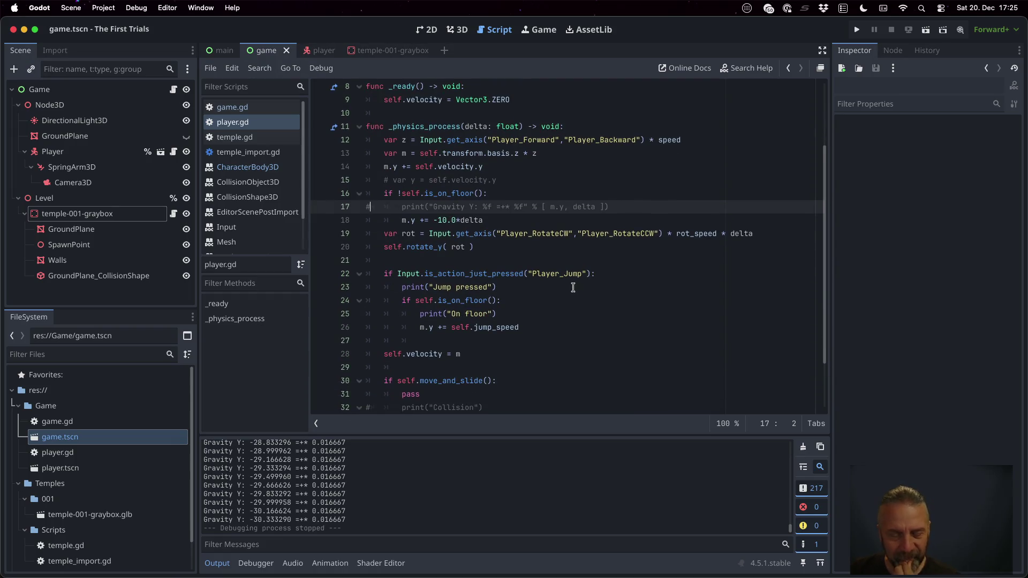
pyautogui.click(573, 287)
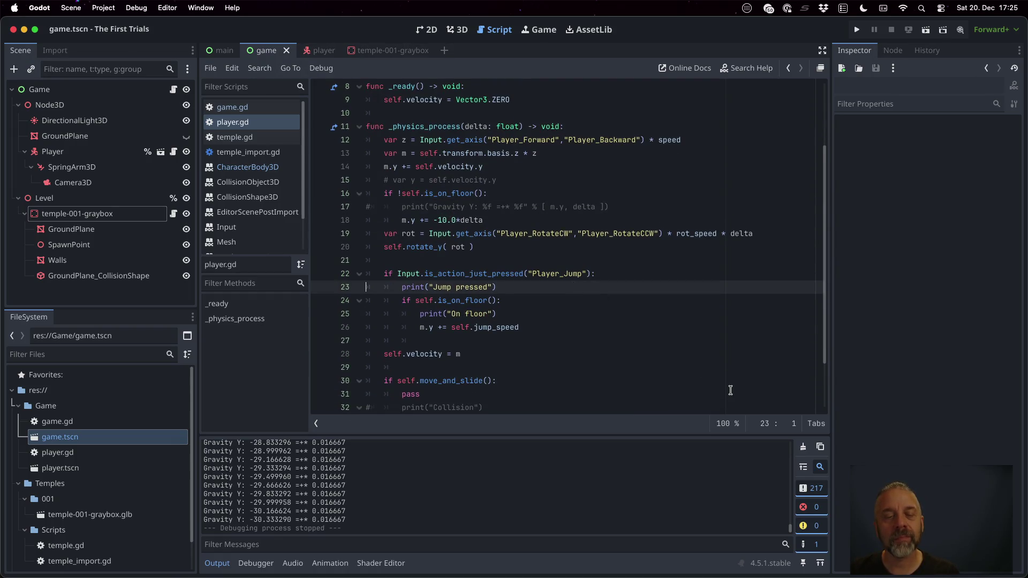
pyautogui.press('Down')
pyautogui.press('Down')
pyautogui.press('Down')
pyautogui.press('Up')
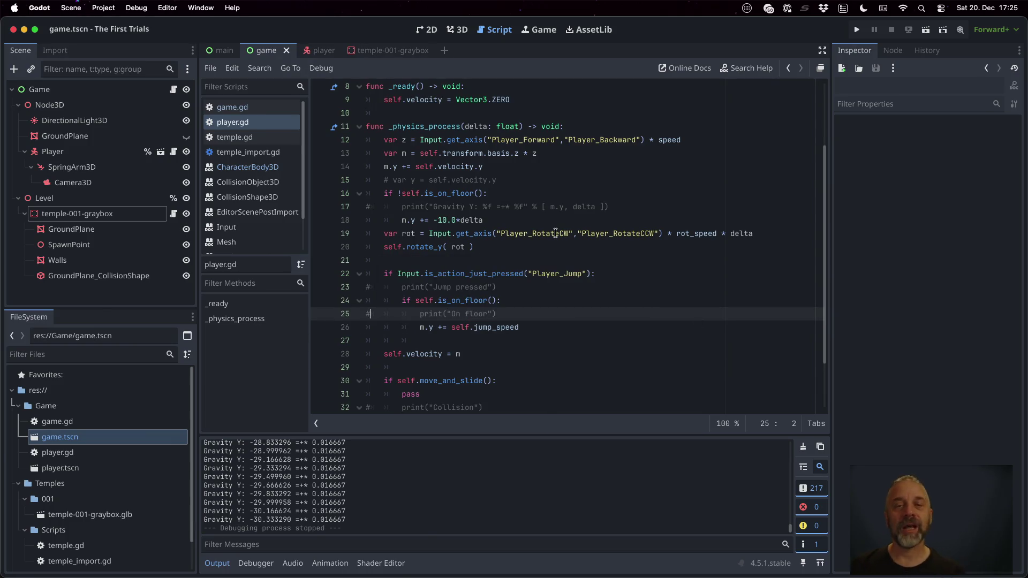
pyautogui.click(269, 152)
pyautogui.click(439, 235)
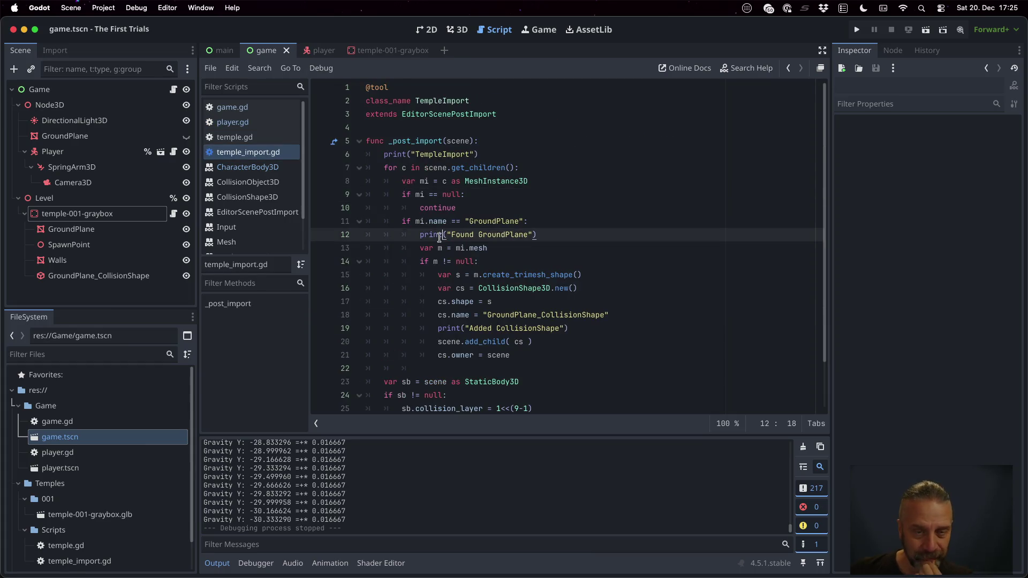
# - Review the GroundPlane collision lines 11–16, then select Player and scroll its Inspector to Collision
pyautogui.press('Up')
pyautogui.press('Up')
pyautogui.press('Up')
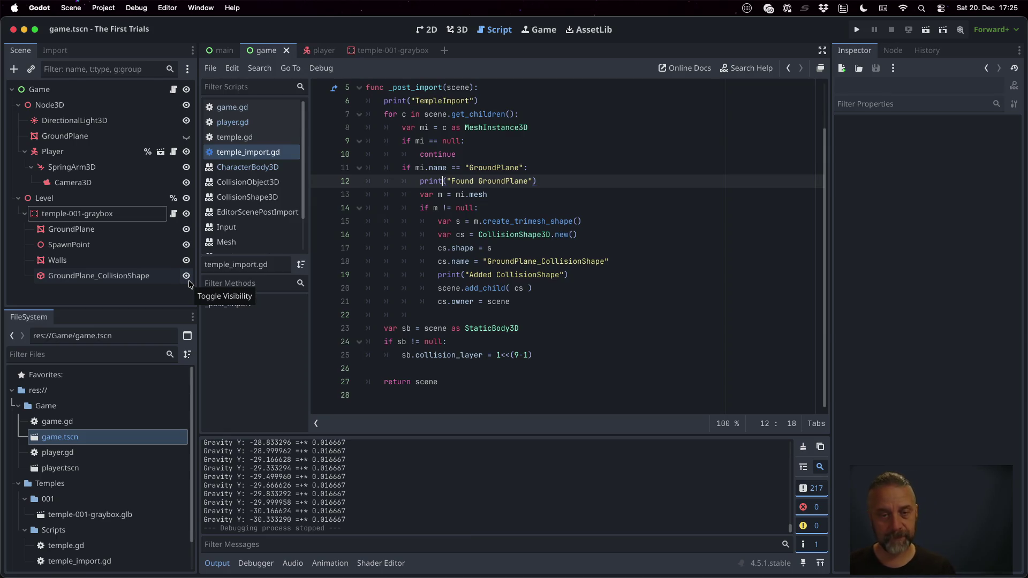
pyautogui.click(479, 230)
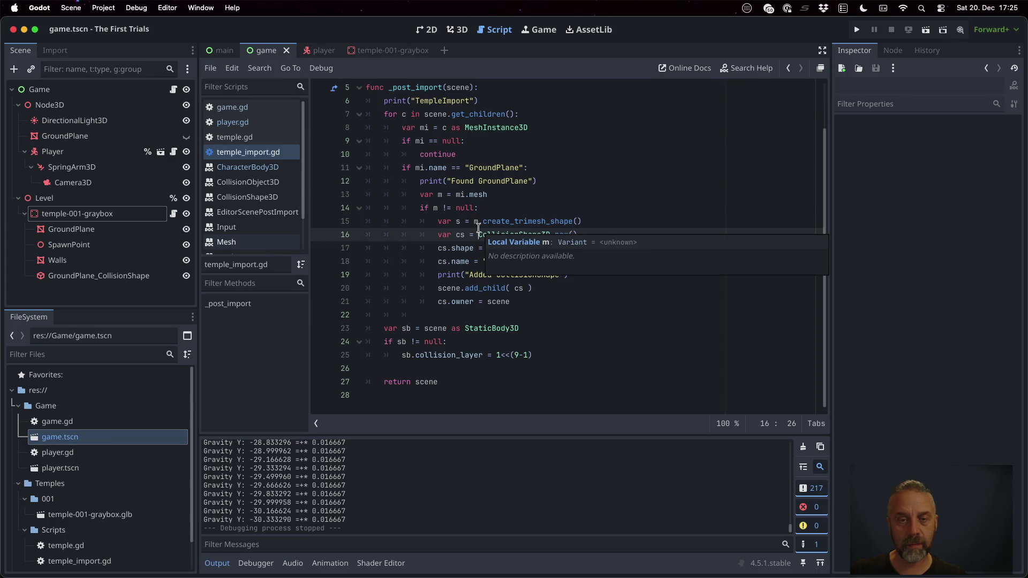
pyautogui.click(509, 168)
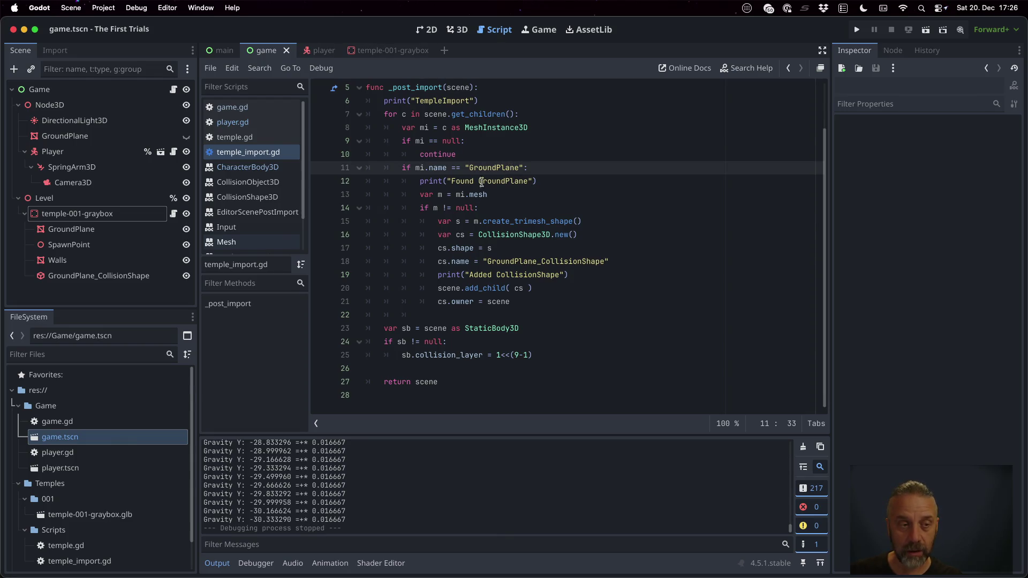
pyautogui.click(132, 156)
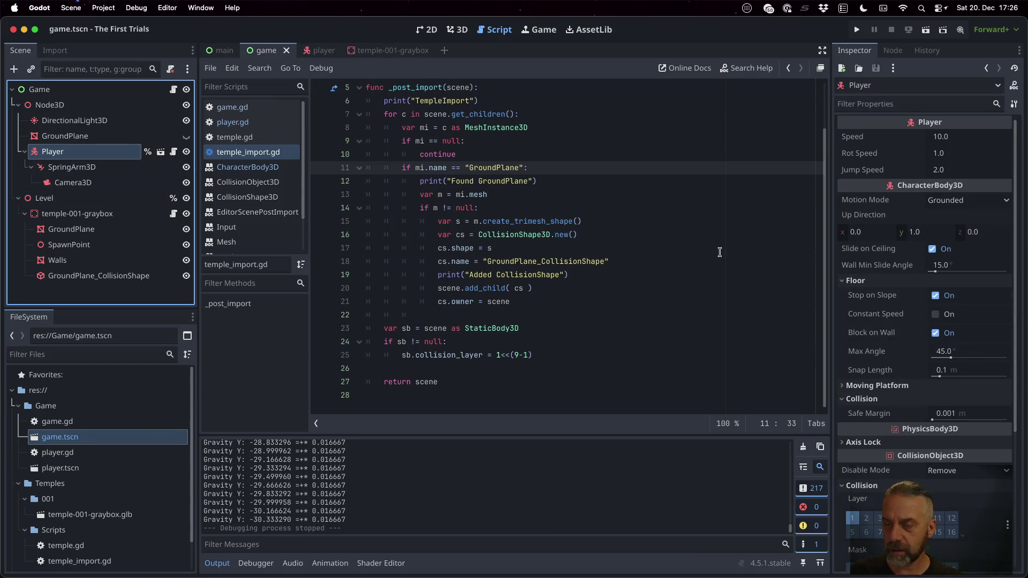
pyautogui.scroll(-5, 920, 272)
# - Name 3D physics layer 10 'Wall' through Edit Layer Names, then close Project Settings
pyautogui.click(1007, 327)
pyautogui.click(990, 356)
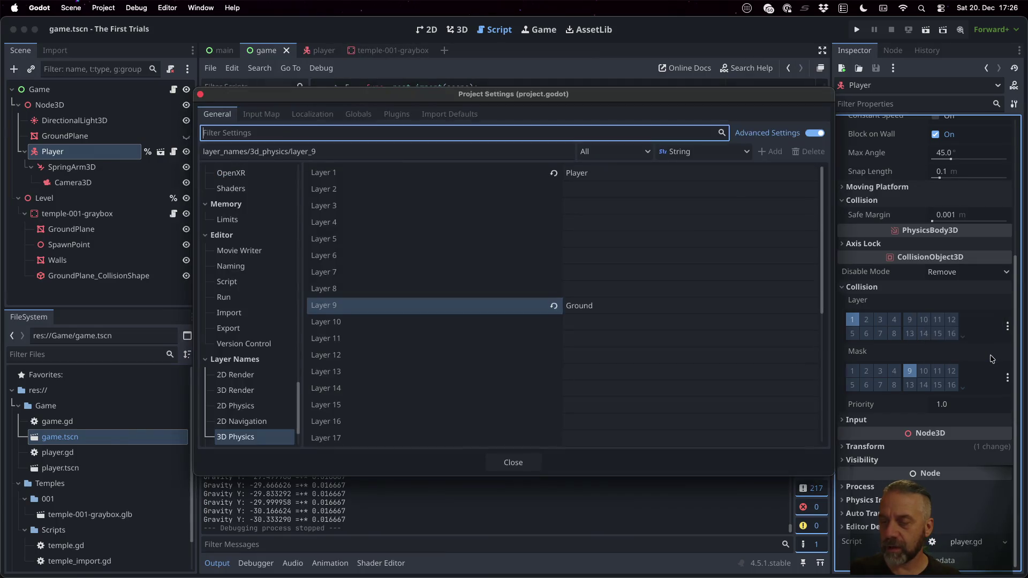
pyautogui.doubleClick(598, 325)
pyautogui.write('Wall')
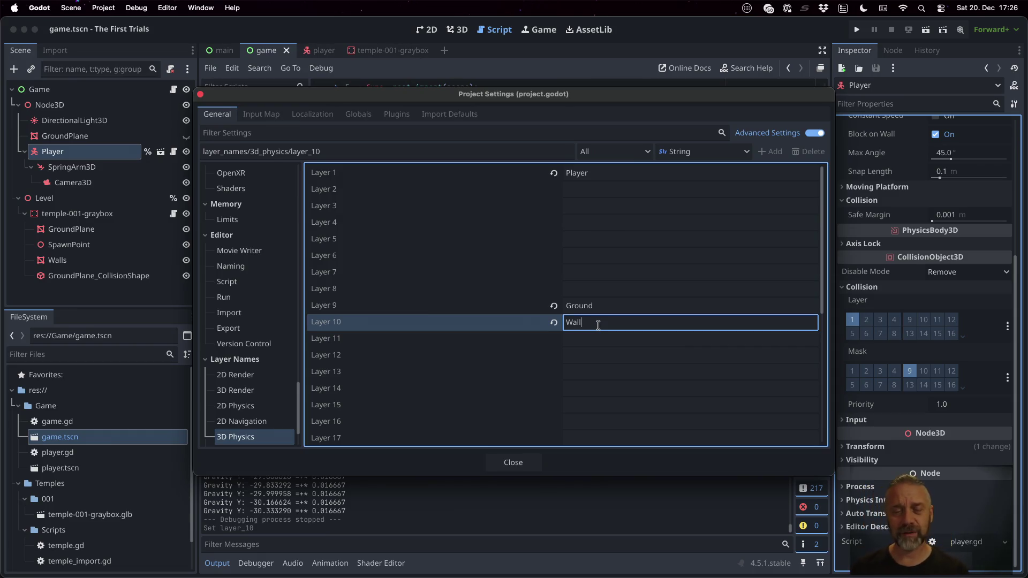
pyautogui.click(511, 460)
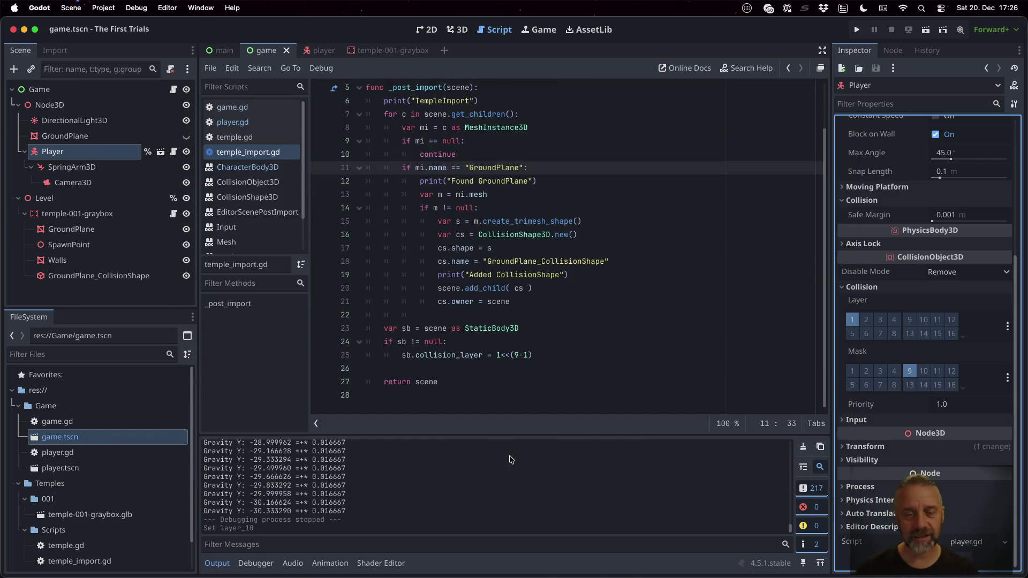
# - Rewrite the GroundPlane check as 'match mi.name:' with an indented "GroundPlane": case
pyautogui.click(511, 342)
pyautogui.click(518, 275)
pyautogui.press('Up')
pyautogui.press('Up')
pyautogui.press('Up')
pyautogui.press('Up')
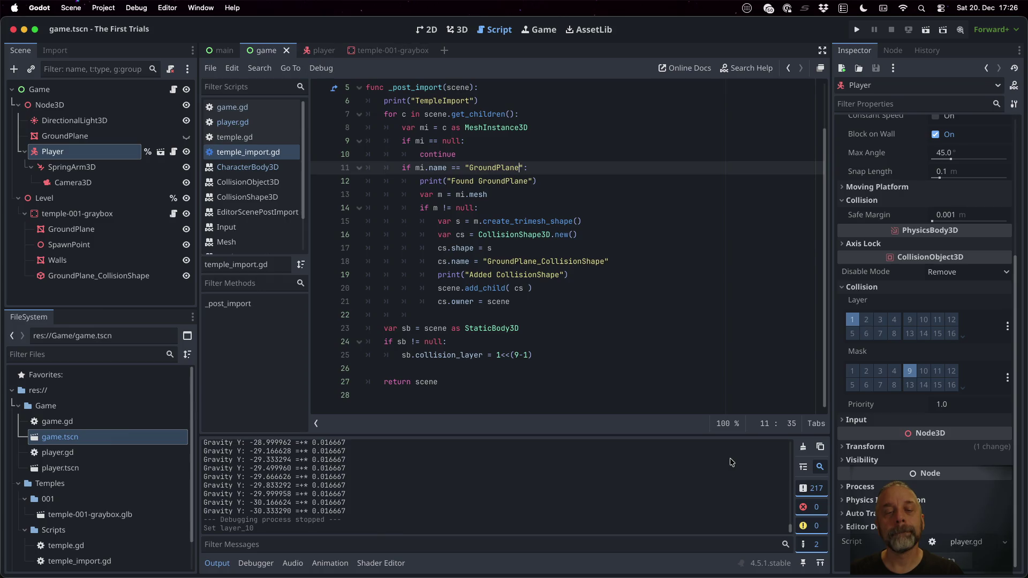
pyautogui.press('Home')
pyautogui.press('BackSpace')
pyautogui.press('BackSpace')
pyautogui.write('match')
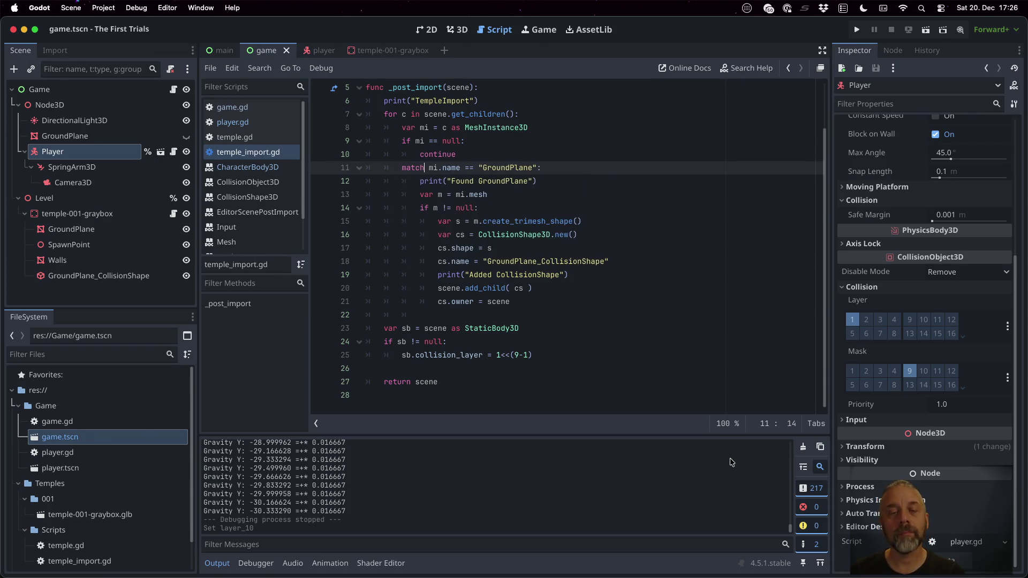
pyautogui.hotkey('alt', 'Right')
pyautogui.press('BackSpace')
pyautogui.press('BackSpace')
pyautogui.press('BackSpace')
pyautogui.write(':')
pyautogui.press('Return')
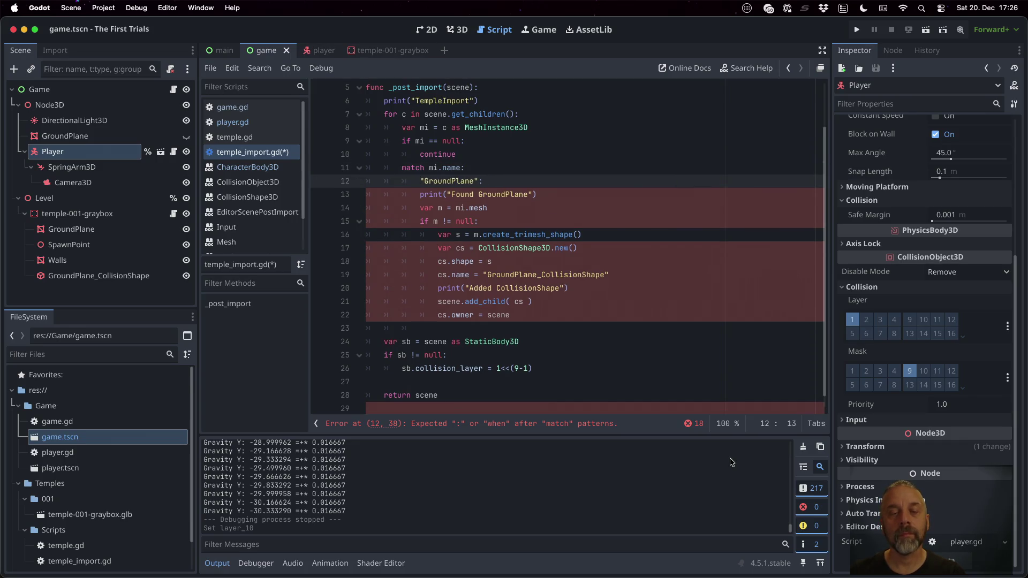
pyautogui.hotkey('shift', 'Down')
pyautogui.hotkey('shift', 'Down')
pyautogui.hotkey('shift', 'Down')
pyautogui.press('Tab')
pyautogui.press('Up')
pyautogui.press('Up')
pyautogui.press('Up')
# - Copy the whole GroundPlane case and paste a duplicate of it below
pyautogui.press('Down')
pyautogui.press('Down')
pyautogui.press('Up')
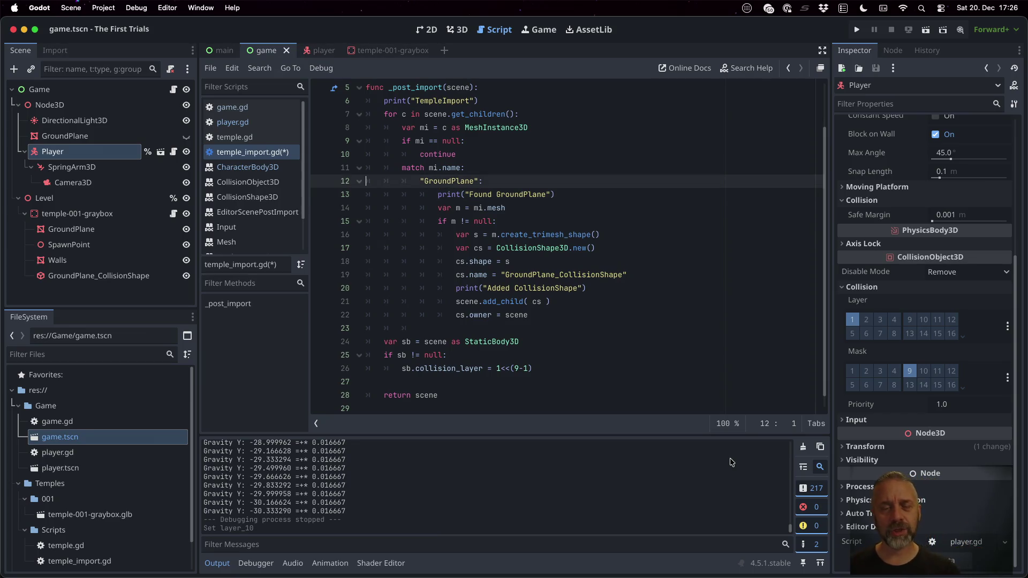
pyautogui.hotkey('shift', 'Down')
pyautogui.hotkey('shift', 'Down')
pyautogui.hotkey('shift', 'Down')
pyautogui.press('super+c')
pyautogui.press('Up')
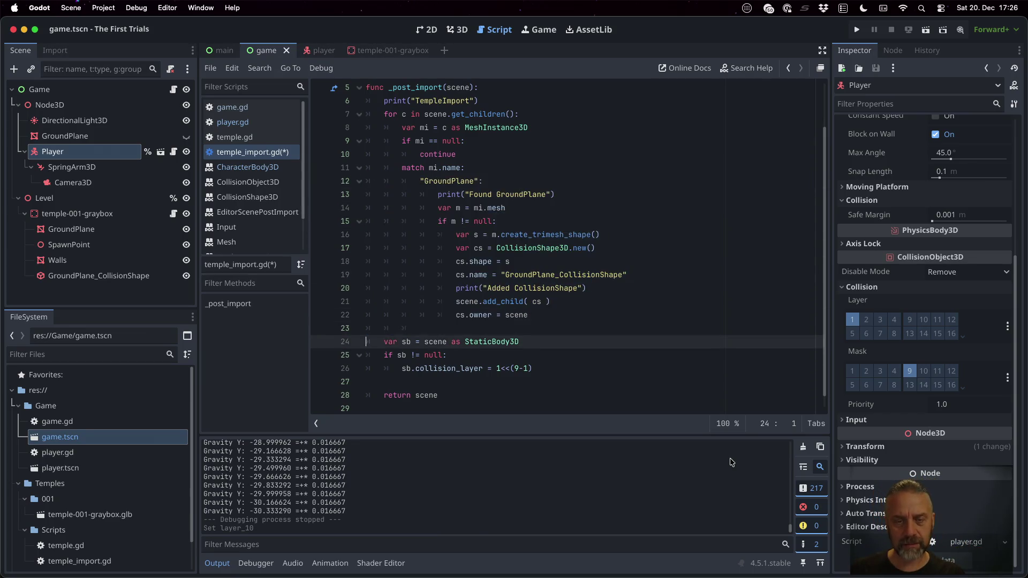
pyautogui.press('super+v')
pyautogui.press('Up')
pyautogui.press('Up')
pyautogui.press('Up')
pyautogui.press('Up')
pyautogui.press('Up')
pyautogui.press('Up')
# - Change GroundPlane to Walls in the second case's pattern, Found message and shape name
pyautogui.press('End')
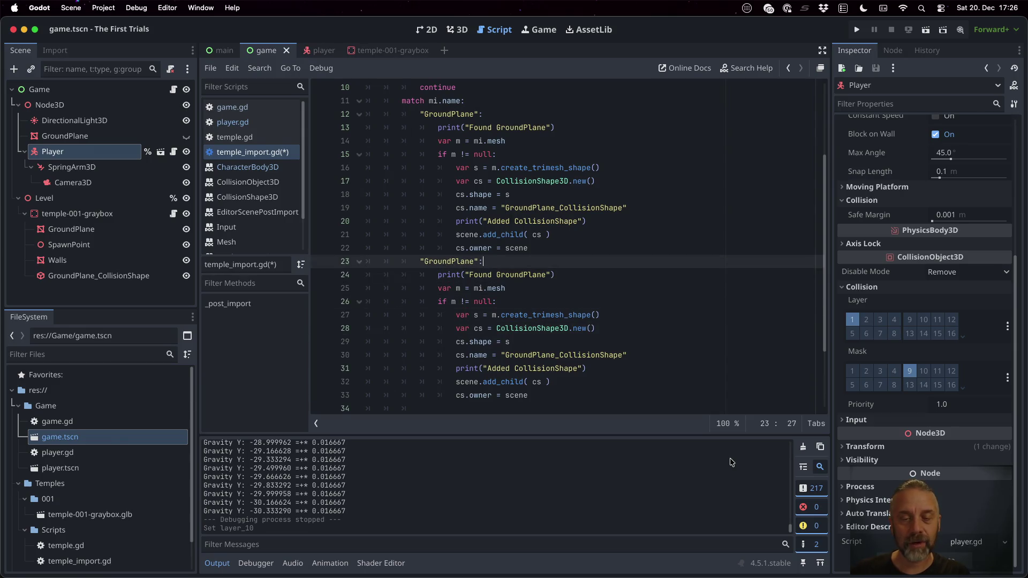
pyautogui.press('BackSpace')
pyautogui.press('BackSpace')
pyautogui.press('BackSpace')
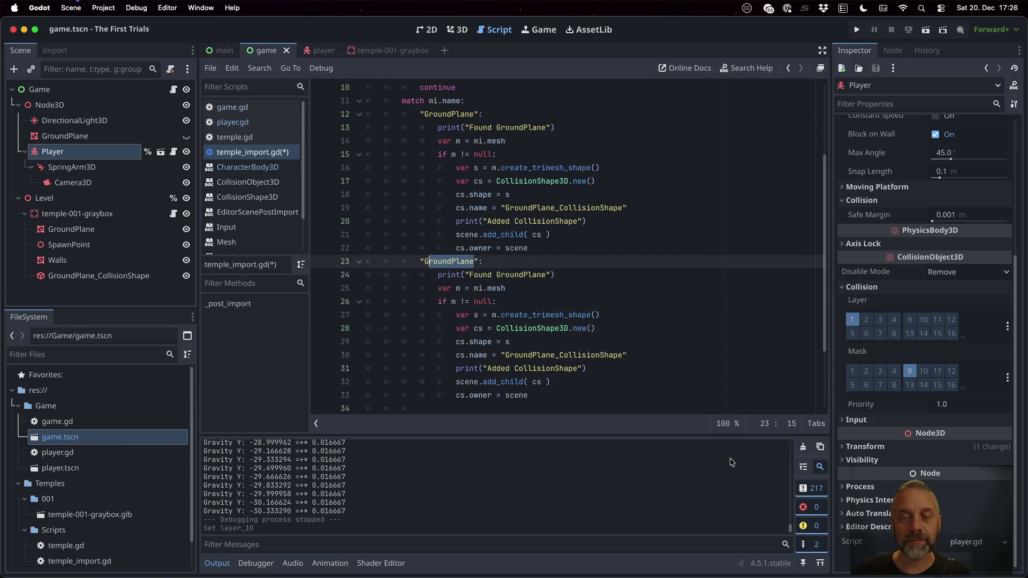
pyautogui.write('Walls')
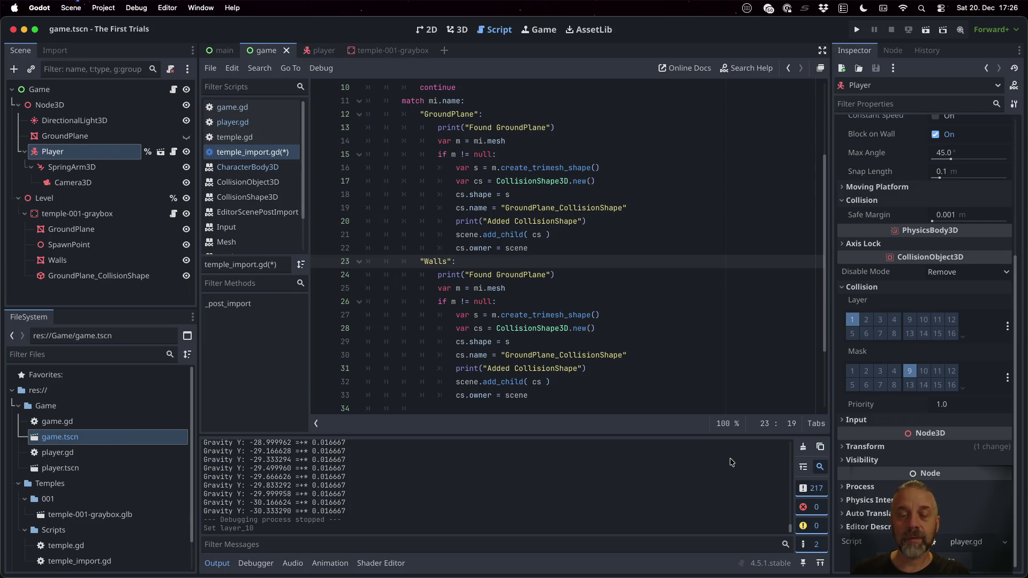
pyautogui.doubleClick(521, 277)
pyautogui.write('Walls')
pyautogui.press('Down')
pyautogui.press('Down')
pyautogui.press('Down')
pyautogui.press('Right')
pyautogui.press('Right')
pyautogui.press('Right')
pyautogui.press('Up')
pyautogui.hotkey('shift', 'Left')
pyautogui.hotkey('shift', 'Left')
pyautogui.hotkey('shift', 'Left')
pyautogui.write('Walls')
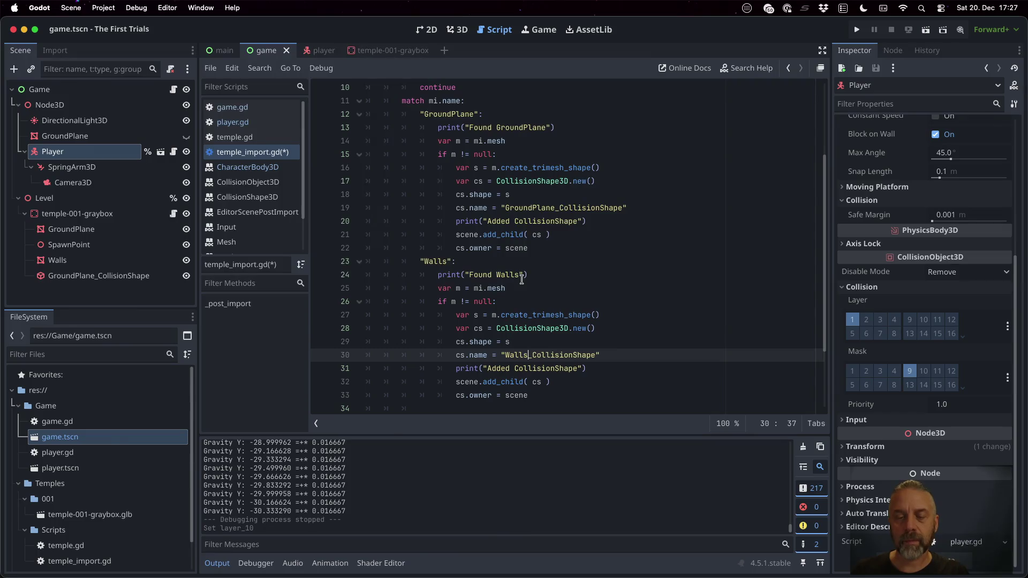
# - Make both Added messages print the full GroundPlane_CollisionShape and Walls_CollisionShape names
pyautogui.click(534, 210)
pyautogui.doubleClick(534, 208)
pyautogui.hotkey('ctrl', 'c')
pyautogui.doubleClick(536, 220)
pyautogui.hotkey('ctrl', 'v')
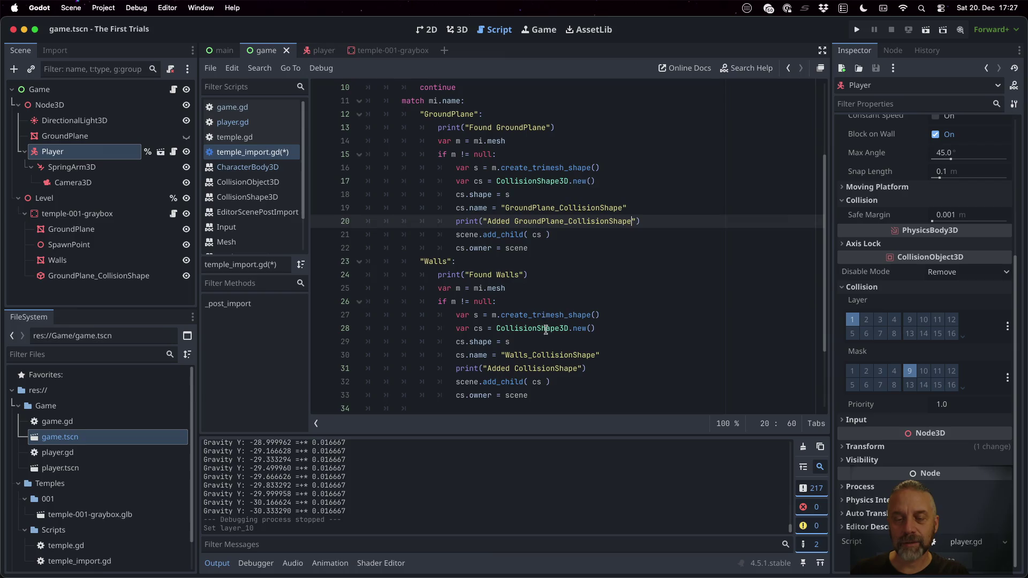
pyautogui.doubleClick(547, 355)
pyautogui.hotkey('ctrl', 'c')
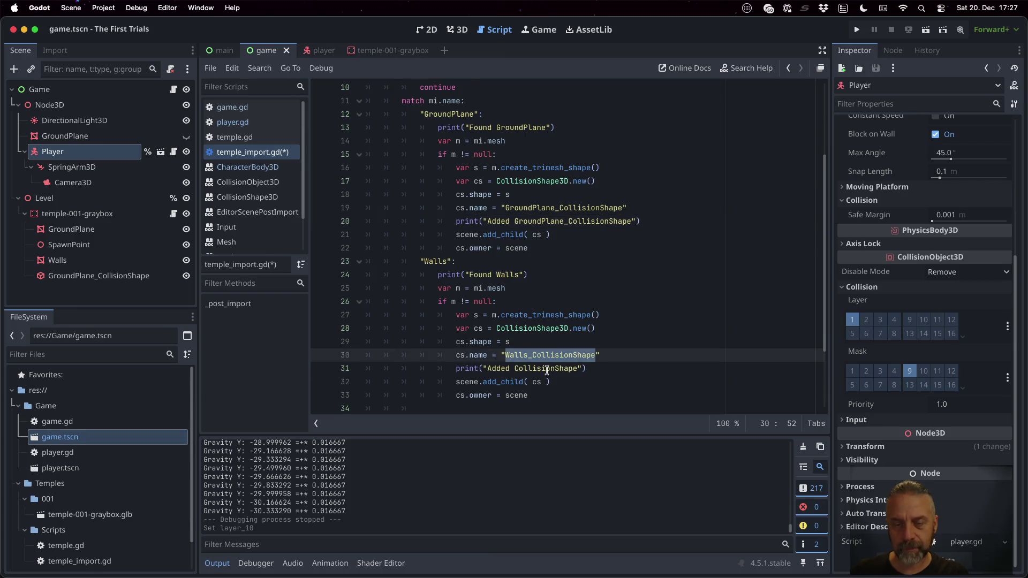
pyautogui.doubleClick(545, 368)
pyautogui.hotkey('ctrl', 'v')
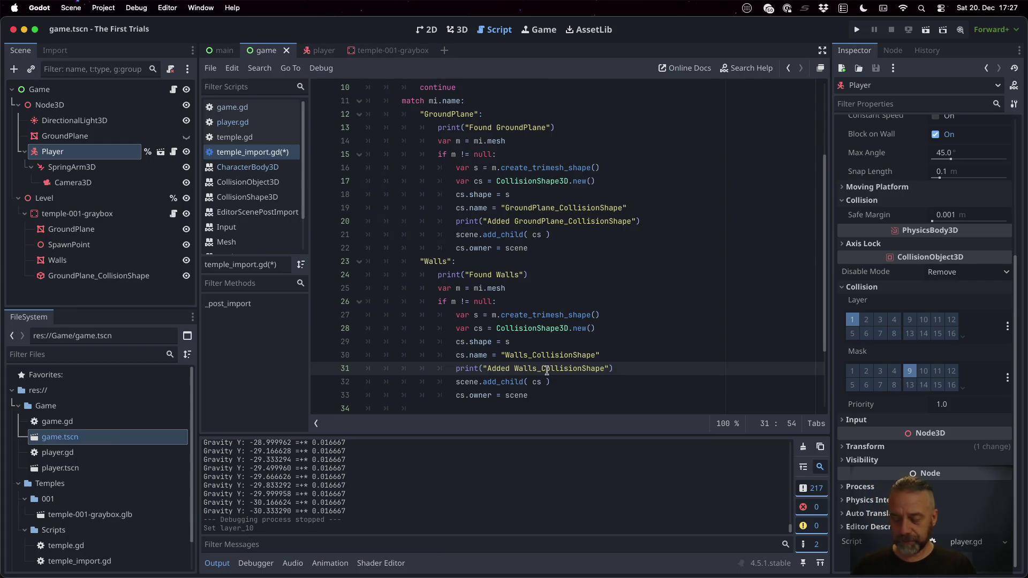
# - Check the Walls shape and add_child lines, then save temple_import.gd
pyautogui.click(565, 368)
pyautogui.press('Up')
pyautogui.press('Up')
pyautogui.press('Up')
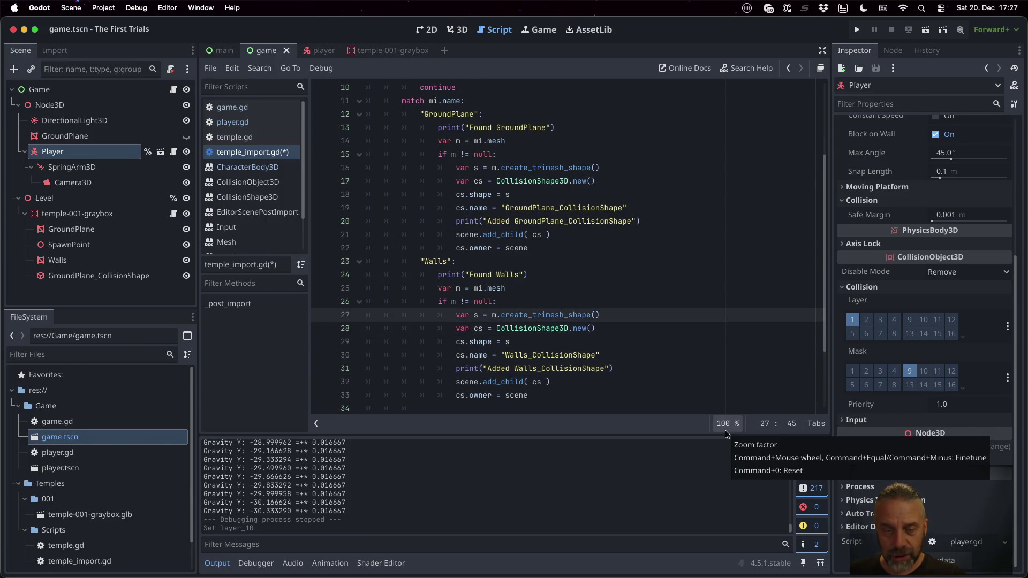
pyautogui.press('Down')
pyautogui.press('Down')
pyautogui.press('Down')
pyautogui.press('Down')
pyautogui.press('Down')
pyautogui.press('End')
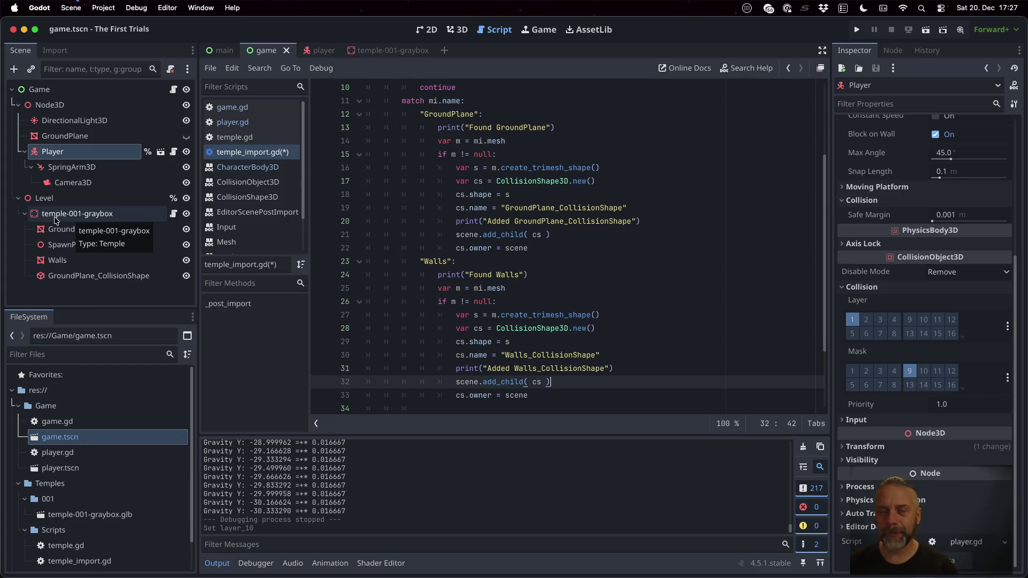
pyautogui.press('super+s')
# - Start a new line 'm.sh' after 'if m != null:' in the Walls case
pyautogui.click(530, 249)
pyautogui.click(586, 301)
pyautogui.press('Up')
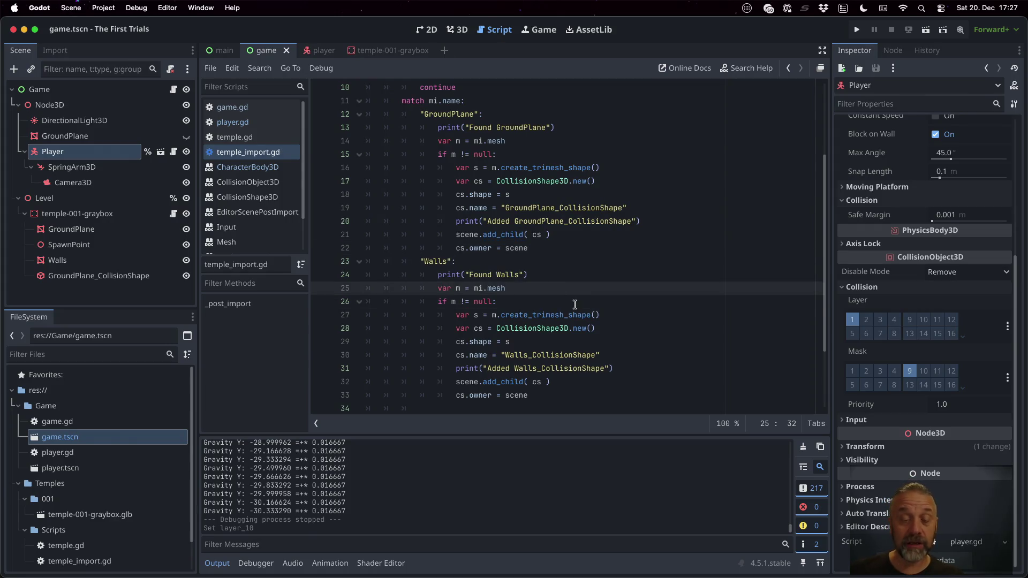
pyautogui.press('Down')
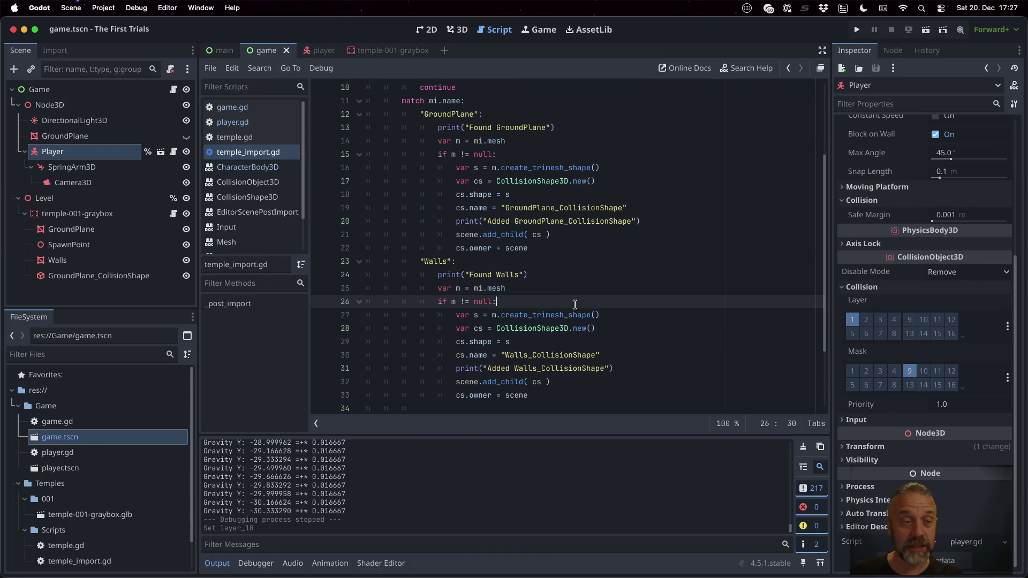
pyautogui.press('Return')
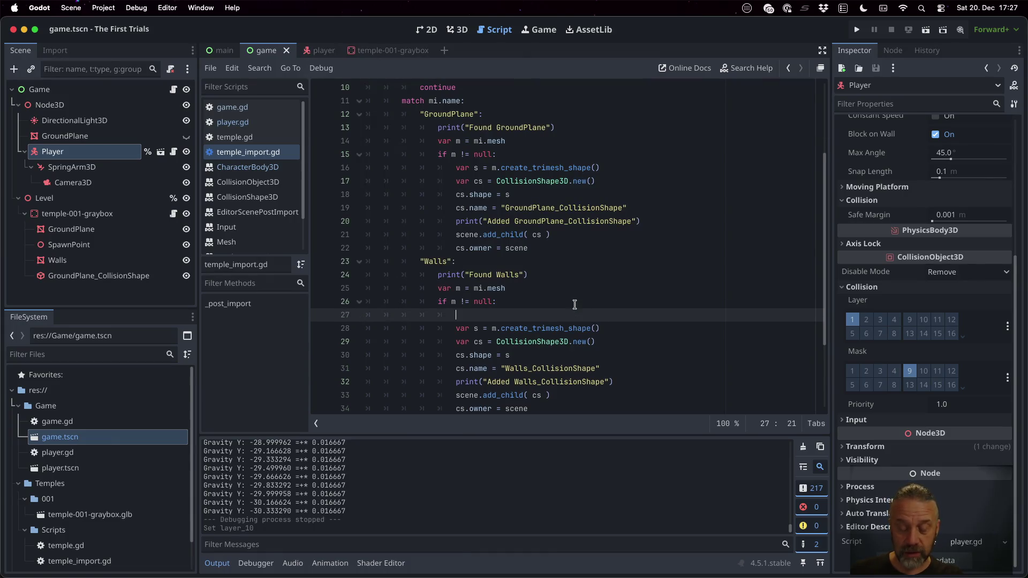
pyautogui.write('m.sh')
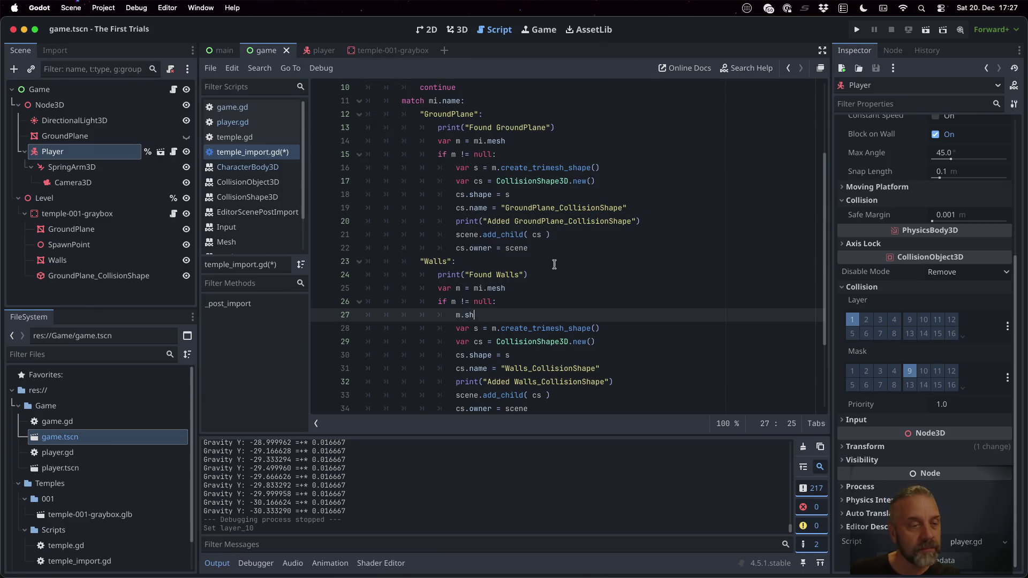
# - Select Walls and browse its mesh resource in the Inspector with a 'shade' filter
pyautogui.click(58, 260)
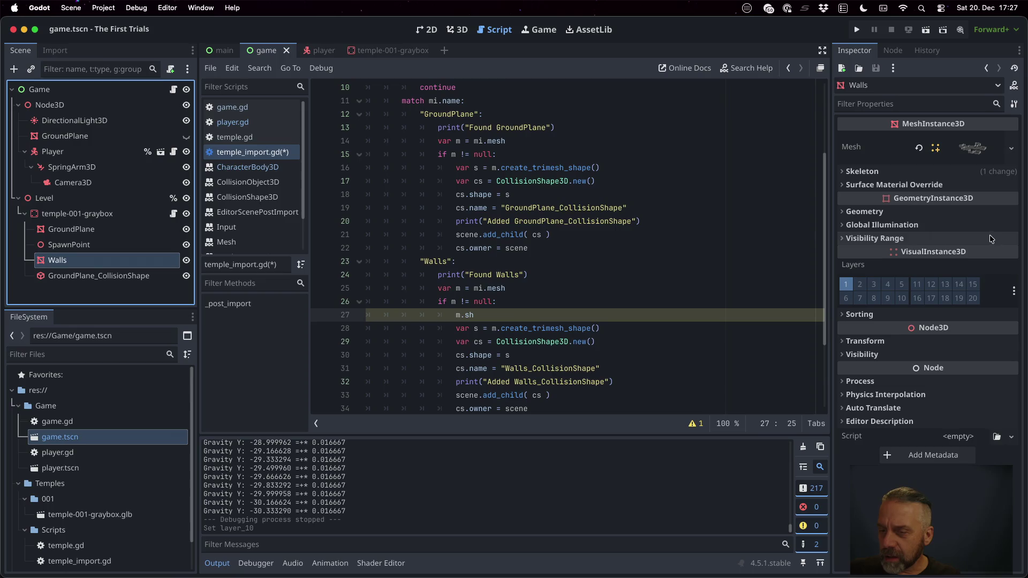
pyautogui.click(887, 105)
pyautogui.write('shade')
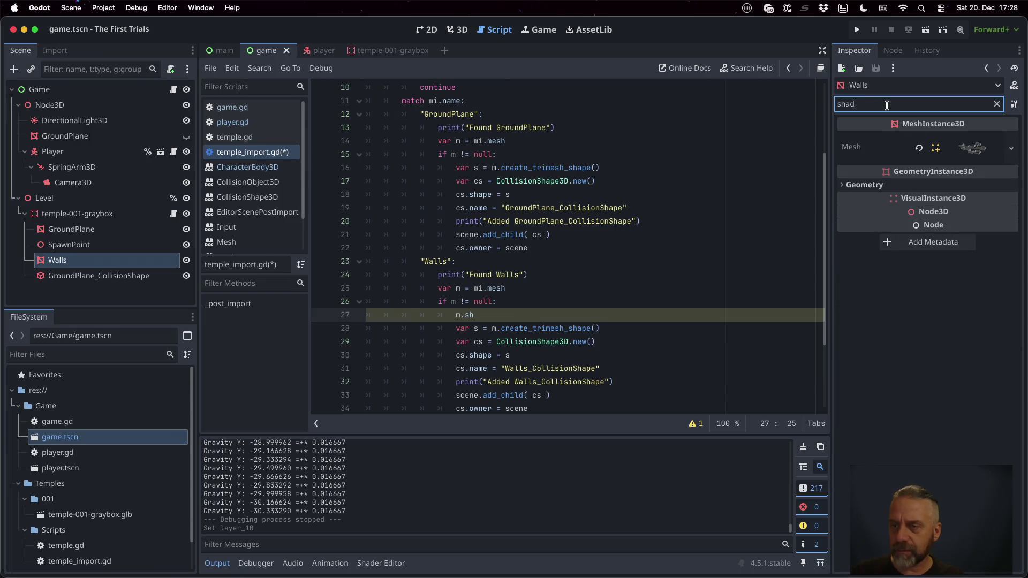
pyautogui.click(967, 137)
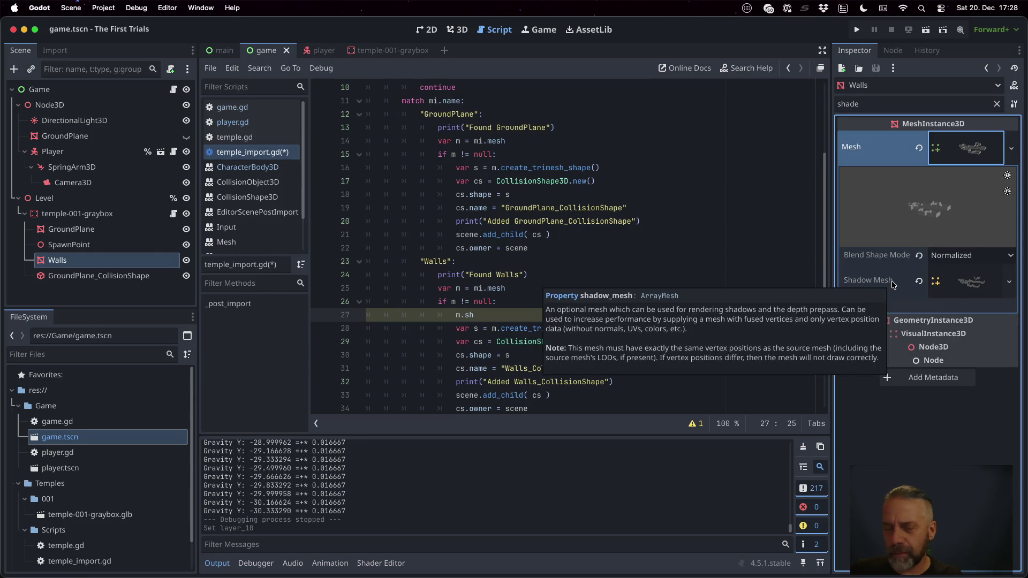
pyautogui.click(118, 229)
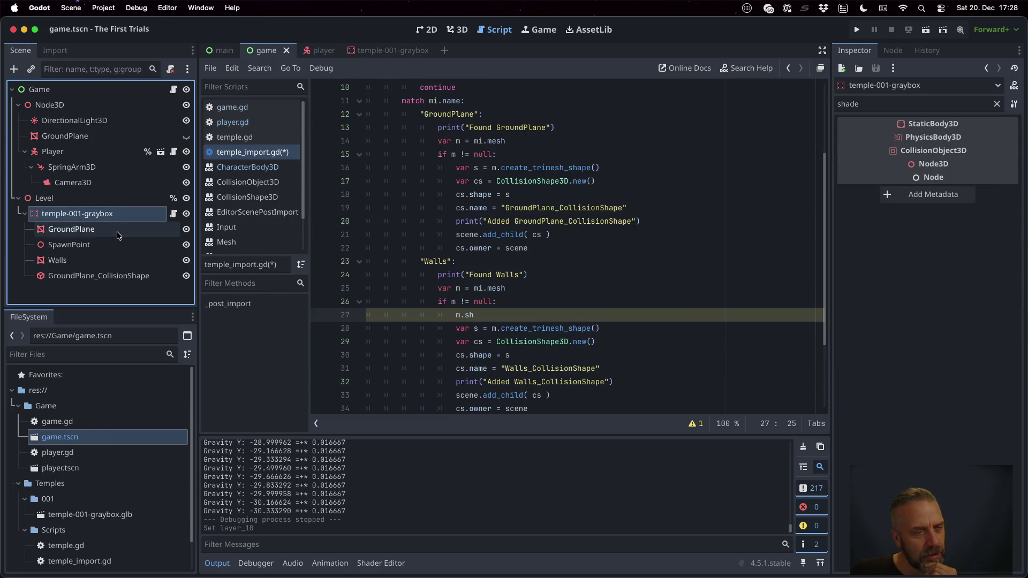
pyautogui.click(112, 261)
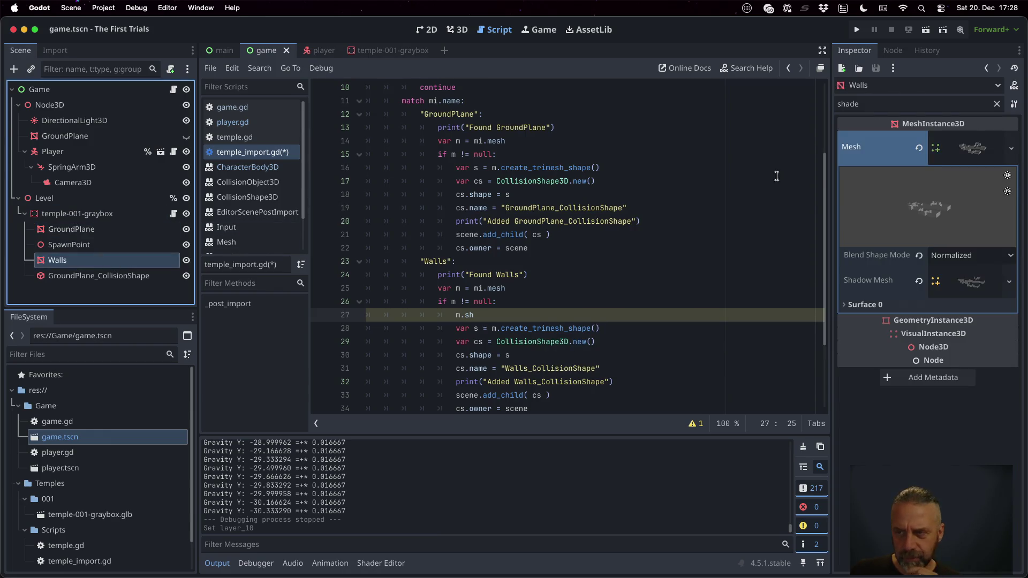
pyautogui.click(993, 149)
pyautogui.click(993, 151)
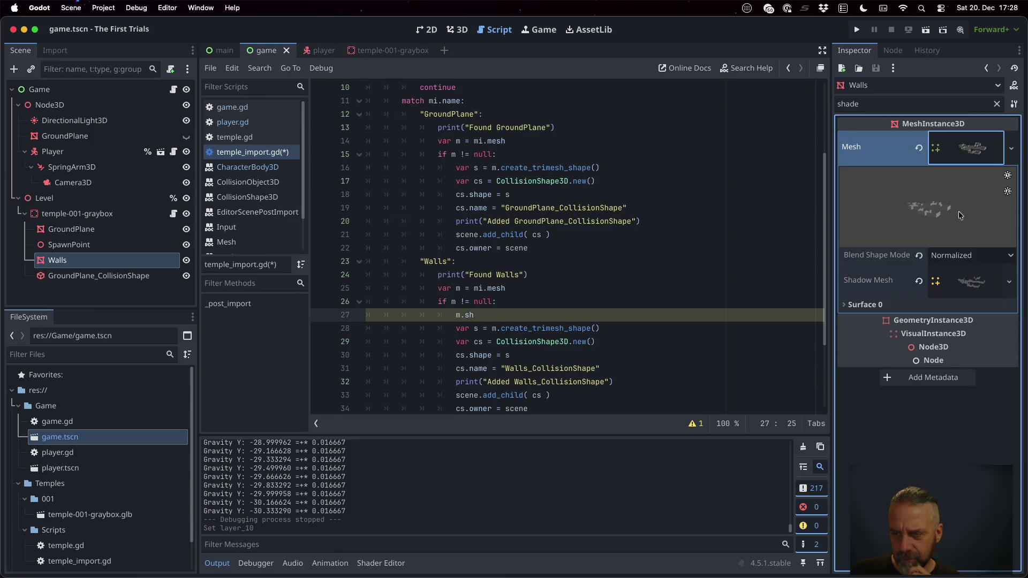
# - Filter for 'shadow' to find Cast Shadow (On) under Geometry, then type m.cast_shadow in the script
pyautogui.click(851, 306)
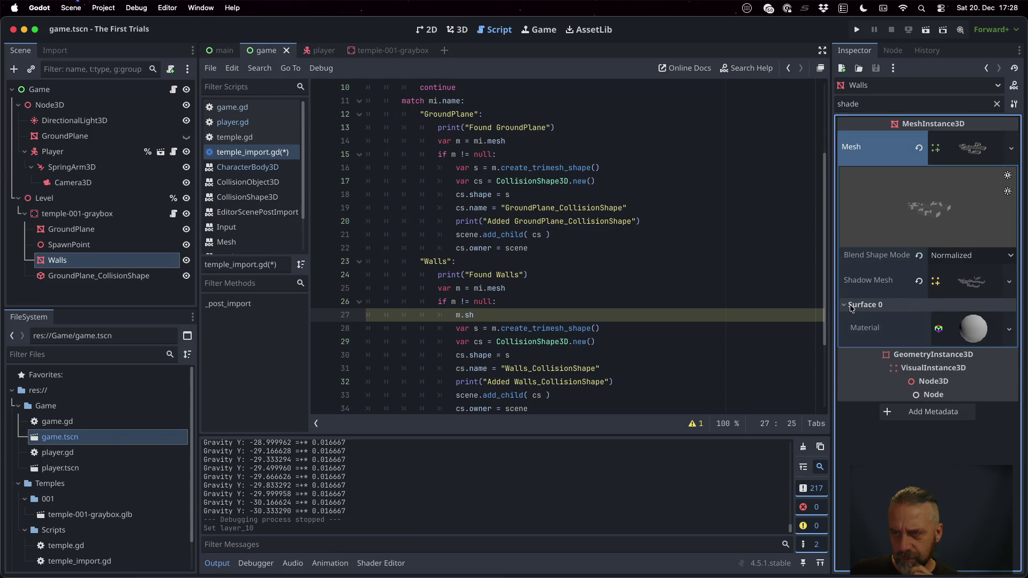
pyautogui.click(883, 104)
pyautogui.press('BackSpace')
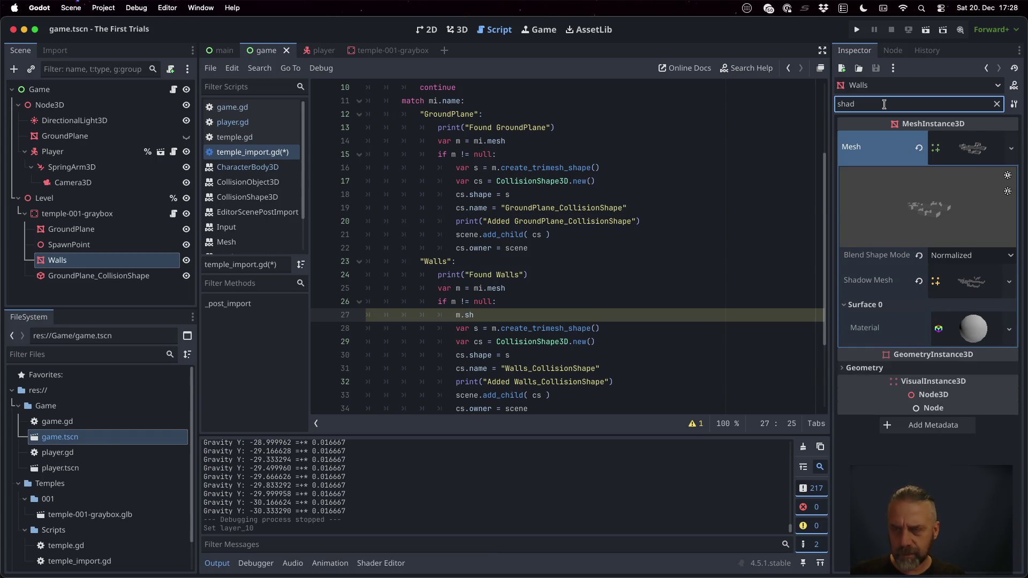
pyautogui.write('ow')
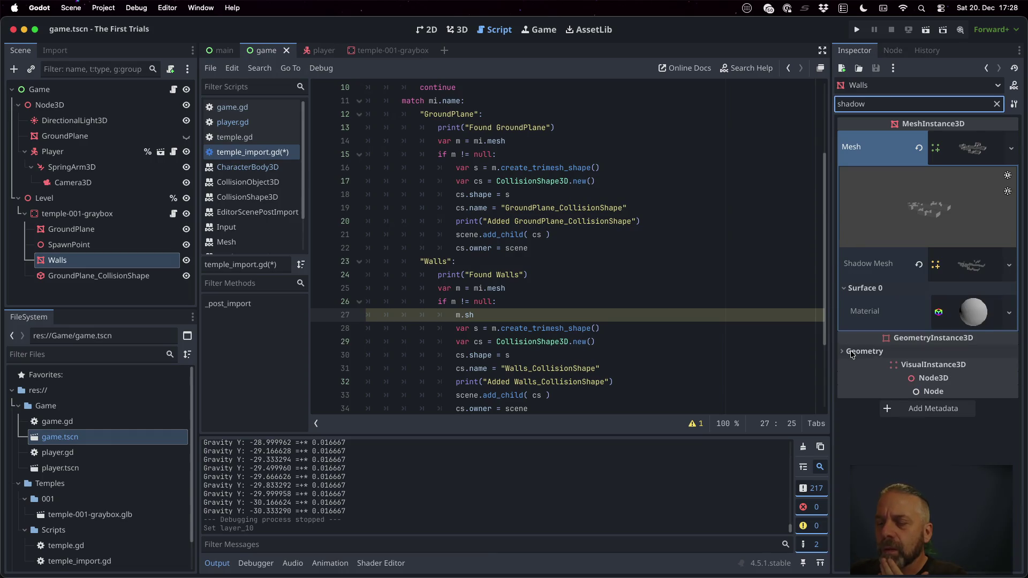
pyautogui.click(853, 352)
pyautogui.moveTo(882, 371)
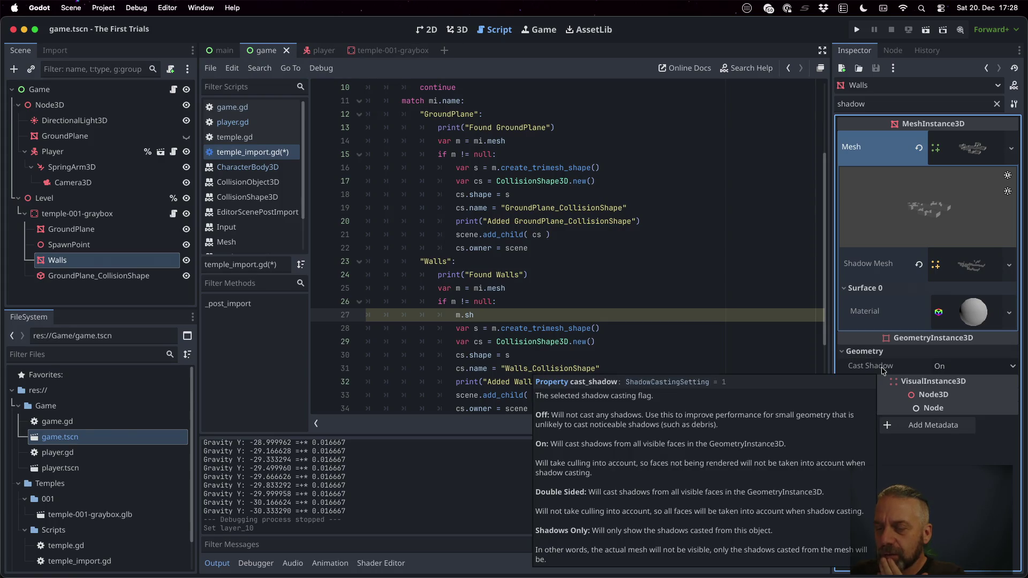
pyautogui.click(503, 315)
pyautogui.write('a')
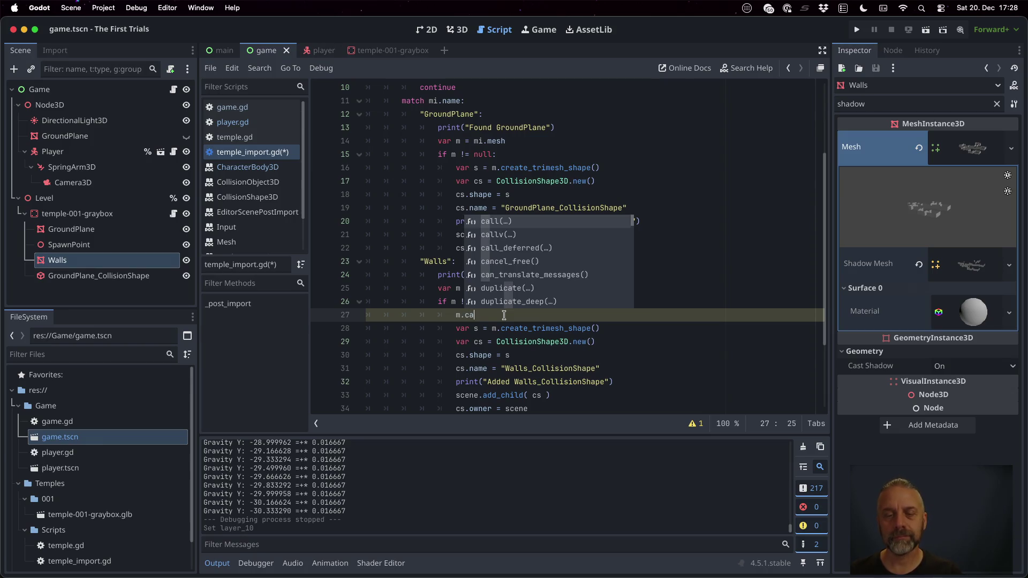
pyautogui.write('st_s')
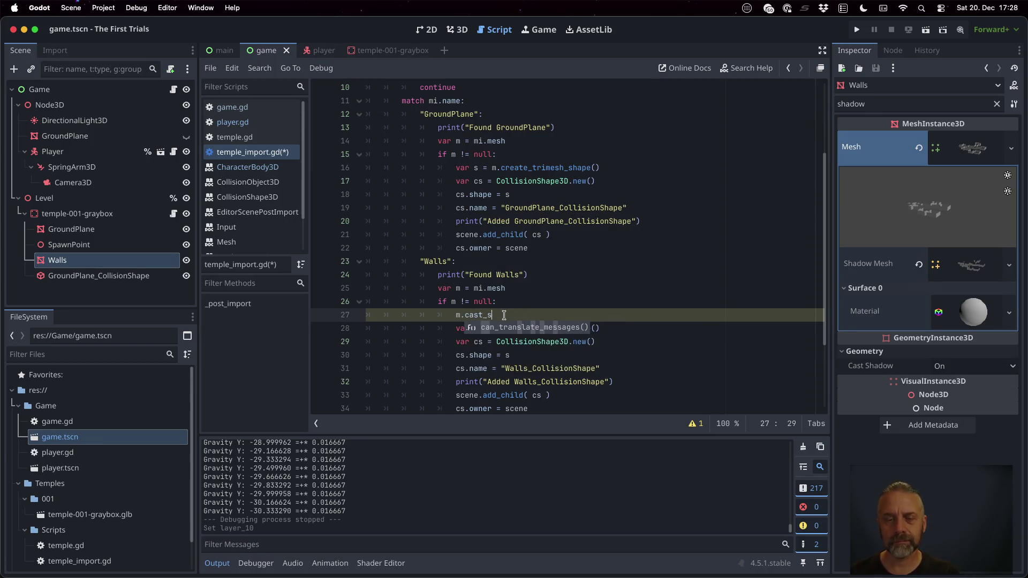
pyautogui.write('hadow')
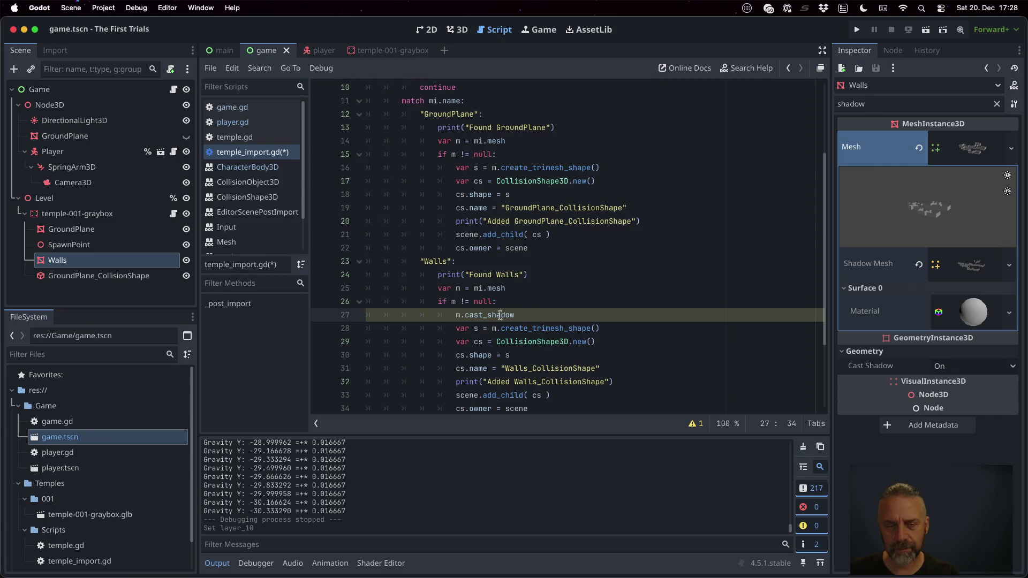
# - View the help pages for get_children and MeshInstance3D from temple_import.gd
pyautogui.click(527, 288)
pyautogui.scroll(3, 541, 298)
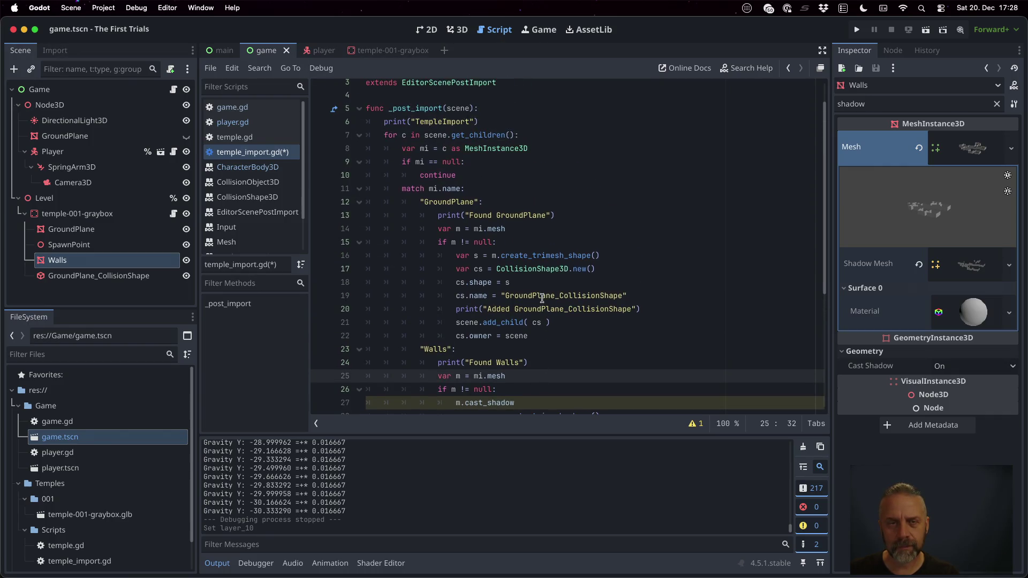
pyautogui.keyDown('super'); pyautogui.click(502, 136); pyautogui.keyUp('super')
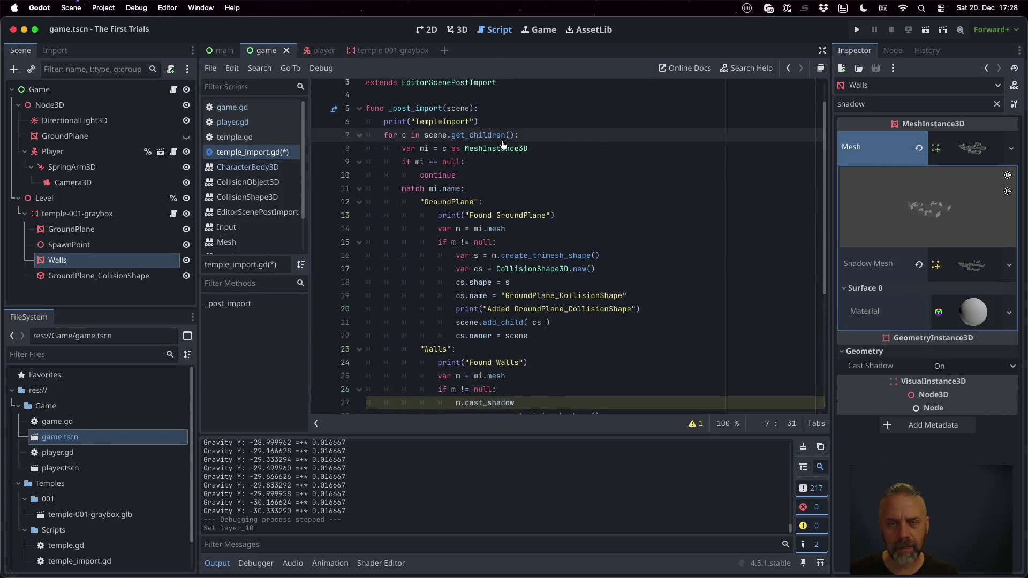
pyautogui.click(268, 152)
pyautogui.keyDown('super'); pyautogui.click(505, 155); pyautogui.keyUp('super')
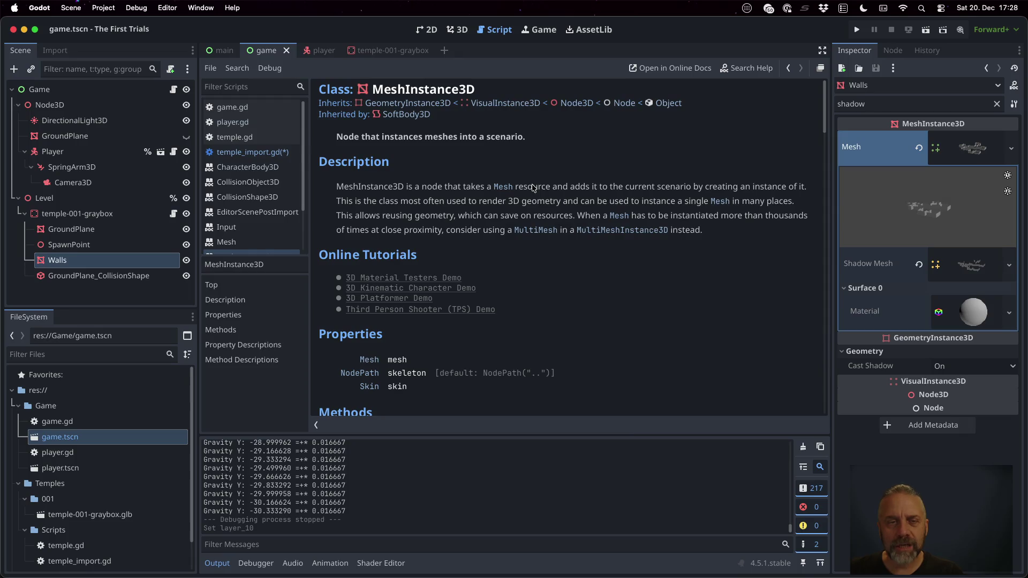
pyautogui.scroll(-5, 533, 187)
pyautogui.scroll(5, 567, 243)
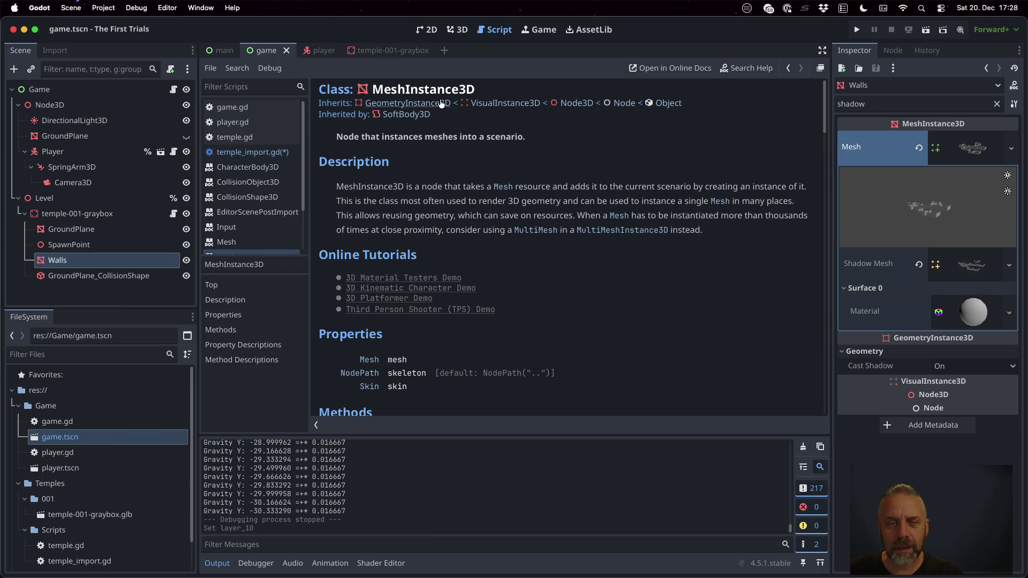
# - Search the built-in help for 'cast_shad' to list the cast_shadow matches
pyautogui.write('cast')
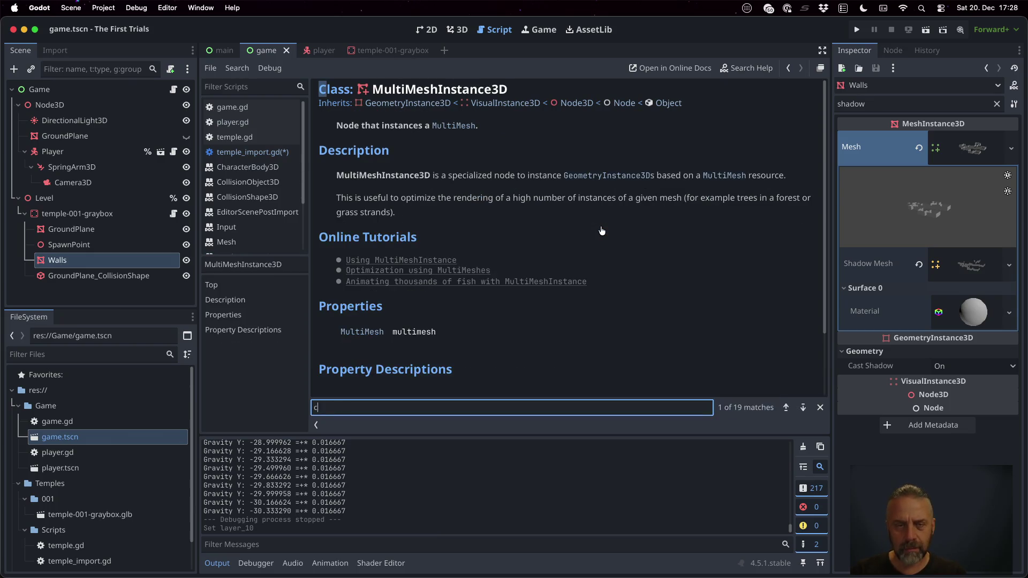
pyautogui.press('BackSpace')
pyautogui.write('dow')
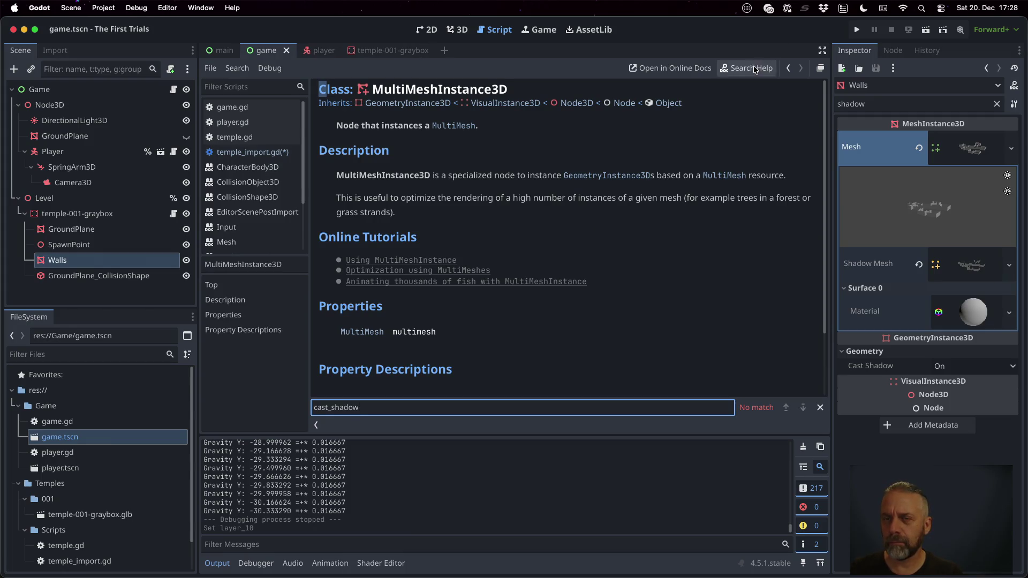
pyautogui.click(749, 68)
pyautogui.write('cast_shad')
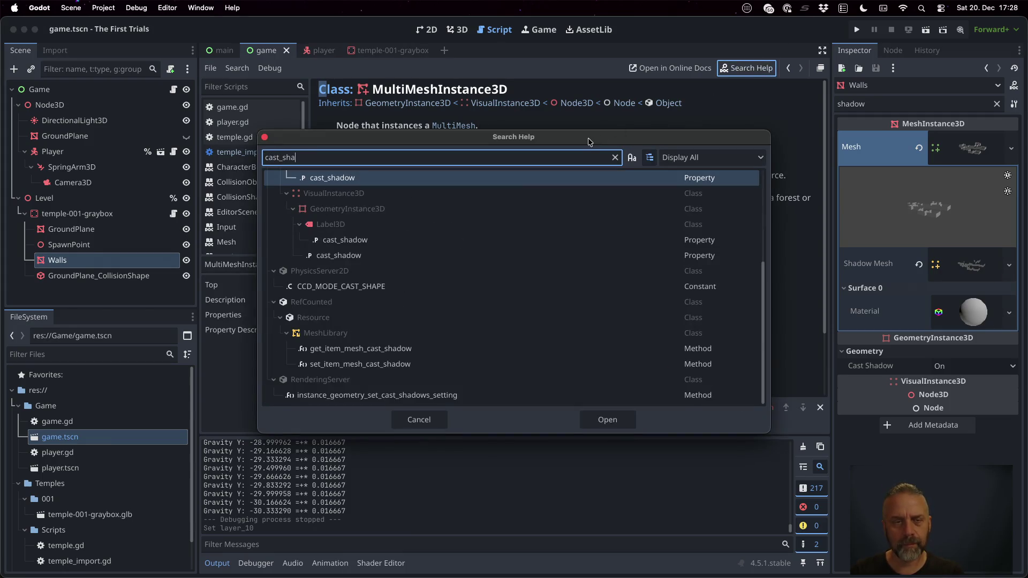
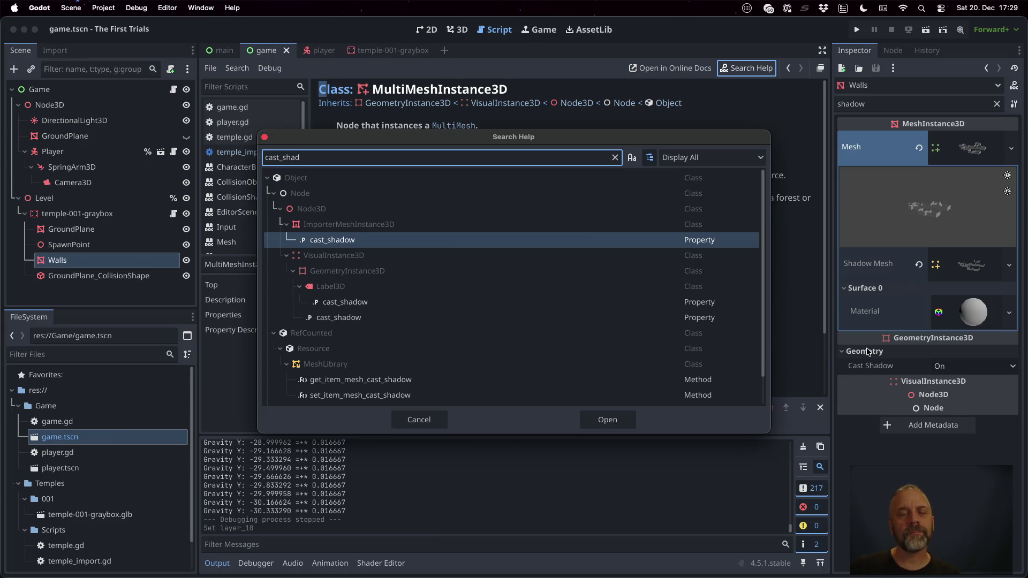
# - Read the MeshInstance3D help page and its parent GeometryInstance3D, then return to temple_import.gd
pyautogui.press('super+a')
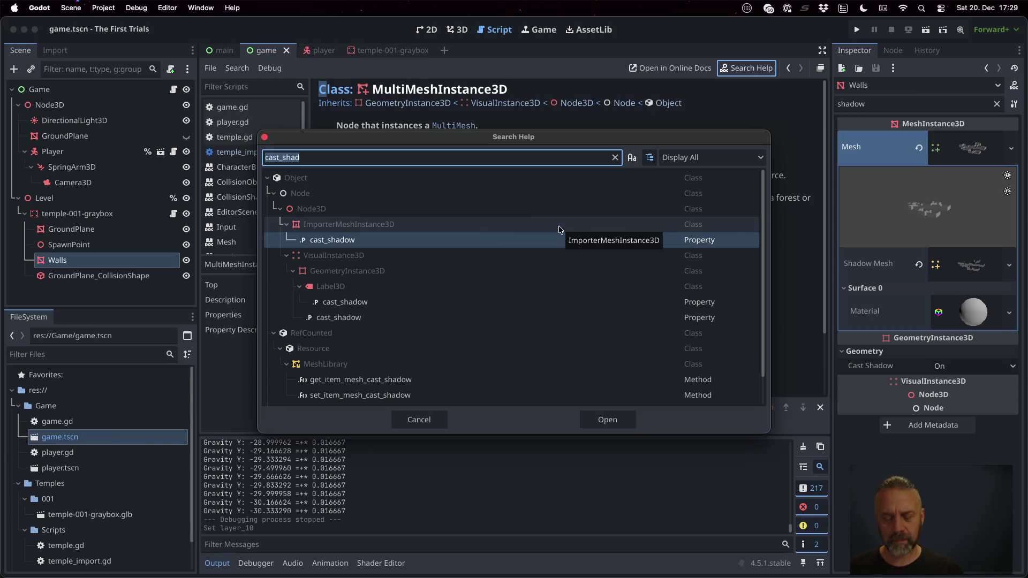
pyautogui.write('MeshInst')
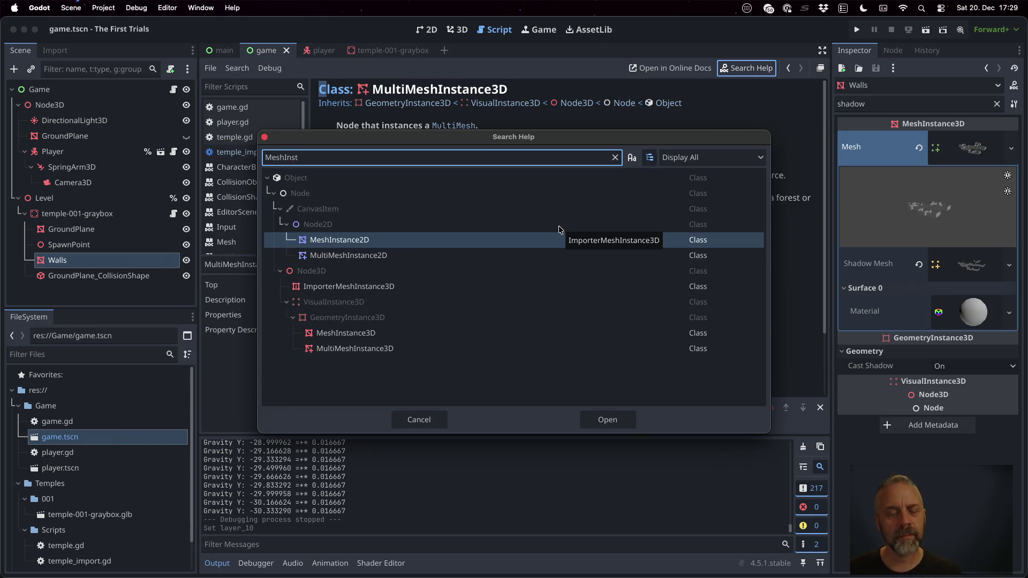
pyautogui.doubleClick(458, 332)
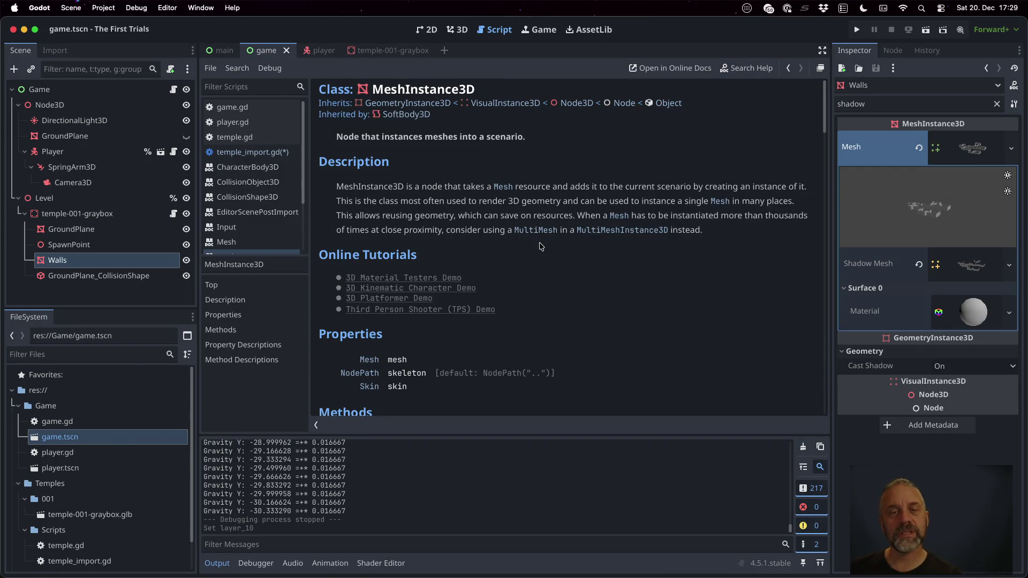
pyautogui.click(430, 104)
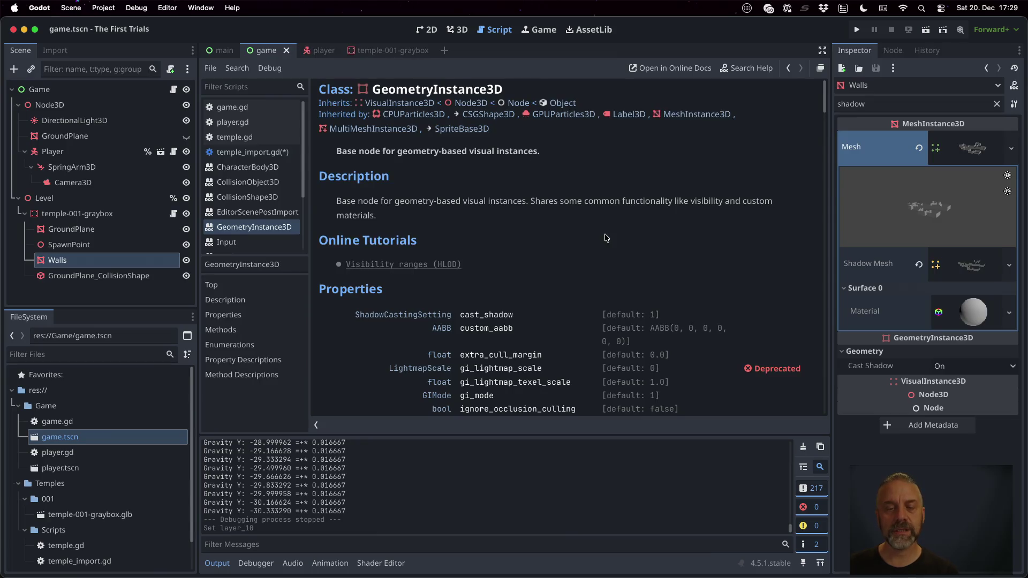
pyautogui.scroll(-1, 605, 238)
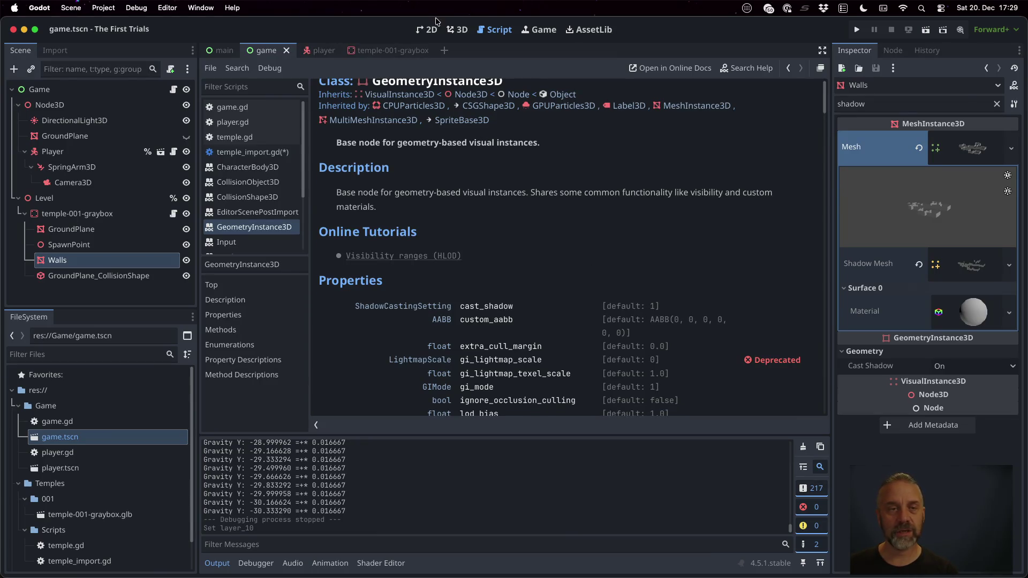
pyautogui.click(271, 152)
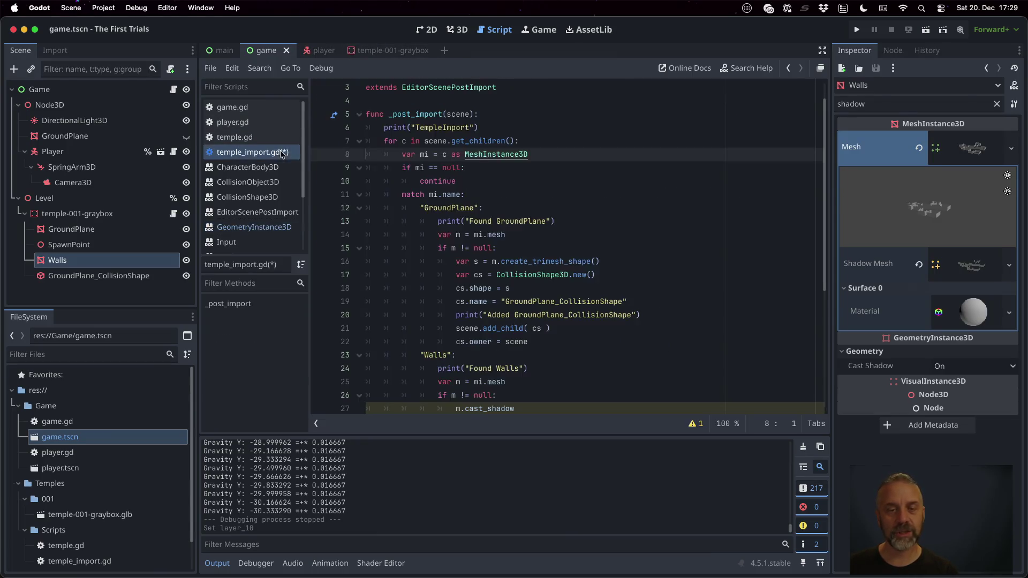
# - Complete the Walls line as m.cast_shadow = false and select temple-001-graybox.glb in FileSystem
pyautogui.scroll(-3, 525, 368)
pyautogui.click(526, 371)
pyautogui.write('alse')
pyautogui.press('Return')
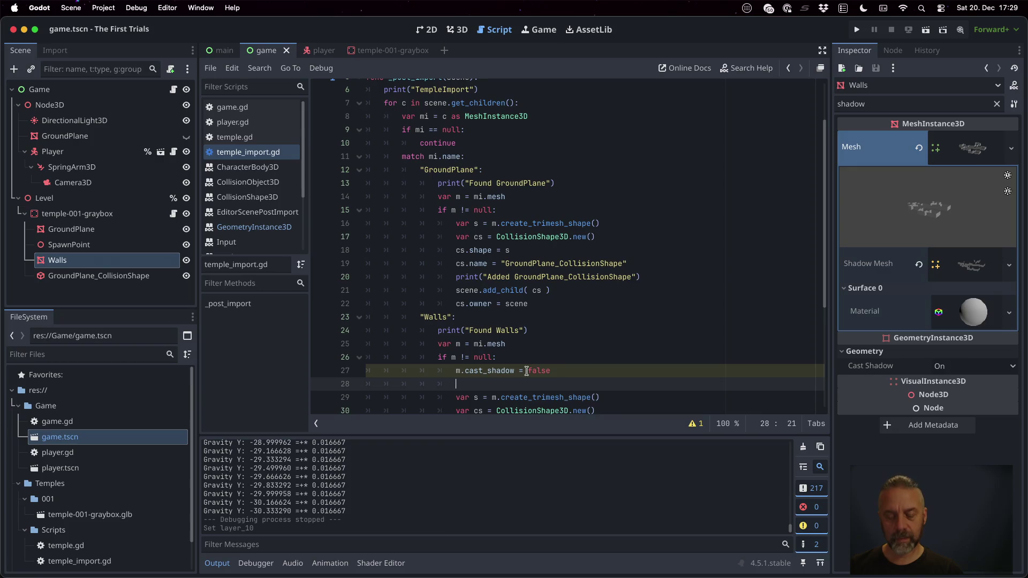
pyautogui.write('m.vis')
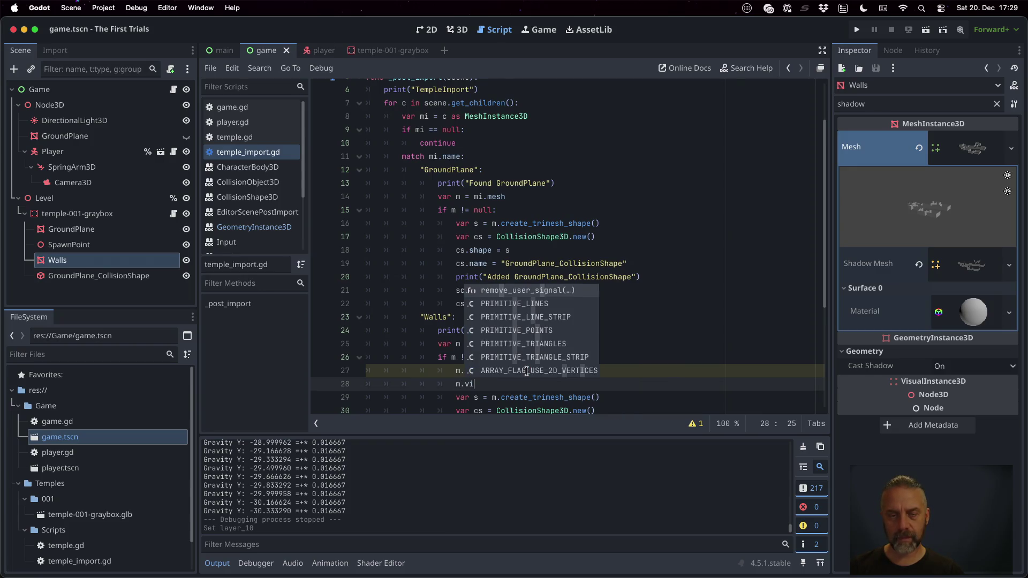
pyautogui.write('i')
pyautogui.press('BackSpace')
pyautogui.press('BackSpace')
pyautogui.press('BackSpace')
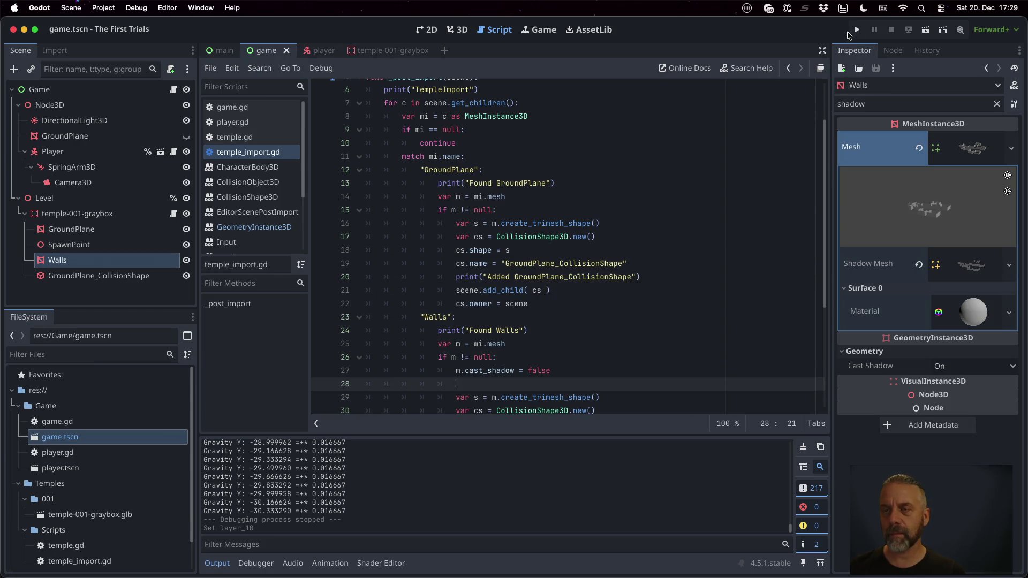
pyautogui.click(139, 515)
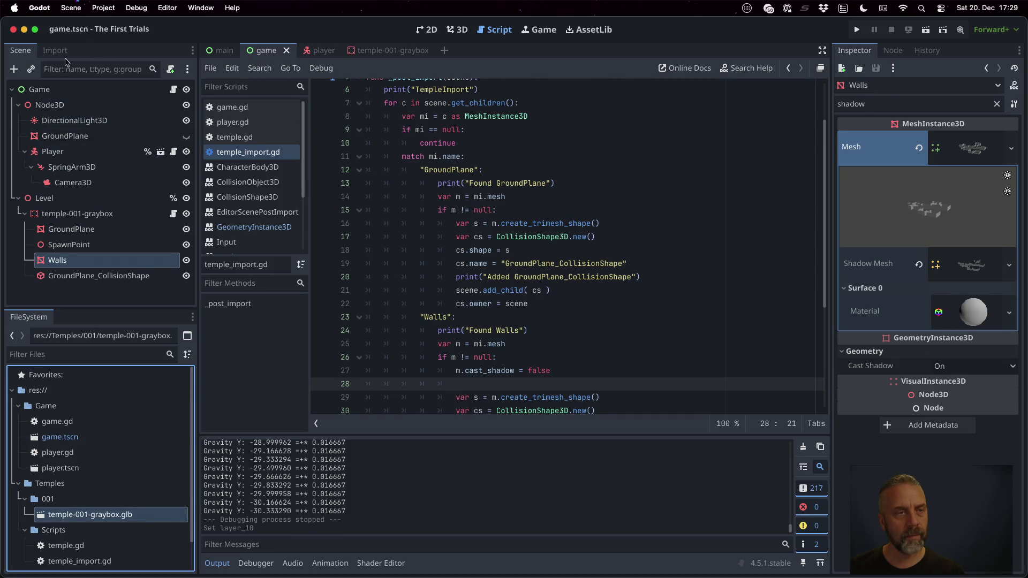
# - Reimport temple-001-graybox.glb from the Import tab and dismiss the Load Errors message
pyautogui.click(56, 50)
pyautogui.click(136, 298)
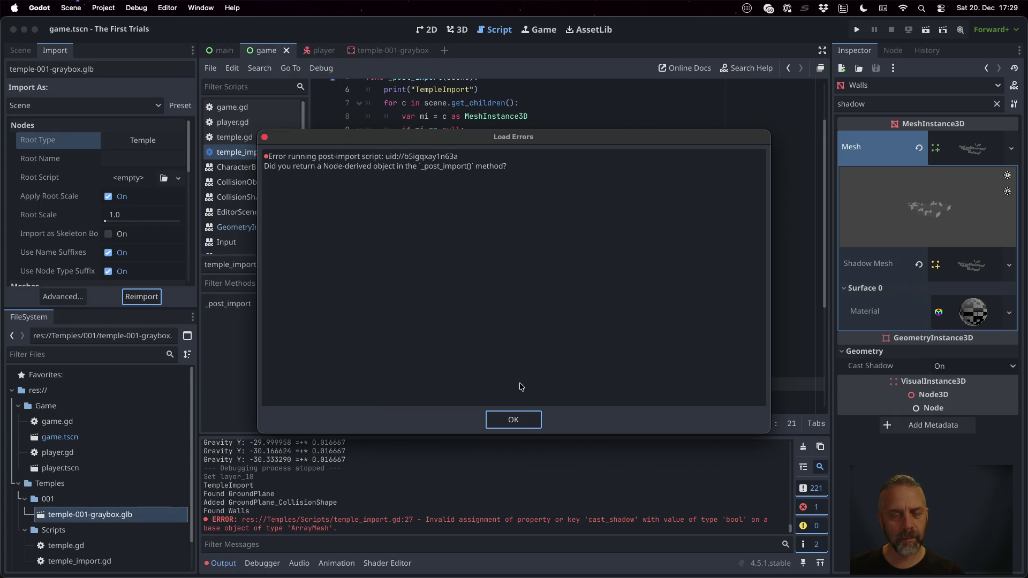
pyautogui.click(522, 420)
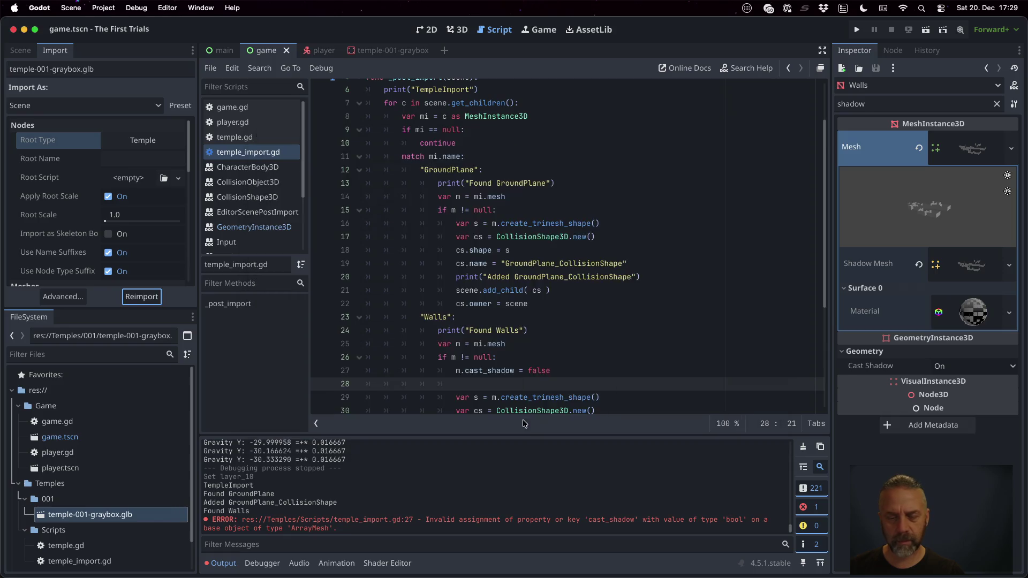
# - Change the Walls branch line to mi.cast_shadow = false
pyautogui.click(542, 315)
pyautogui.scroll(-1, 542, 314)
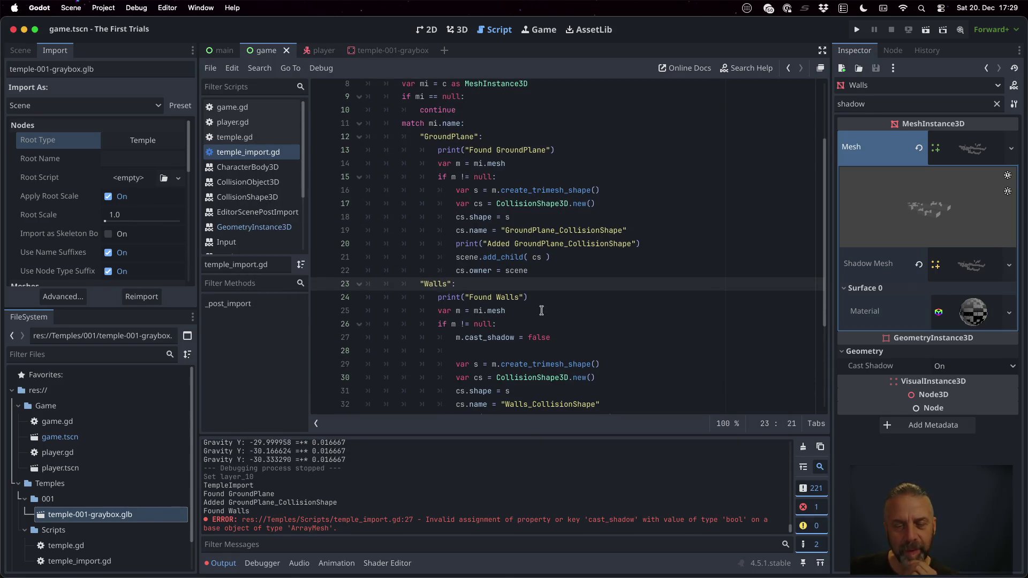
pyautogui.scroll(-1, 541, 313)
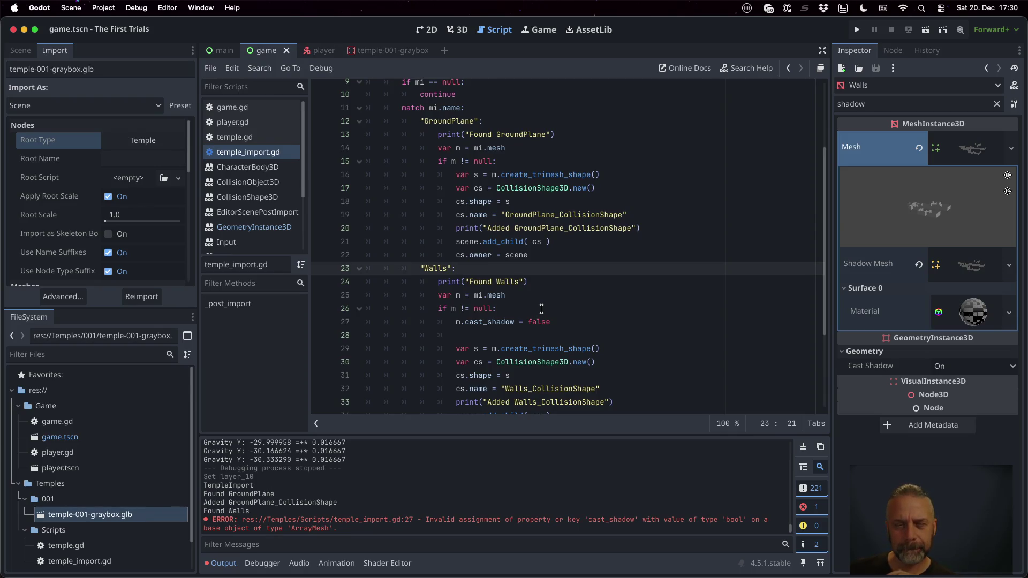
pyautogui.scroll(-1, 541, 309)
pyautogui.click(462, 309)
pyautogui.write('i')
# - Test-run the game, reimport the graybox with the fixed script, and run it again
pyautogui.click(857, 29)
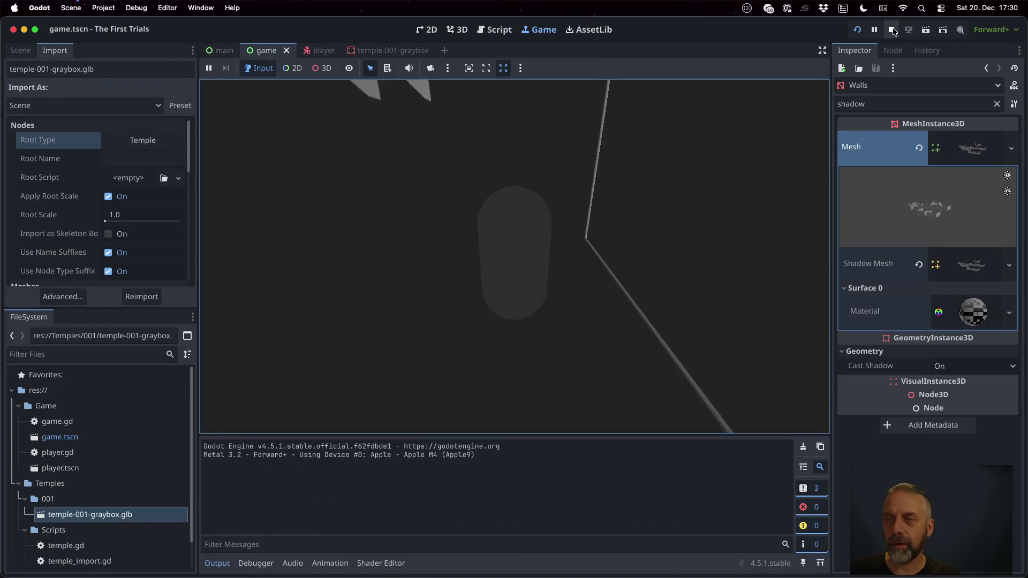
pyautogui.click(891, 29)
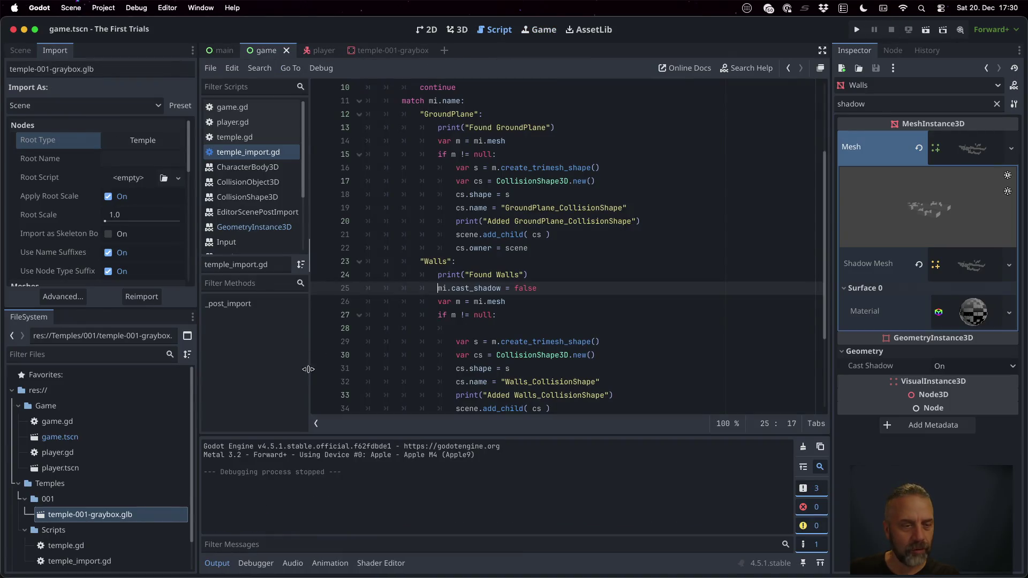
pyautogui.click(144, 297)
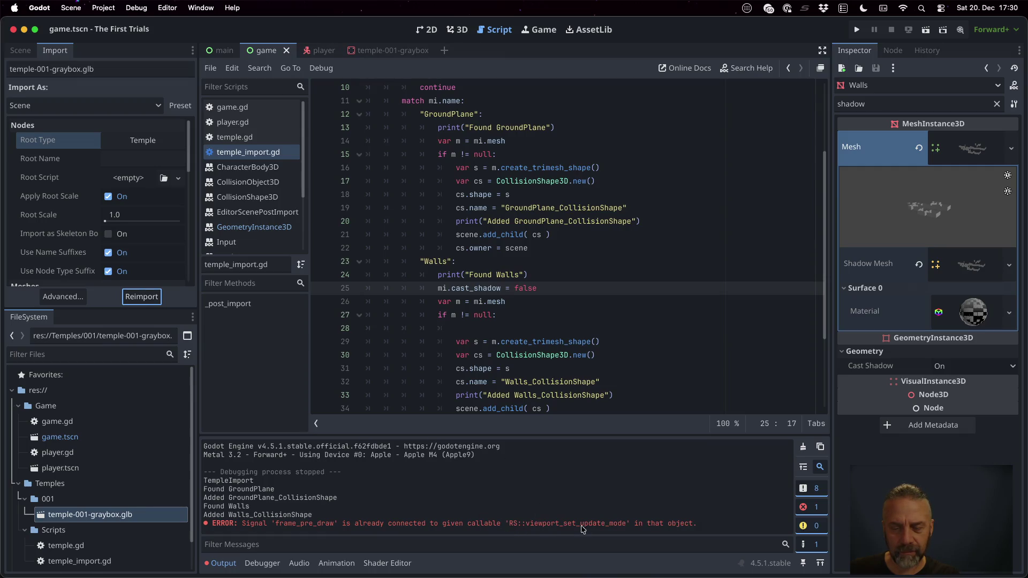
pyautogui.click(856, 29)
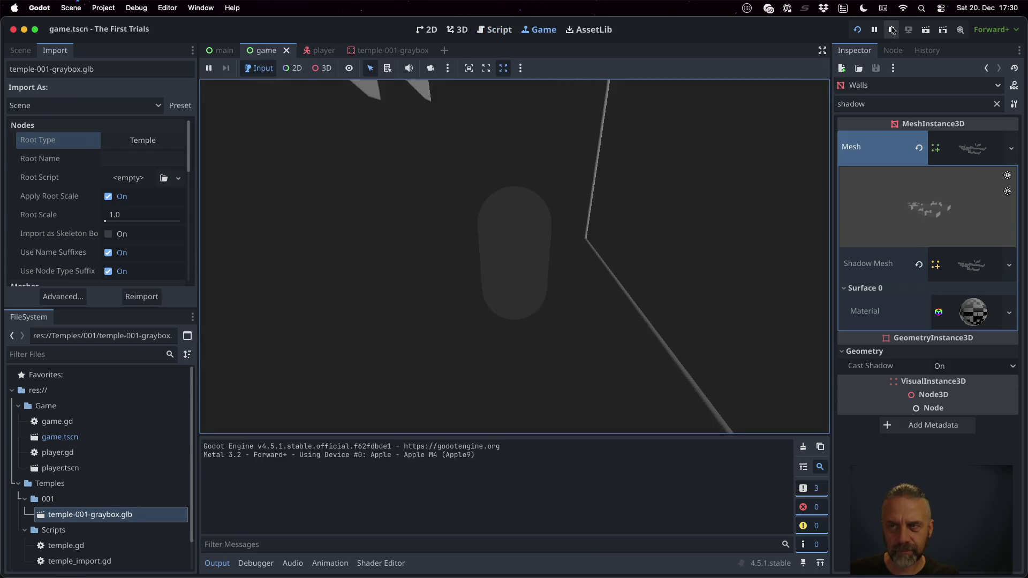
pyautogui.click(890, 30)
pyautogui.click(21, 50)
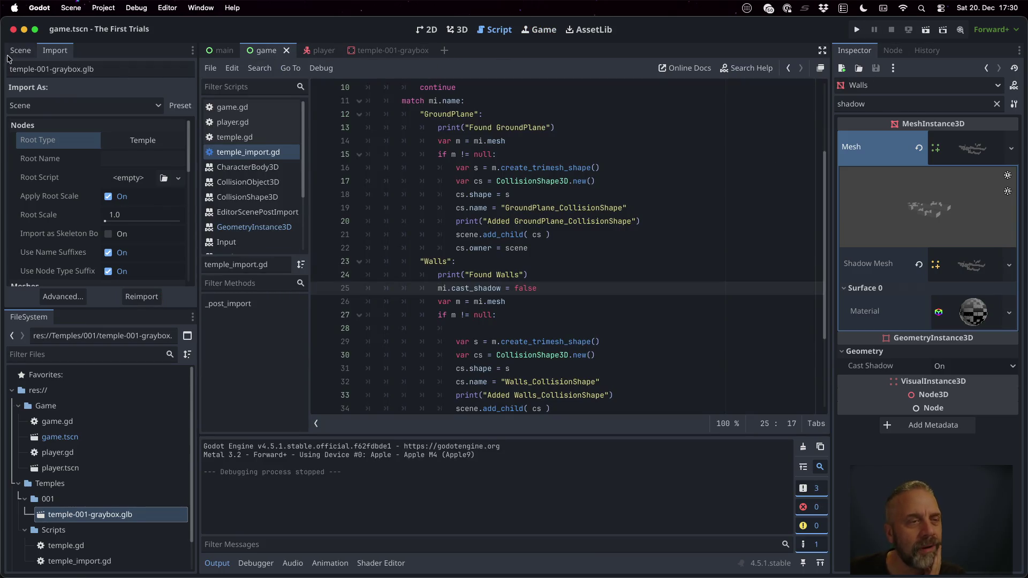
# - Delete the old temple-001-graybox instance and drag a fresh .glb back under Level
pyautogui.click(94, 214)
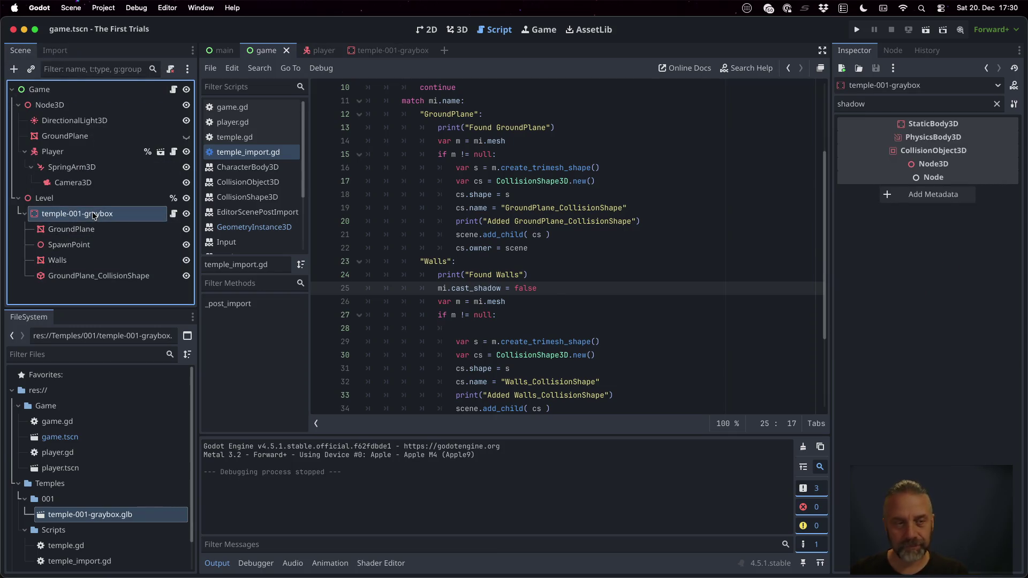
pyautogui.press('Delete')
pyautogui.moveTo(129, 513)
pyautogui.mouseDown()
pyautogui.moveTo(109, 325)
pyautogui.moveTo(64, 201)
pyautogui.mouseUp()
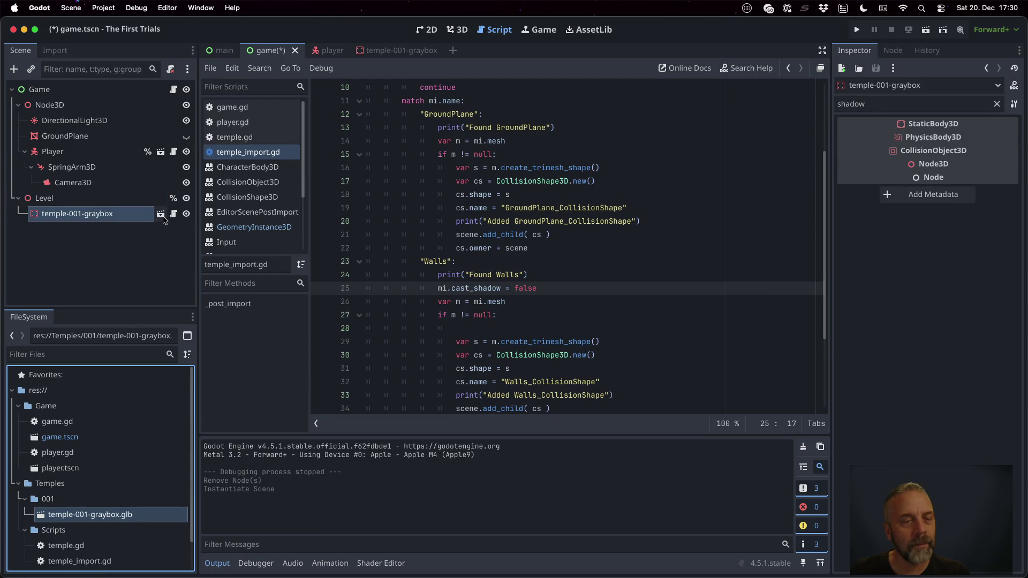
# - Check that the Walls node's Cast Shadow is Off, then run the game
pyautogui.click(170, 214)
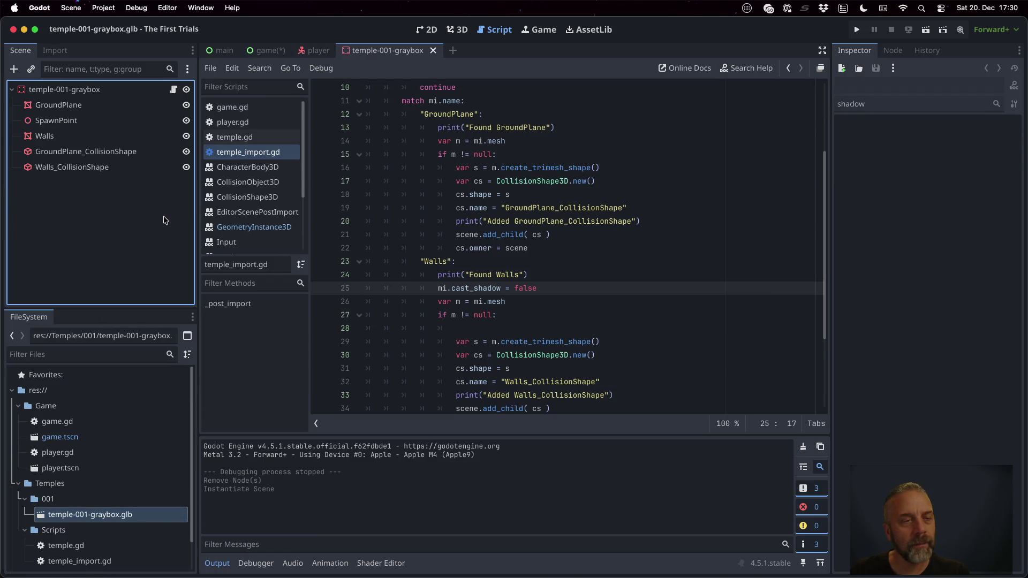
pyautogui.click(102, 136)
pyautogui.click(863, 203)
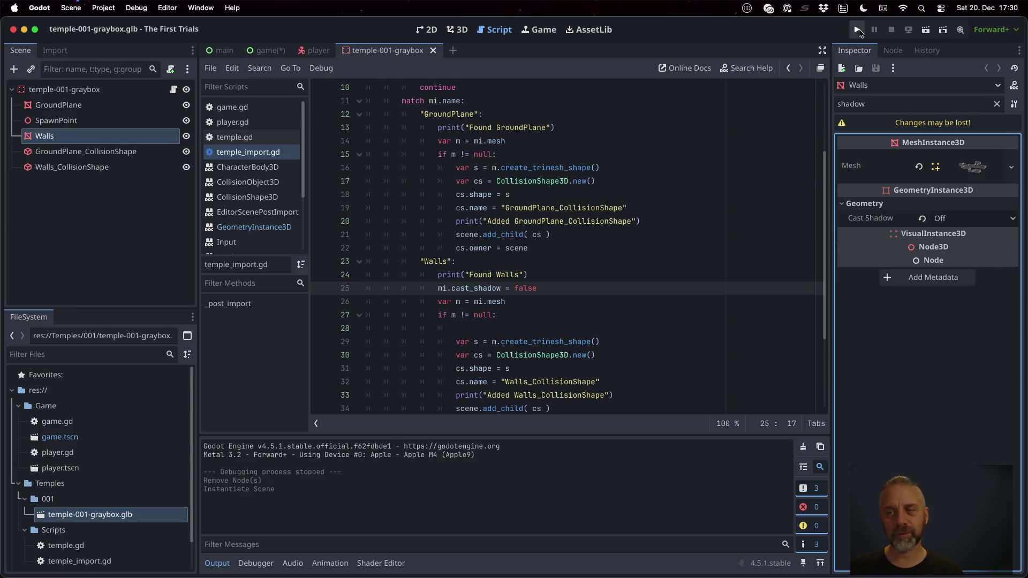
pyautogui.click(856, 29)
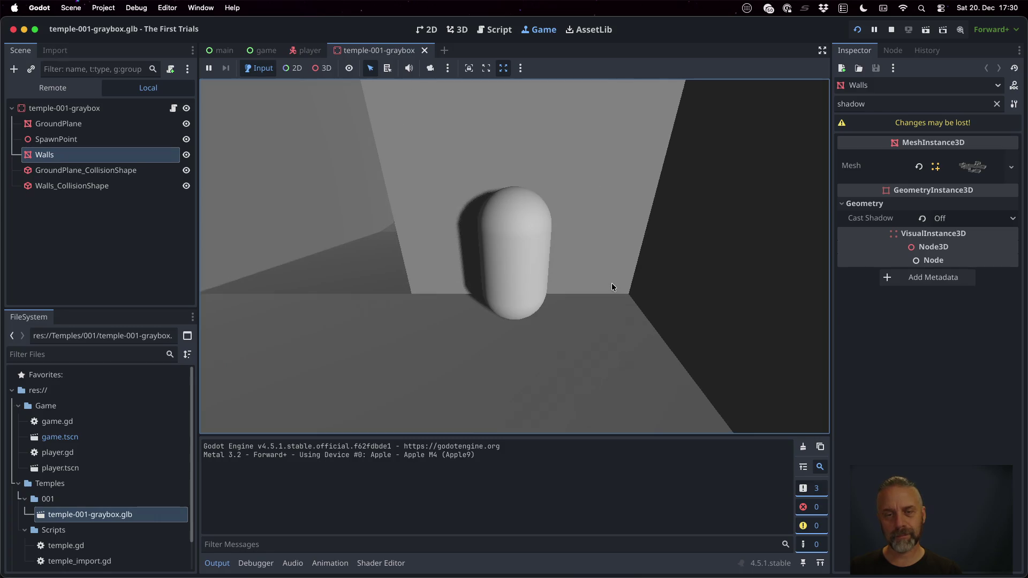
# - Walk the player into and away from the temple walls with W and S
pyautogui.press('w')
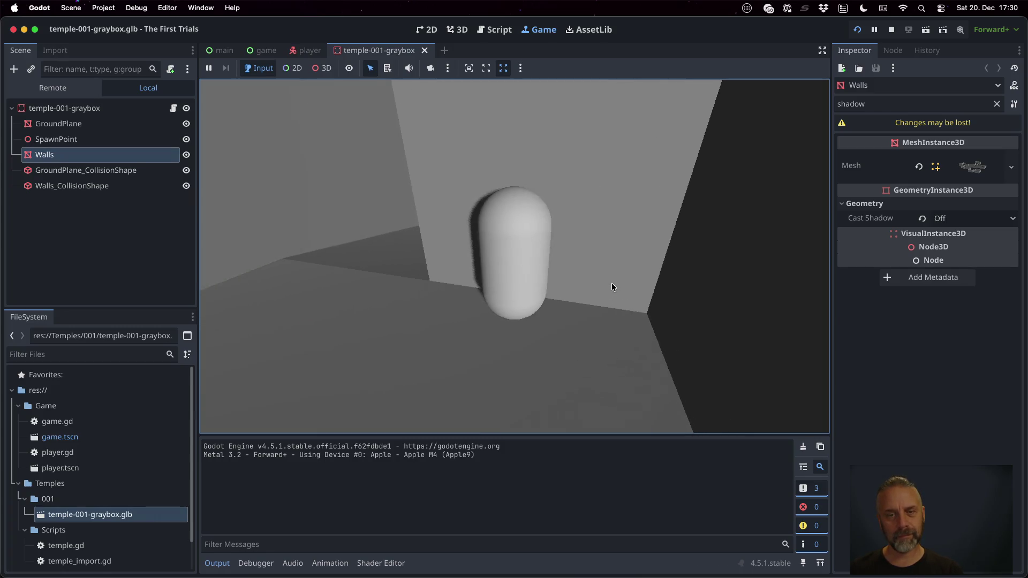
pyautogui.press('s')
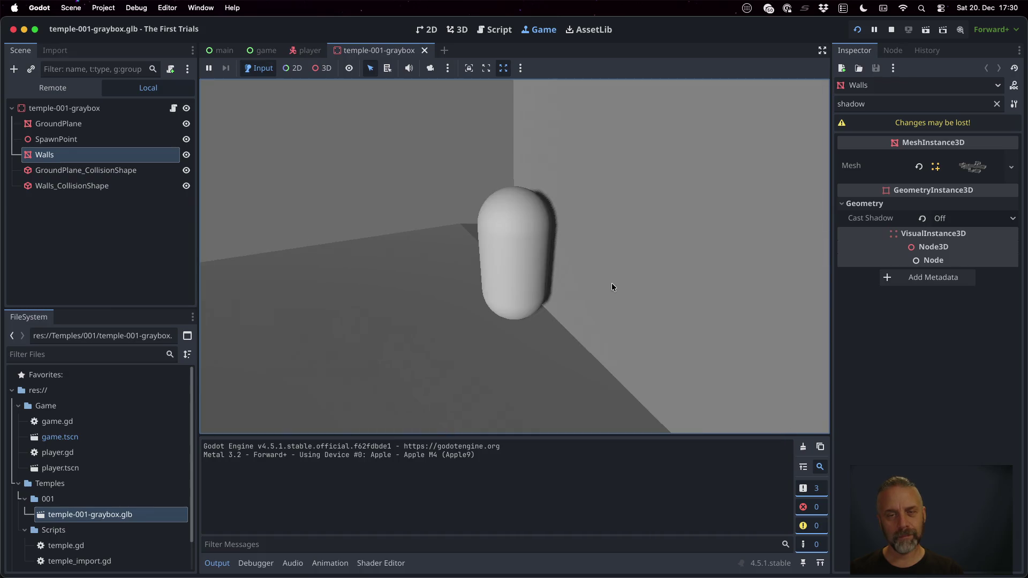
pyautogui.press('w')
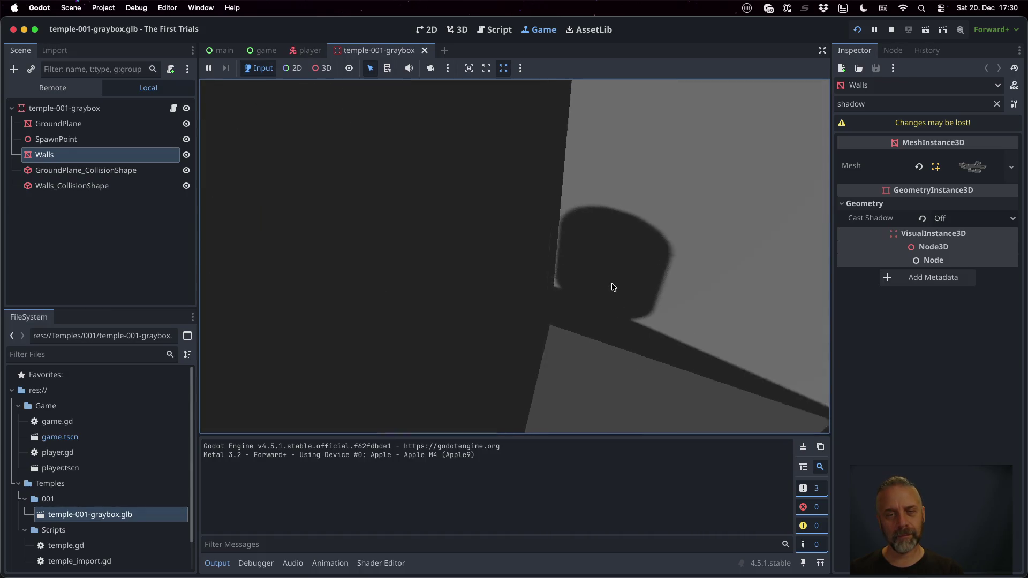
pyautogui.press('s')
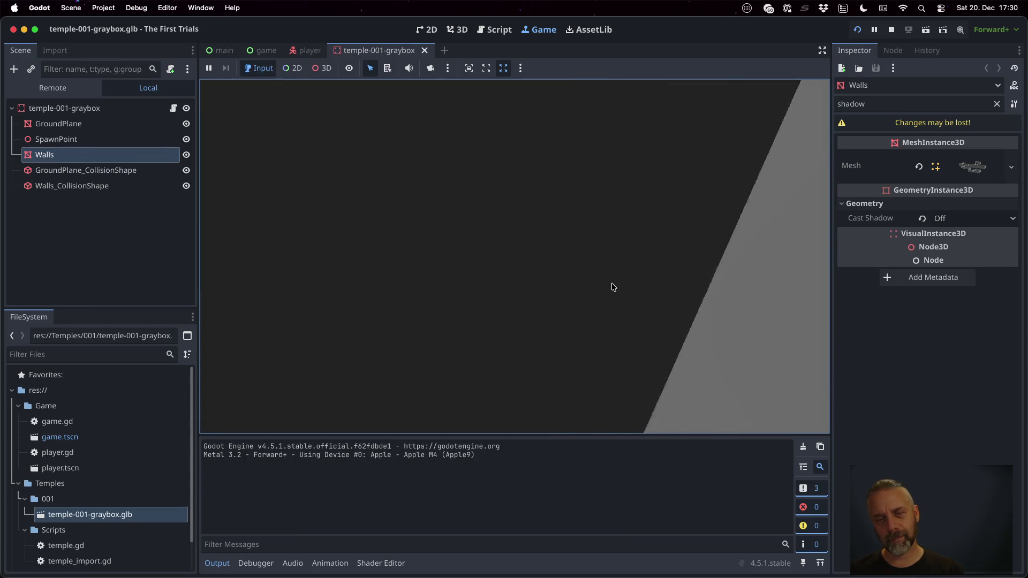
pyautogui.press('w')
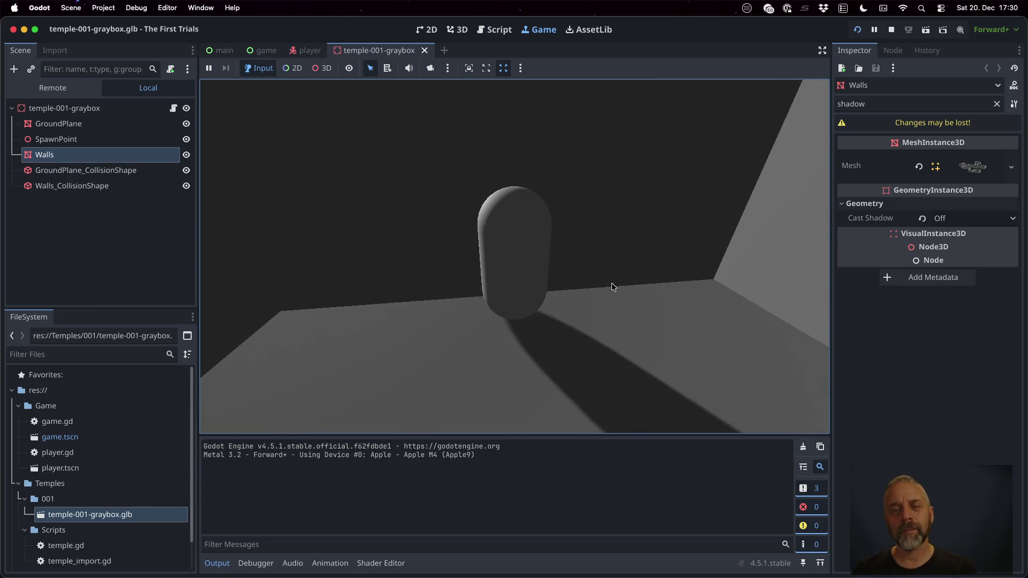
pyautogui.press('w')
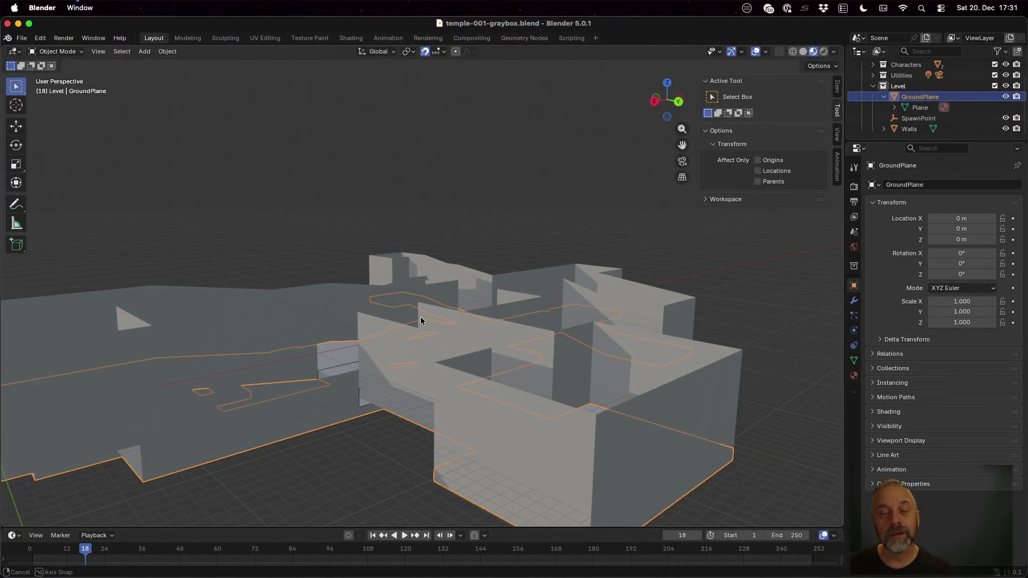
# - Select Walls in Blender's Outliner and orbit the viewport around the temple level
pyautogui.scroll(-5, 420, 316)
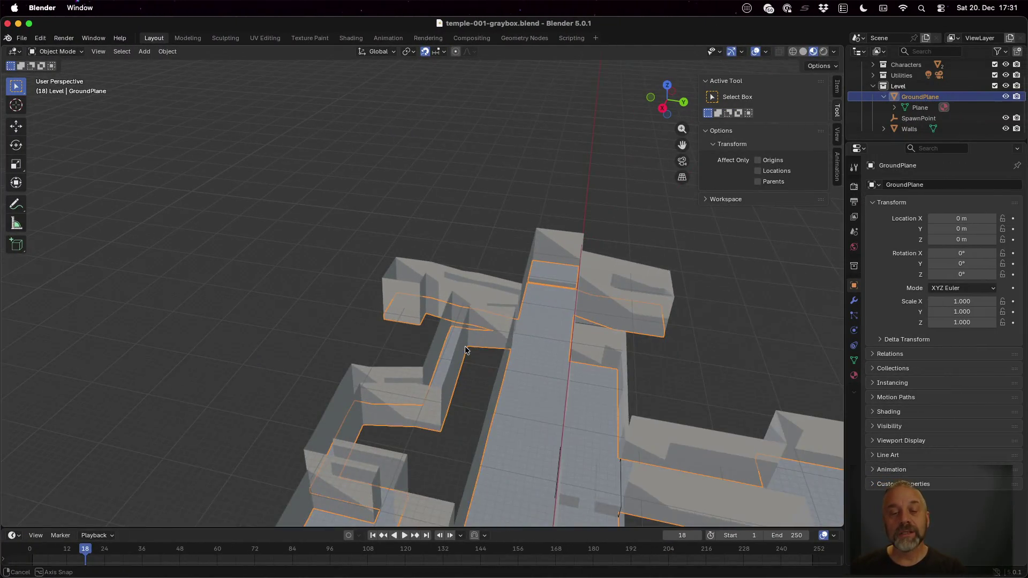
pyautogui.scroll(-5, 525, 319)
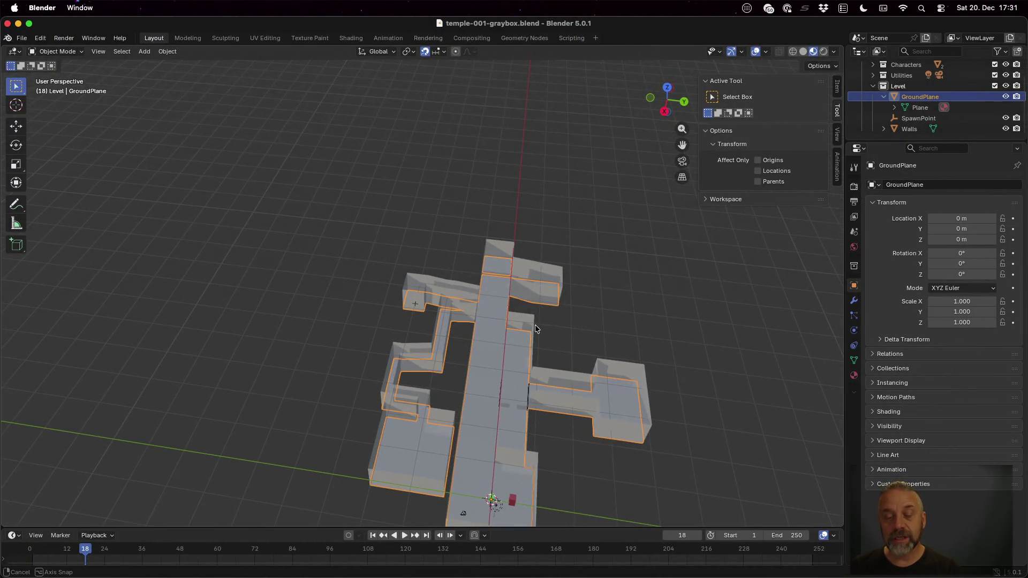
pyautogui.scroll(-2, 536, 329)
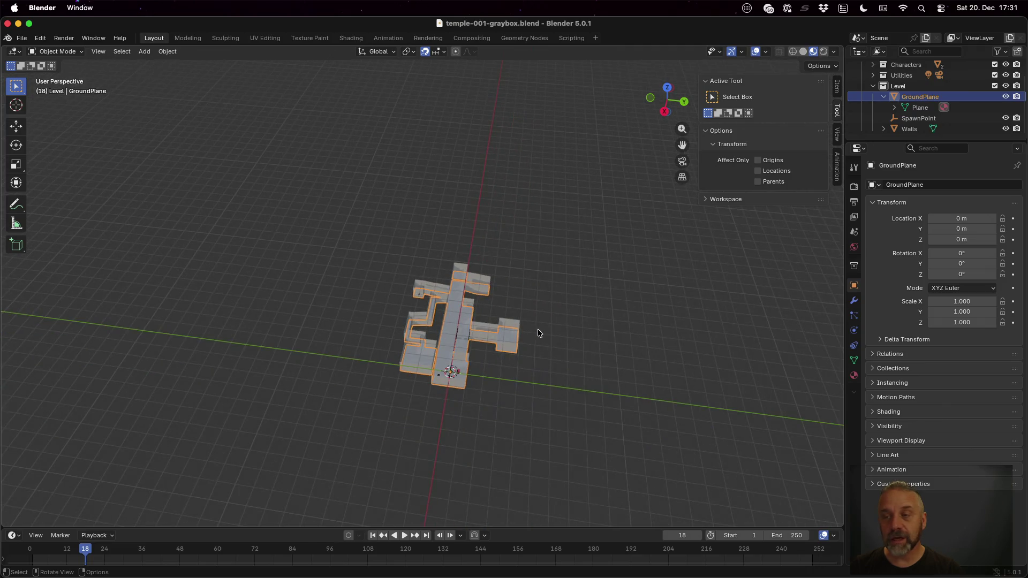
pyautogui.click(909, 129)
pyautogui.scroll(3, 530, 319)
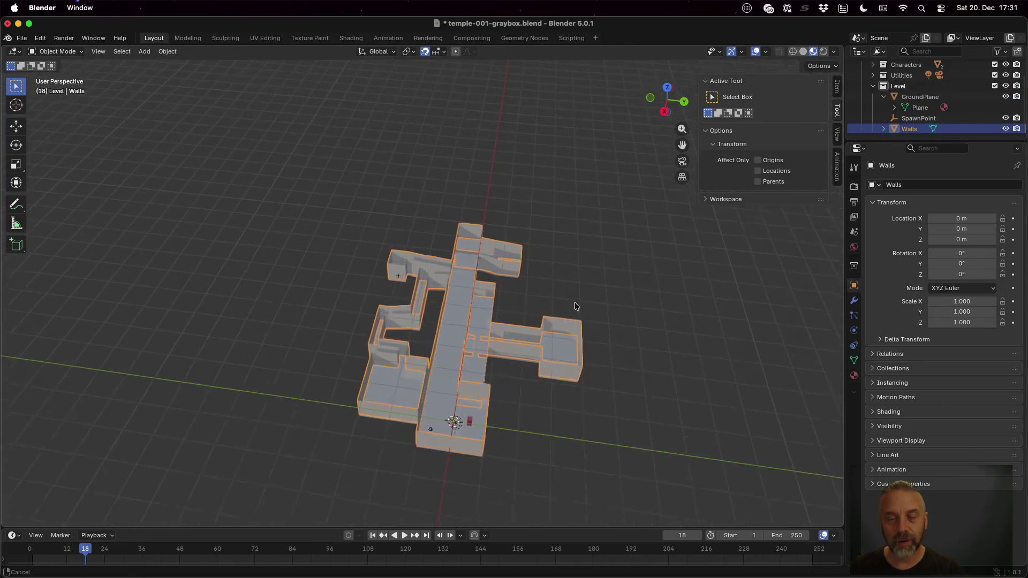
pyautogui.scroll(-5, 605, 346)
pyautogui.scroll(5, 493, 223)
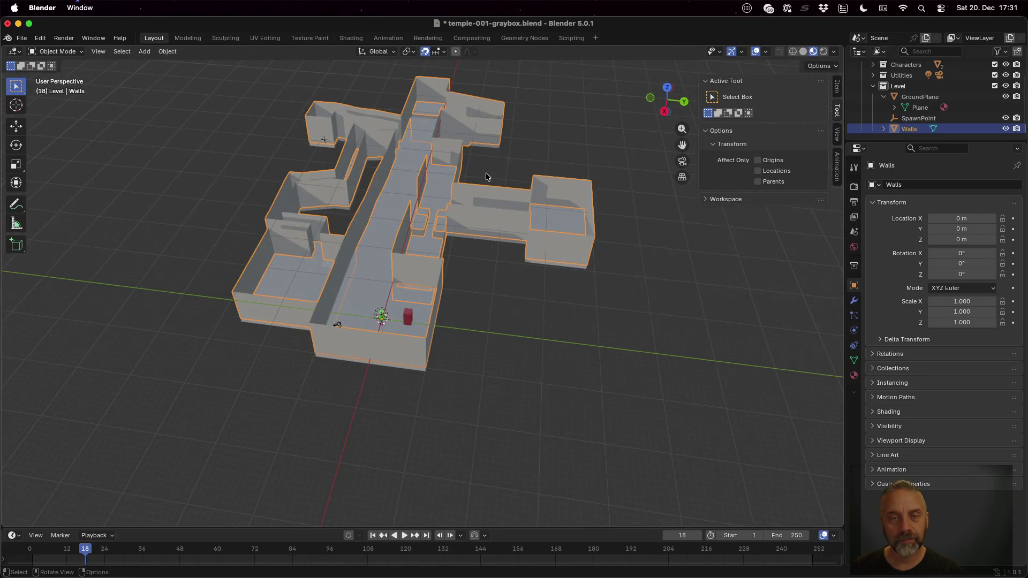
pyautogui.scroll(-3, 490, 178)
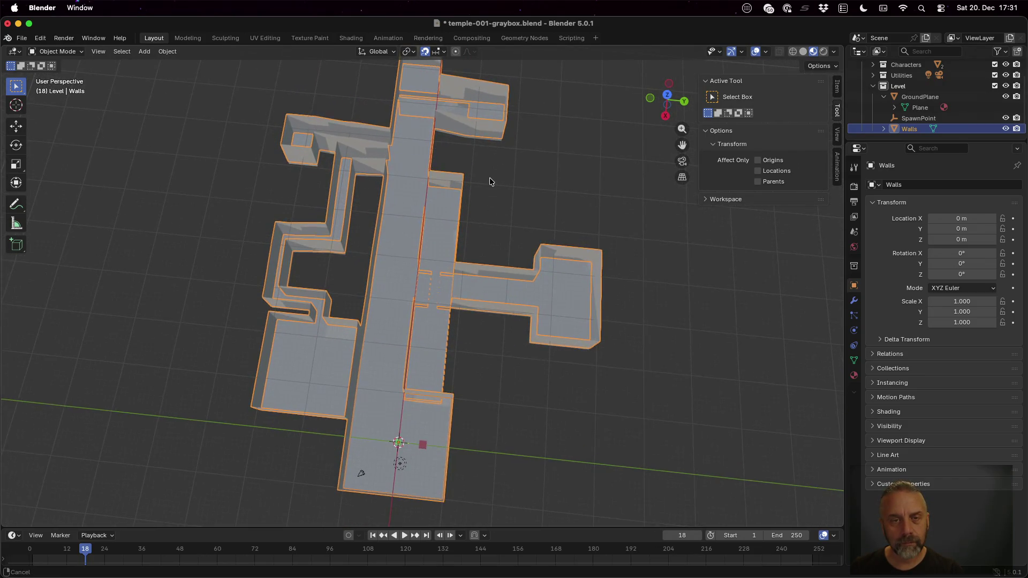
pyautogui.moveTo(516, 191)
pyautogui.mouseDown()
pyautogui.moveTo(492, 214)
pyautogui.moveTo(532, 198)
pyautogui.moveTo(506, 204)
pyautogui.moveTo(449, 189)
pyautogui.mouseUp()
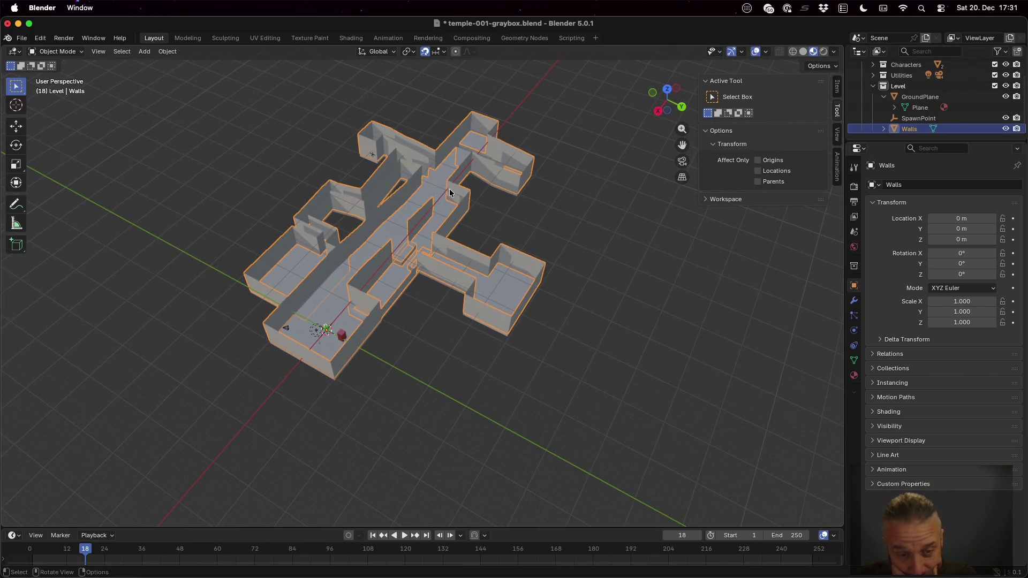
pyautogui.moveTo(440, 235)
pyautogui.mouseDown()
pyautogui.moveTo(436, 252)
pyautogui.moveTo(495, 254)
pyautogui.moveTo(501, 241)
pyautogui.mouseUp()
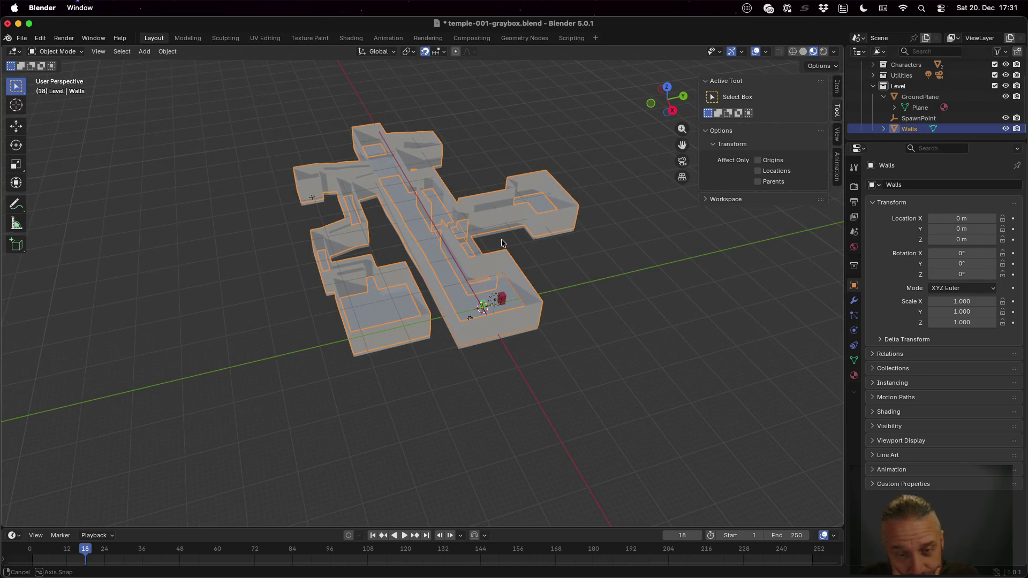
pyautogui.moveTo(501, 242); pyautogui.dragTo(501, 242)
pyautogui.hotkey('ctrl', 'Left')
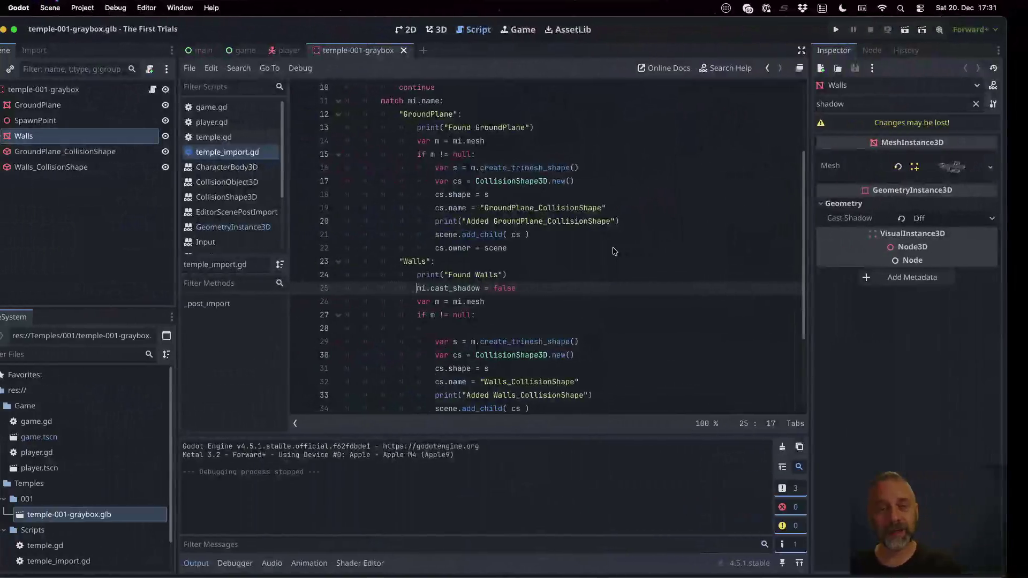
# - Search 'blender extrude along face normals' in a new Firefox tab and open the manual page
pyautogui.hotkey('ctrl', 'Left')
pyautogui.press('super+t')
pyautogui.write('ble')
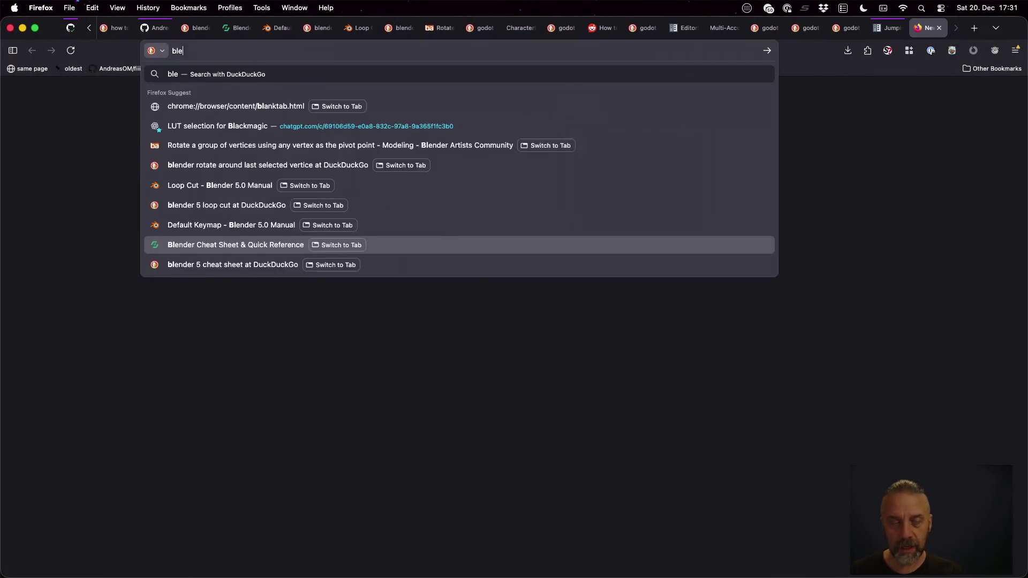
pyautogui.write('nderextr')
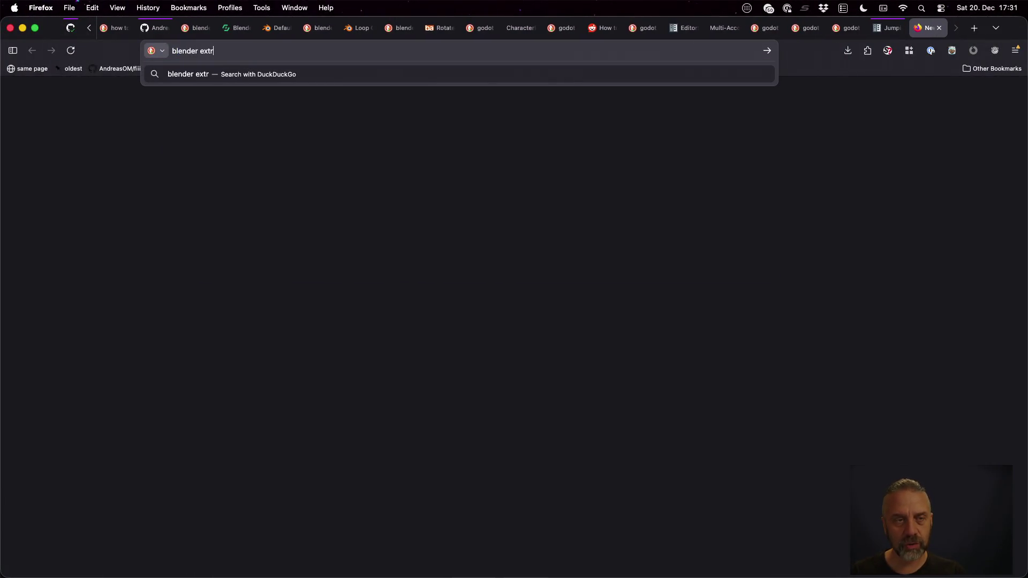
pyautogui.write('ude alig')
pyautogui.press('BackSpace')
pyautogui.press('BackSpace')
pyautogui.write('ong face norma')
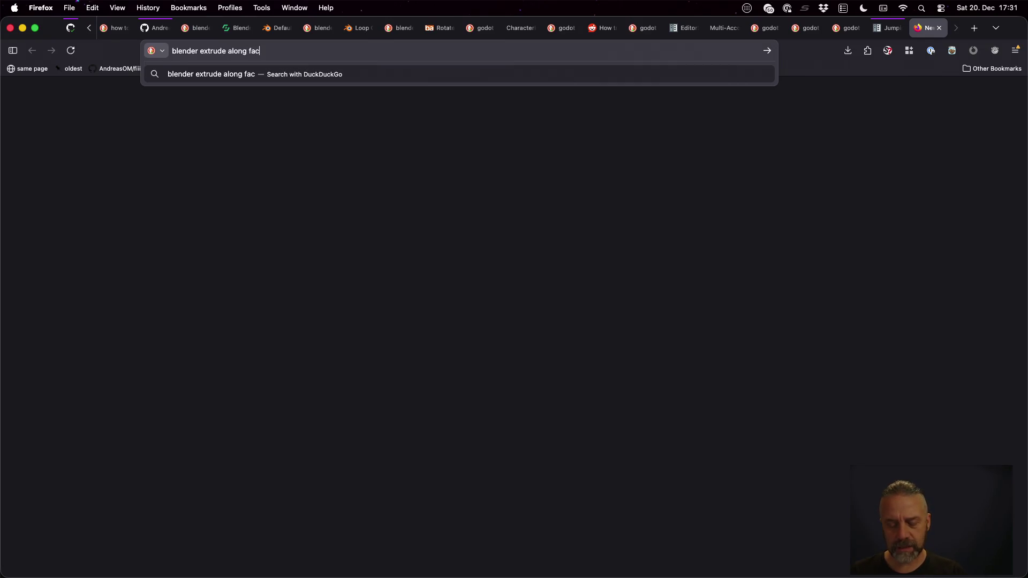
pyautogui.write('ls')
pyautogui.press('Return')
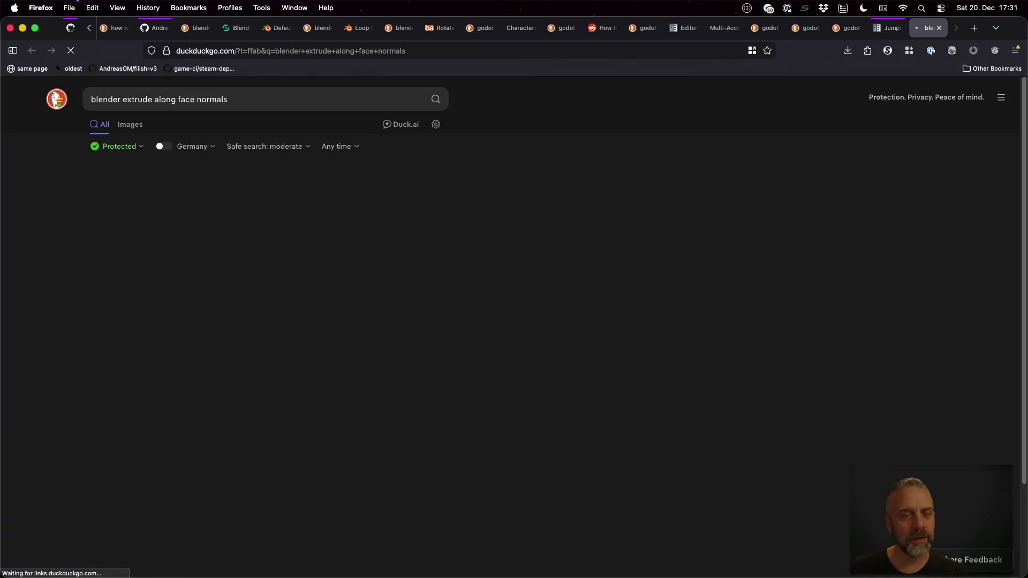
pyautogui.click(313, 281)
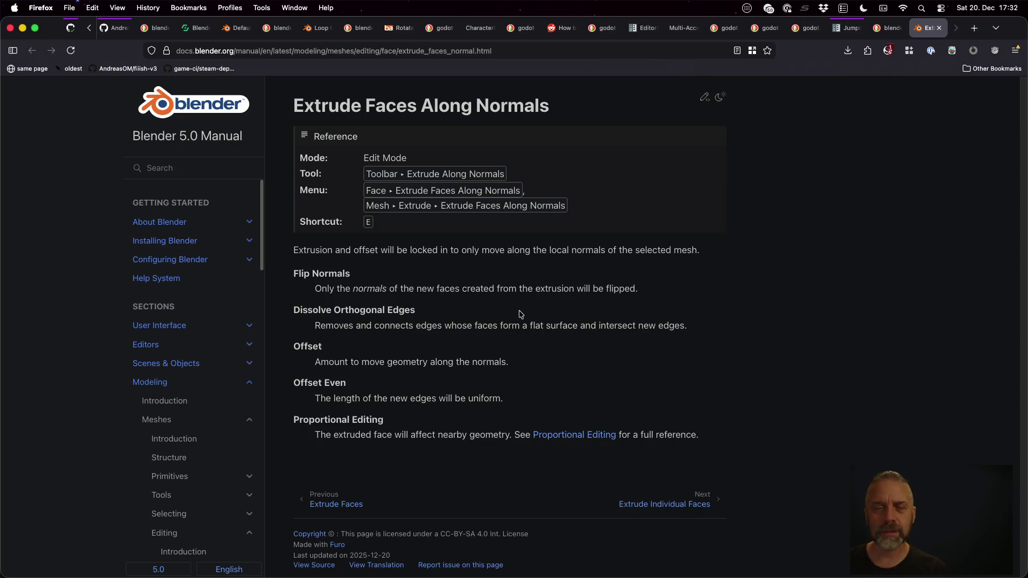
# - Back in Blender, enter Edit Mode on Walls and select all geometry
pyautogui.hotkey('ctrl', 'Right')
pyautogui.hotkey('ctrl', 'Right')
pyautogui.press('Tab')
pyautogui.press('Tab')
pyautogui.press('Tab')
pyautogui.press('a')
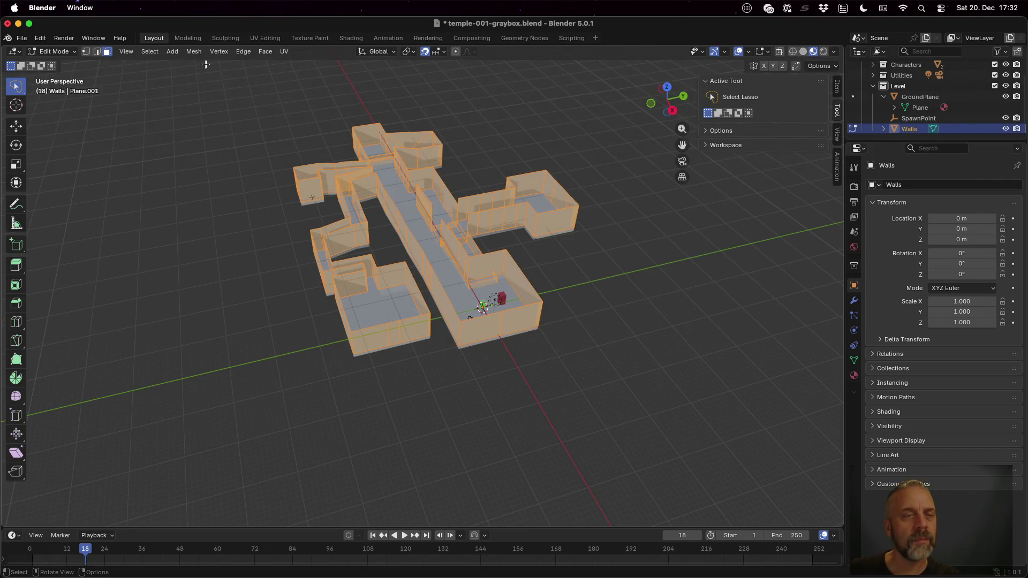
# - Extrude the wall faces along normals with the offset near zero, then inspect the corridor
pyautogui.click(192, 52)
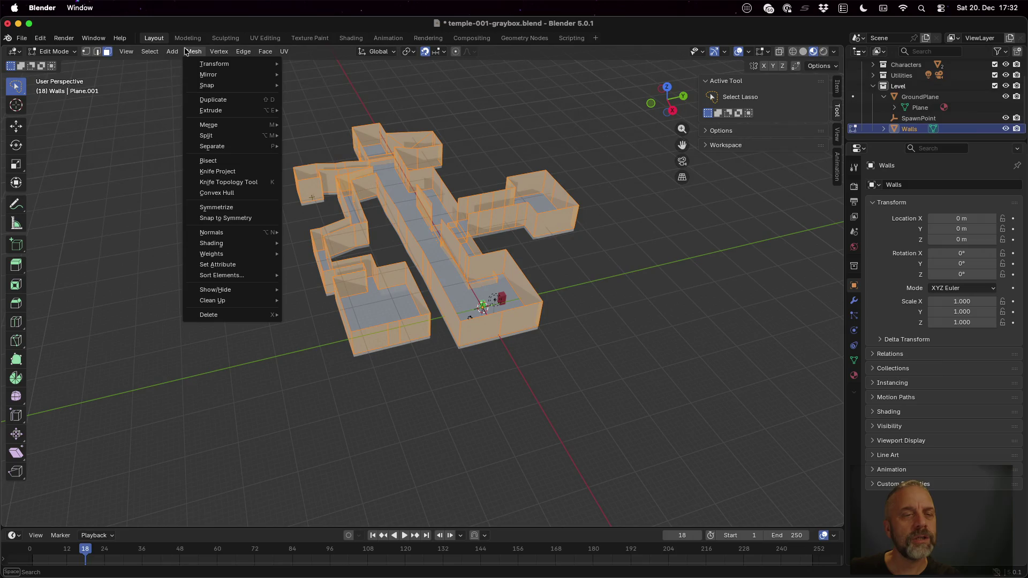
pyautogui.moveTo(237, 109)
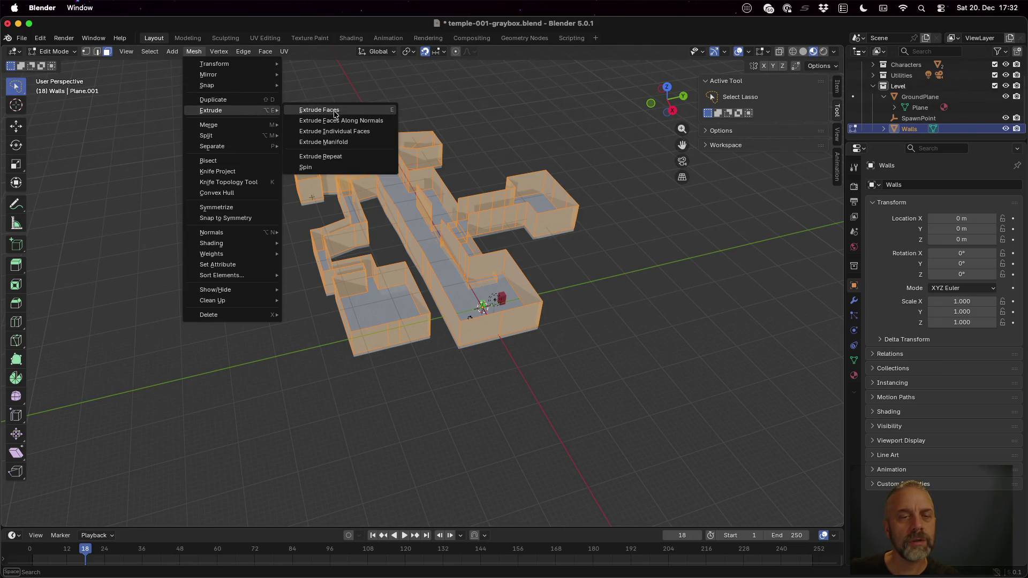
pyautogui.click(365, 121)
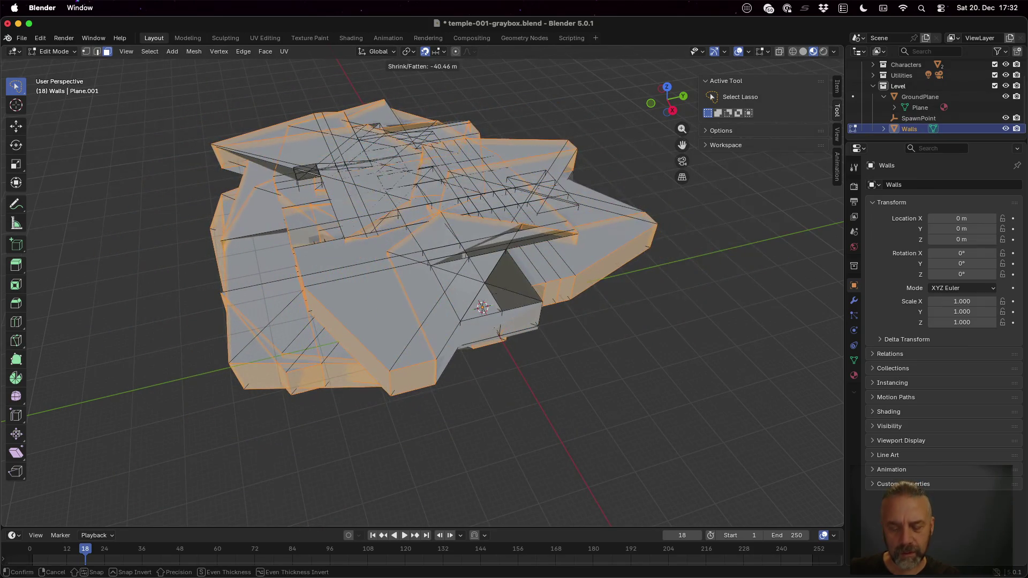
pyautogui.click(459, 191)
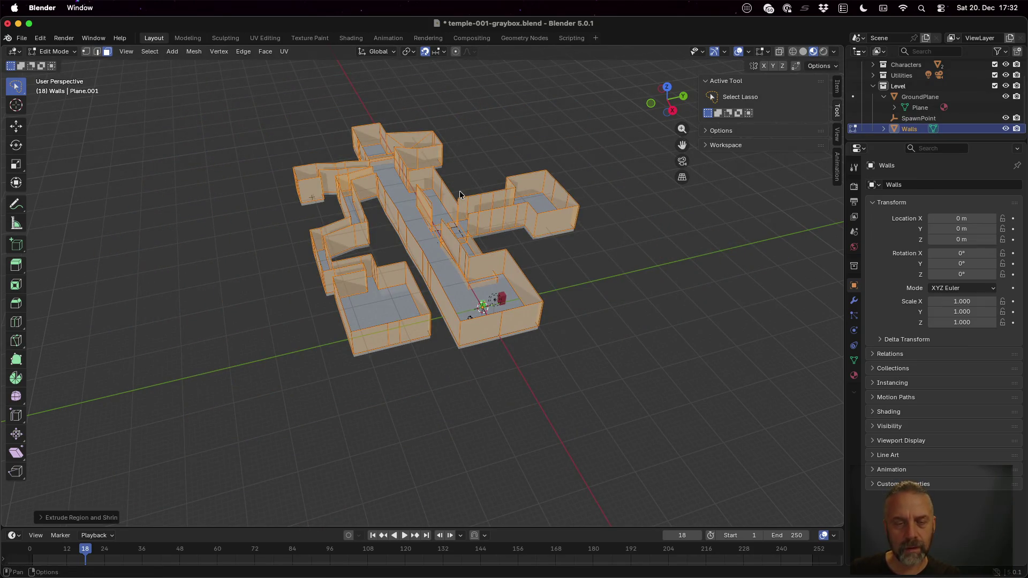
pyautogui.scroll(5, 485, 216)
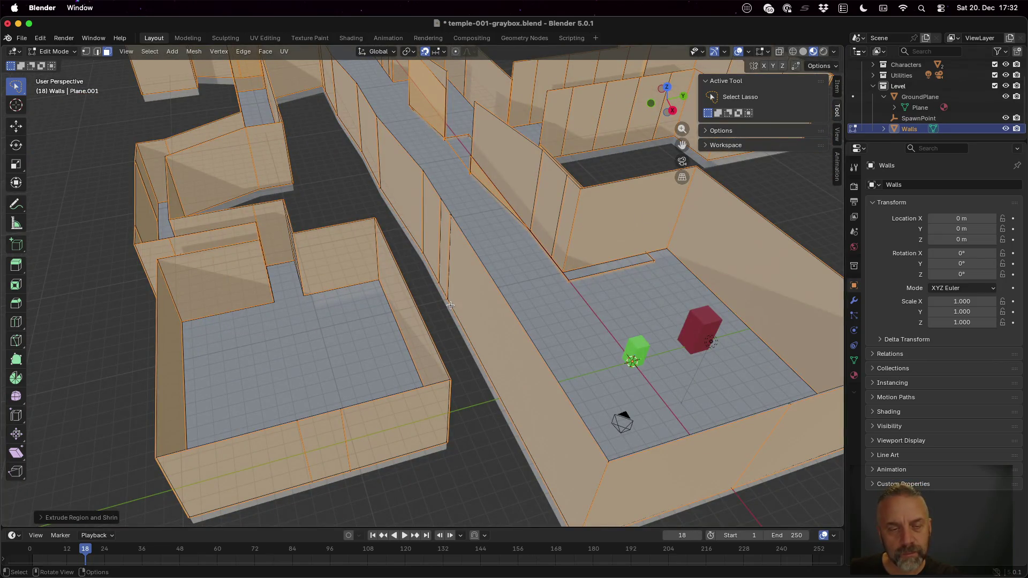
pyautogui.scroll(-3, 450, 305)
pyautogui.scroll(6, 353, 313)
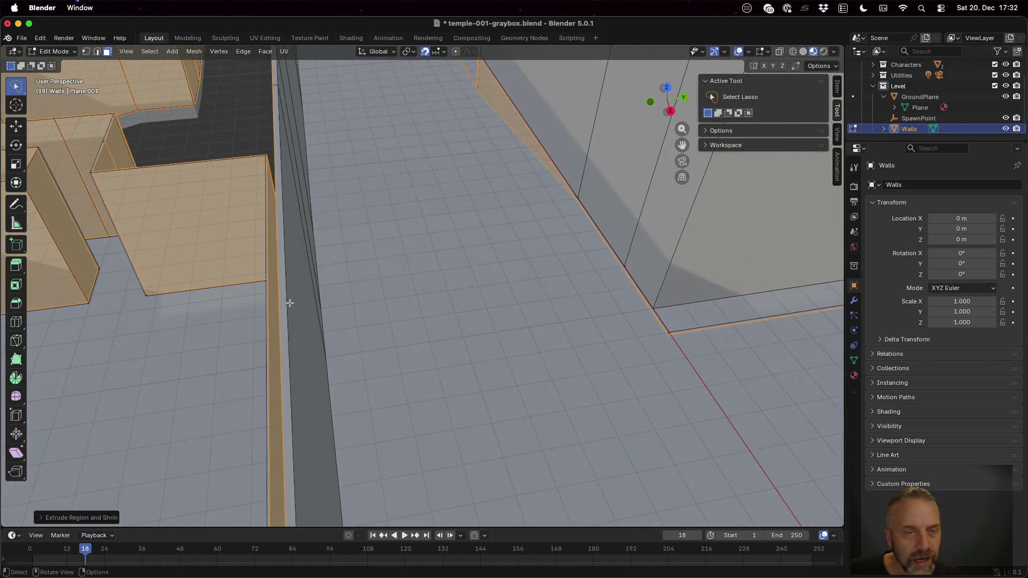
pyautogui.scroll(5, 289, 303)
pyautogui.moveTo(288, 286)
pyautogui.mouseDown()
pyautogui.moveTo(316, 276)
pyautogui.moveTo(280, 289)
pyautogui.moveTo(332, 298)
pyautogui.moveTo(307, 268)
pyautogui.moveTo(349, 232)
pyautogui.moveTo(692, 279)
pyautogui.moveTo(656, 277)
pyautogui.moveTo(610, 250)
pyautogui.moveTo(620, 262)
pyautogui.mouseUp()
pyautogui.scroll(-5, 309, 271)
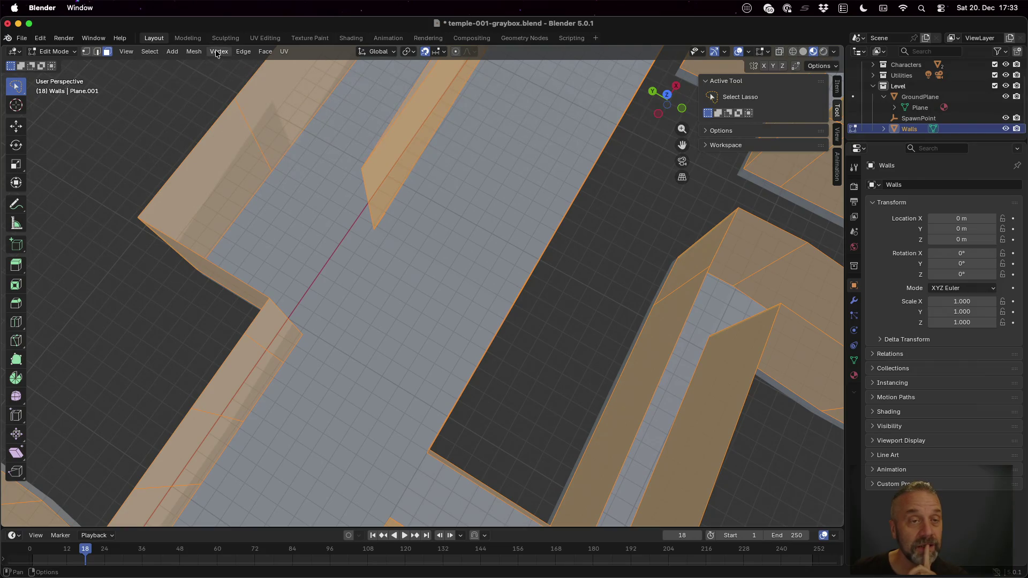
# - Extrude the wall faces along normals by -0.2 to give them thickness
pyautogui.click(197, 52)
pyautogui.moveTo(223, 110)
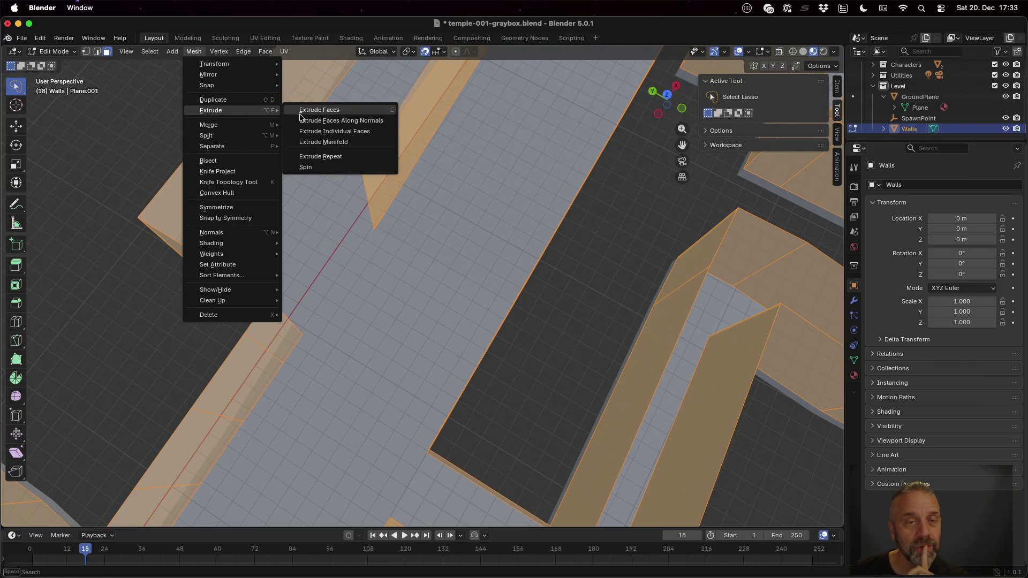
pyautogui.click(348, 122)
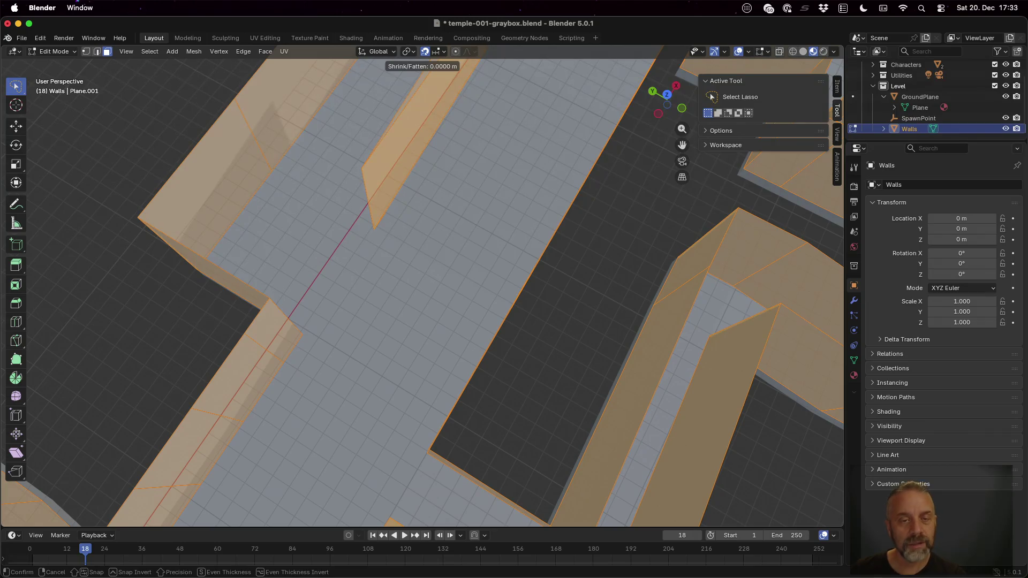
pyautogui.write('-(0.')
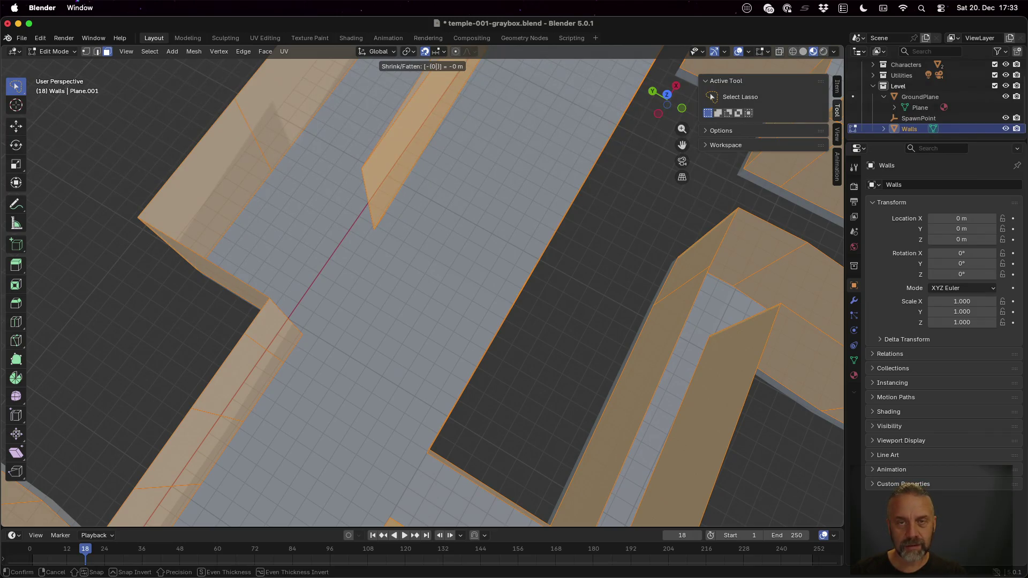
pyautogui.write('2')
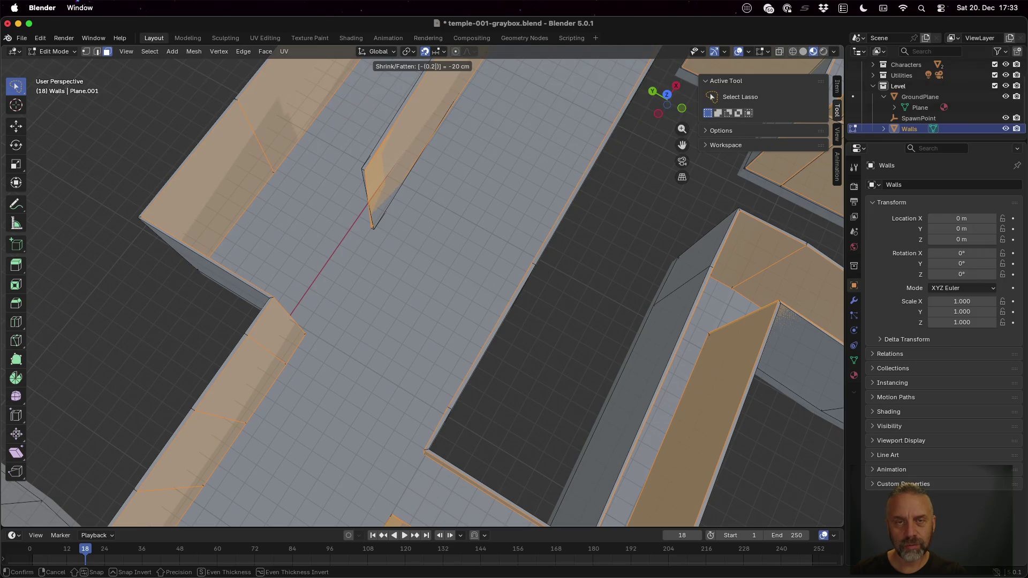
pyautogui.press('Return')
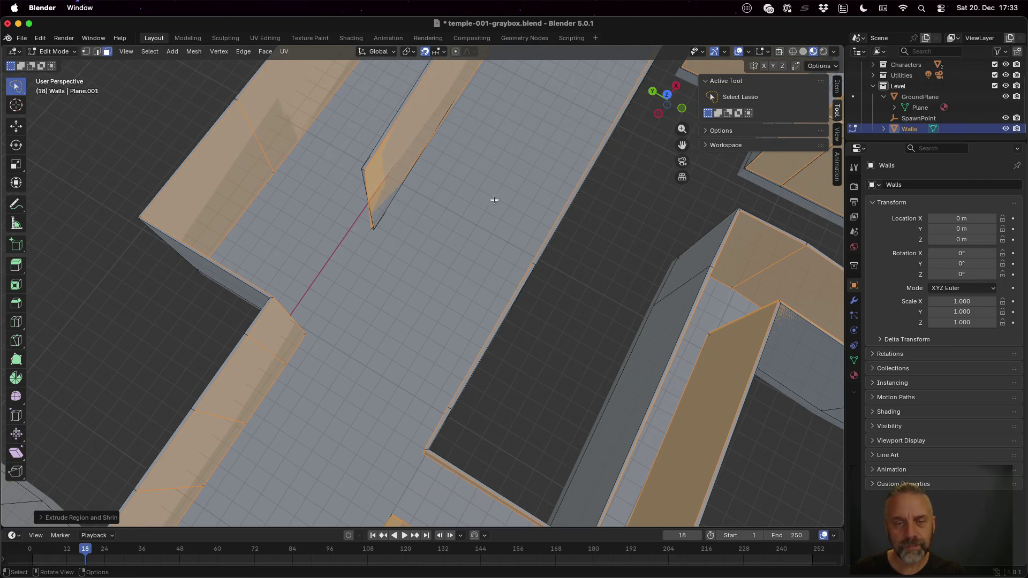
pyautogui.scroll(3, 586, 246)
pyautogui.scroll(5, 562, 316)
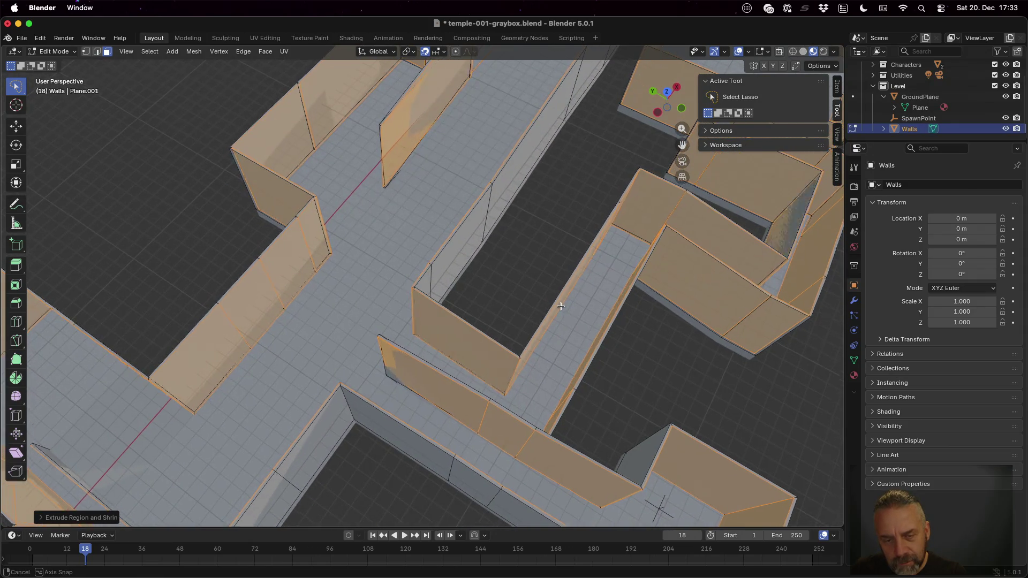
pyautogui.scroll(10, 560, 305)
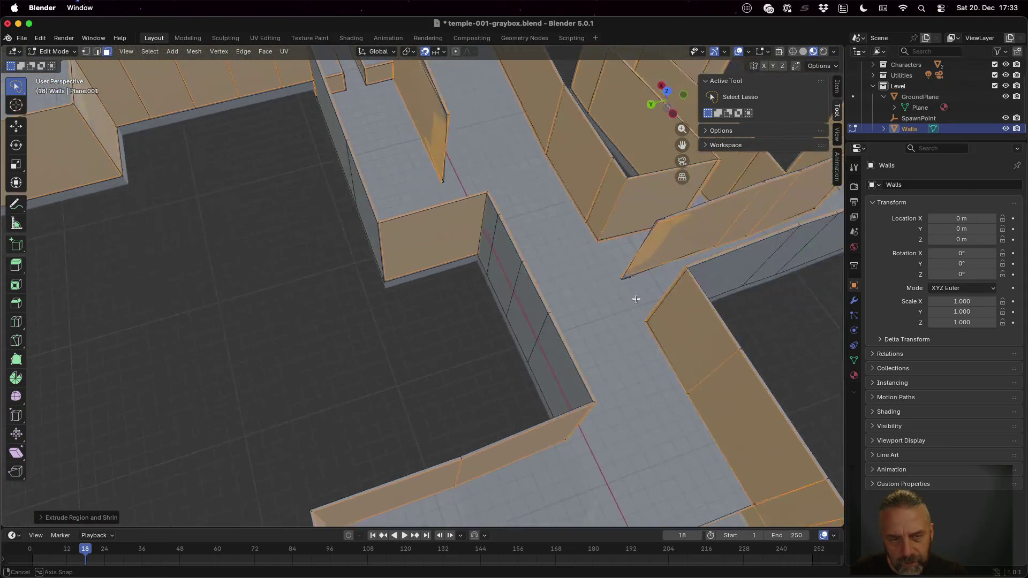
pyautogui.scroll(10, 636, 298)
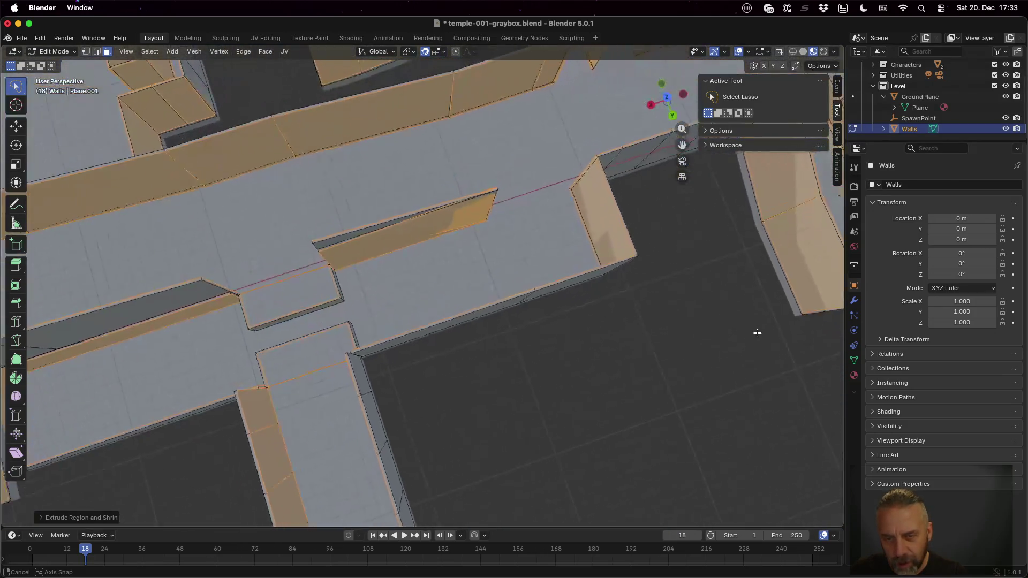
pyautogui.scroll(10, 756, 332)
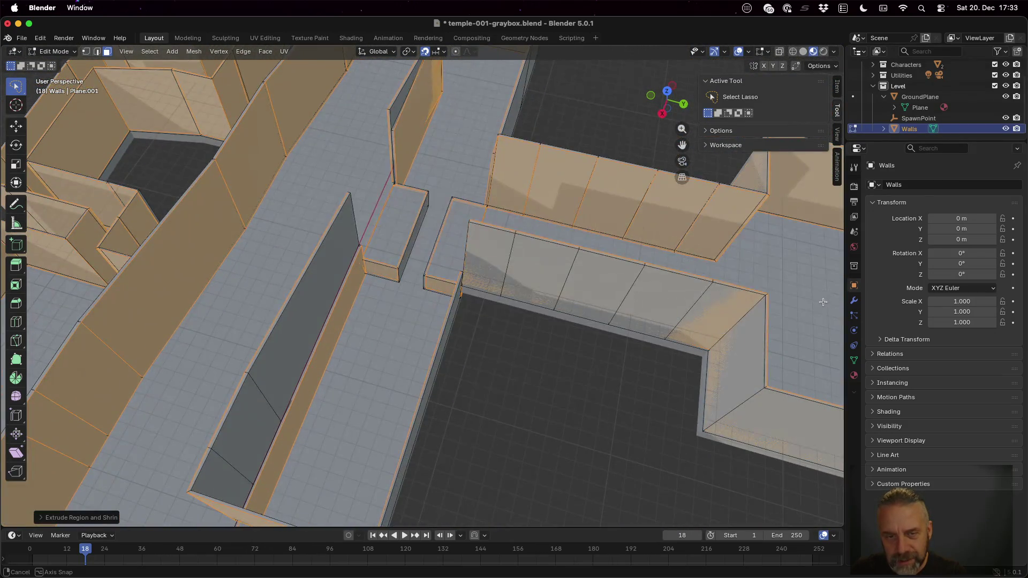
pyautogui.scroll(10, 822, 301)
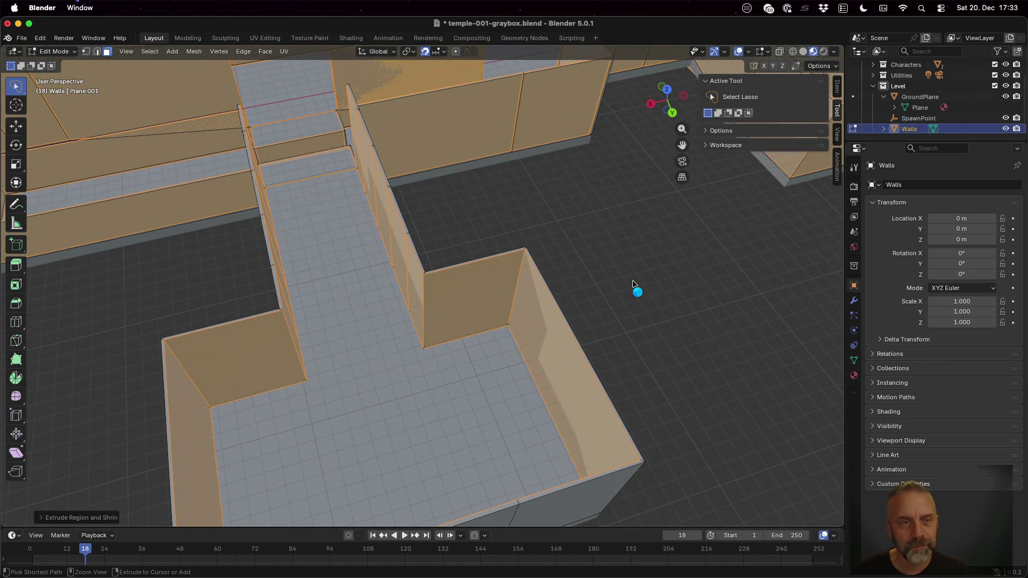
# - Save temple-001-graybox.blend, return to Object Mode, and save again
pyautogui.hotkey('ctrl', 's')
pyautogui.press('Tab')
pyautogui.hotkey('ctrl', 's')
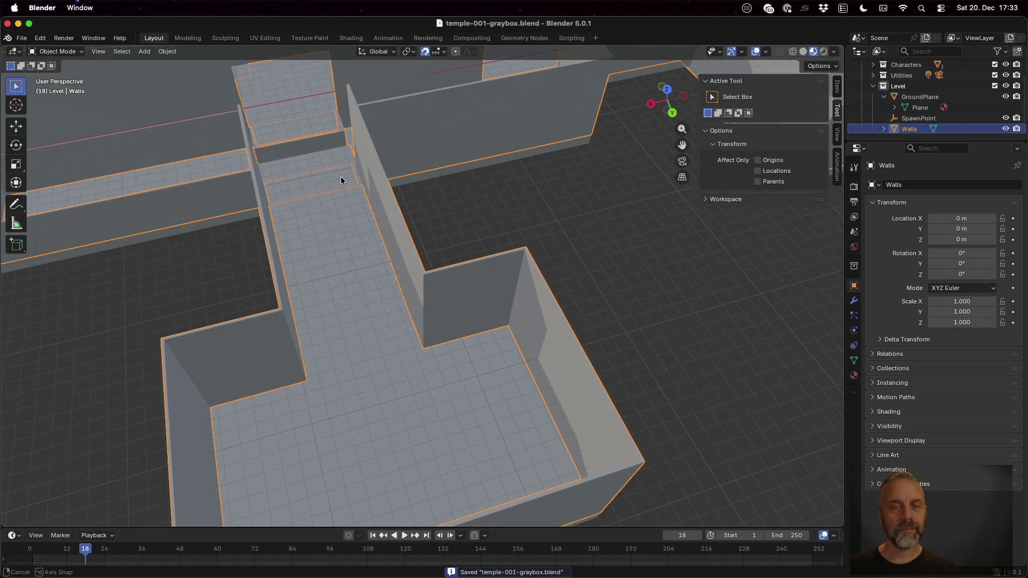
# - Export the level as glTF Binary temple-001-graybox.glb, then switch to Godot
pyautogui.scroll(10, 340, 175)
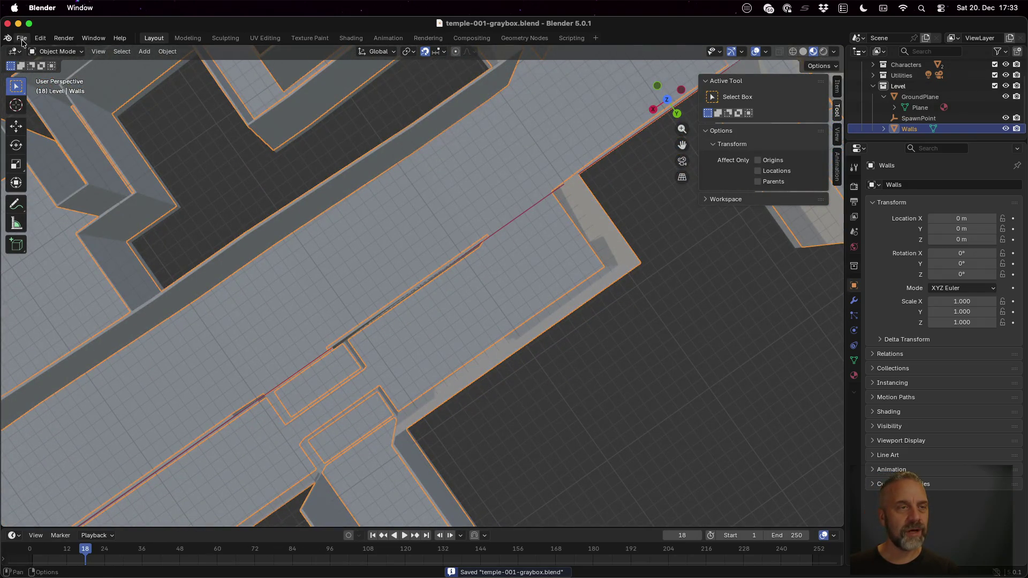
pyautogui.click(21, 38)
pyautogui.moveTo(97, 203)
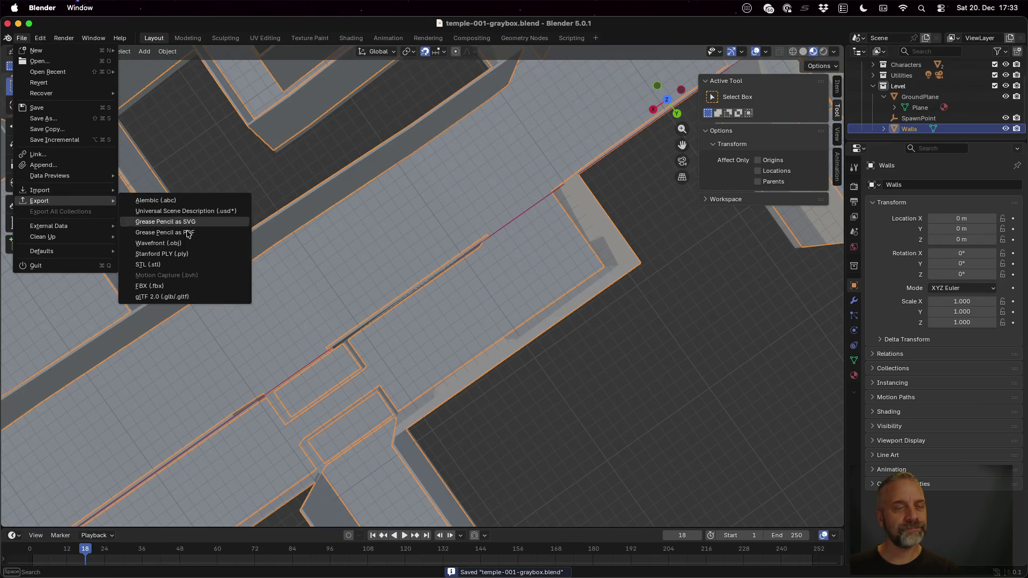
pyautogui.click(196, 296)
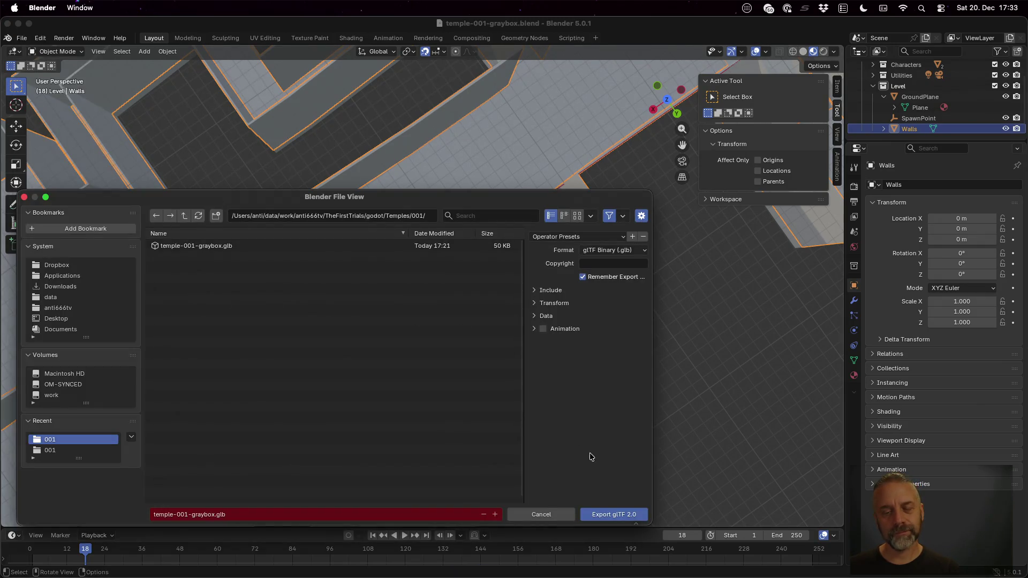
pyautogui.click(620, 514)
pyautogui.hotkey('ctrl', 'Left')
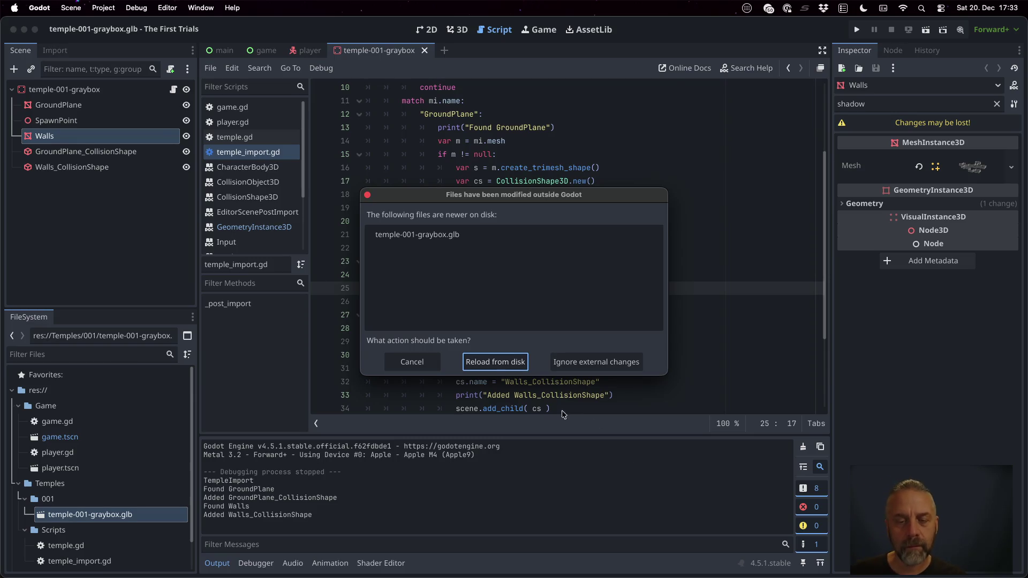
# - Reload the re-exported graybox from disk and run the game with the 3D inspection camera
pyautogui.click(495, 362)
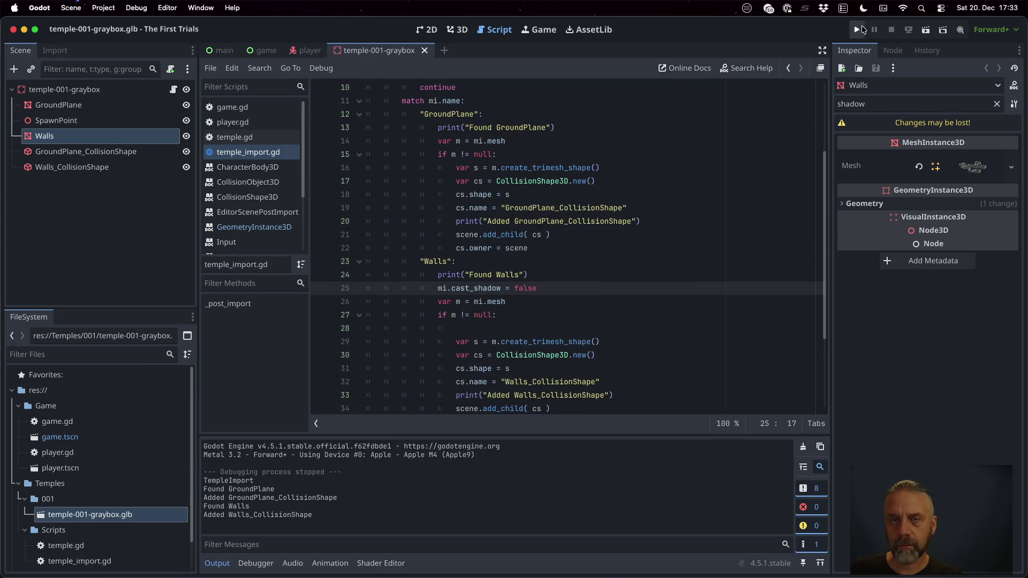
pyautogui.click(861, 28)
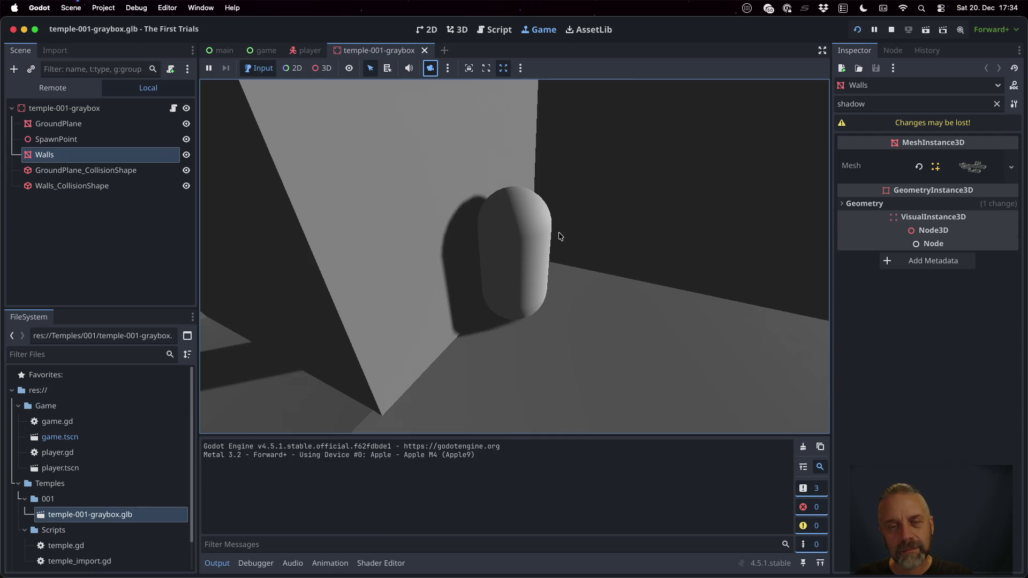
pyautogui.click(321, 68)
# - Orbit the inspection camera around the thicker walls, then stop the game
pyautogui.moveTo(605, 217)
pyautogui.mouseDown()
pyautogui.moveTo(593, 269)
pyautogui.moveTo(608, 326)
pyautogui.moveTo(559, 258)
pyautogui.moveTo(570, 274)
pyautogui.moveTo(617, 247)
pyautogui.moveTo(628, 261)
pyautogui.moveTo(633, 250)
pyautogui.moveTo(599, 265)
pyautogui.mouseUp()
pyautogui.scroll(-5, 570, 274)
pyautogui.scroll(4, 599, 265)
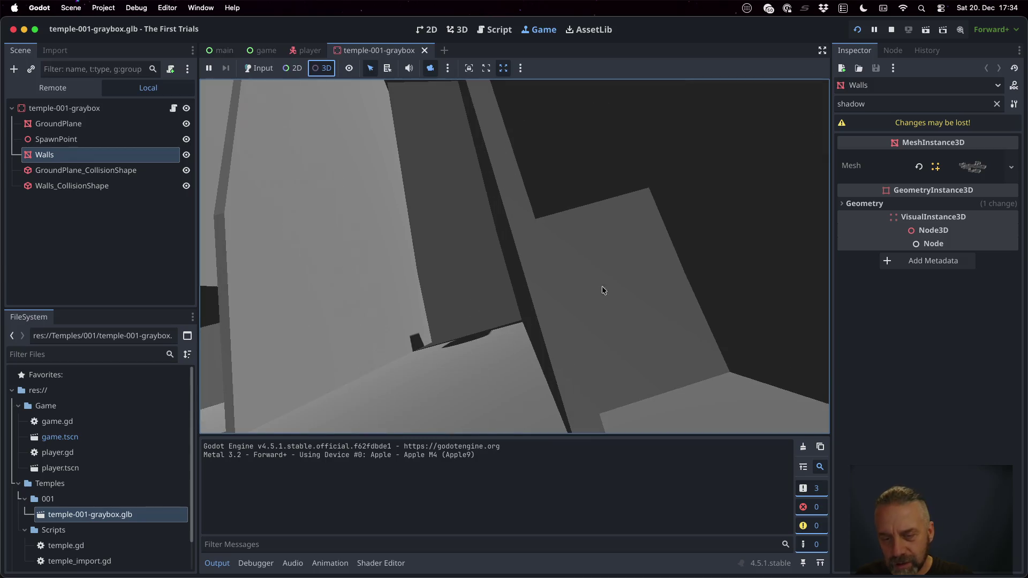
pyautogui.moveTo(606, 336)
pyautogui.mouseDown()
pyautogui.moveTo(580, 334)
pyautogui.moveTo(557, 302)
pyautogui.moveTo(529, 304)
pyautogui.moveTo(518, 321)
pyautogui.moveTo(577, 329)
pyautogui.moveTo(717, 256)
pyautogui.moveTo(796, 246)
pyautogui.moveTo(663, 258)
pyautogui.moveTo(553, 242)
pyautogui.mouseUp()
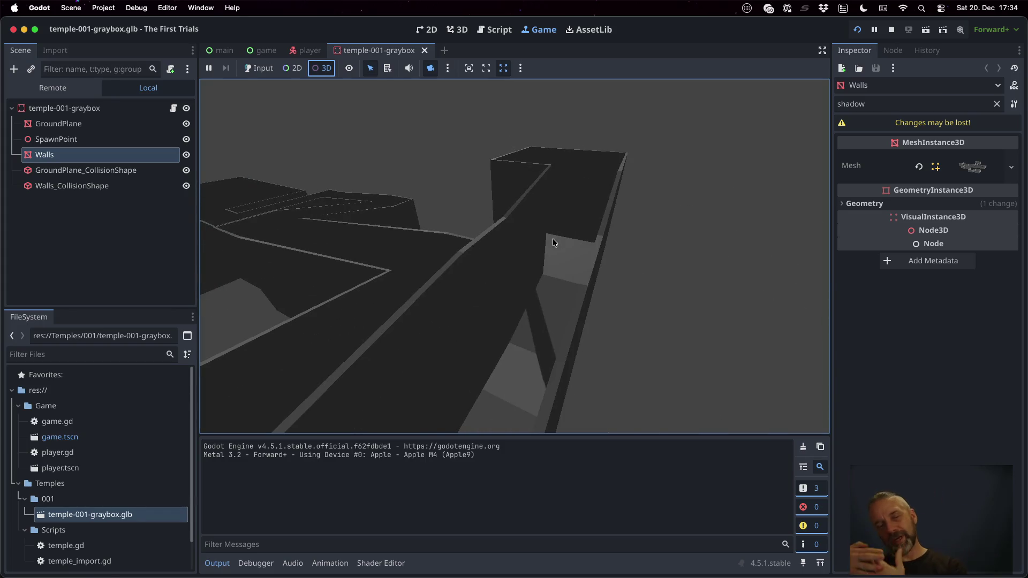
pyautogui.moveTo(544, 222)
pyautogui.mouseDown()
pyautogui.moveTo(497, 236)
pyautogui.moveTo(417, 236)
pyautogui.moveTo(454, 304)
pyautogui.moveTo(454, 345)
pyautogui.moveTo(483, 327)
pyautogui.mouseUp()
pyautogui.click(891, 30)
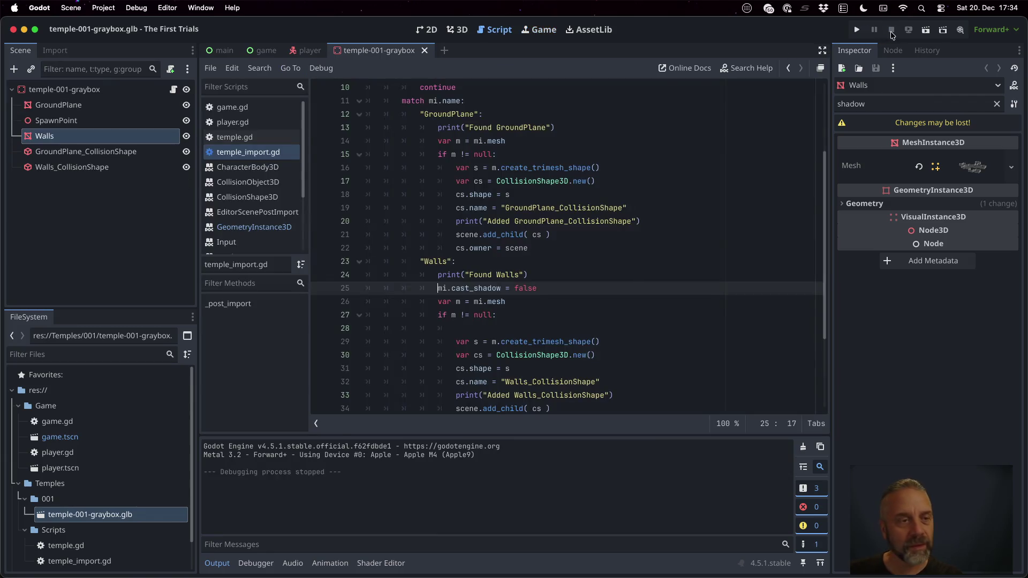
# - Open player.tscn and select the Player node
pyautogui.doubleClick(63, 452)
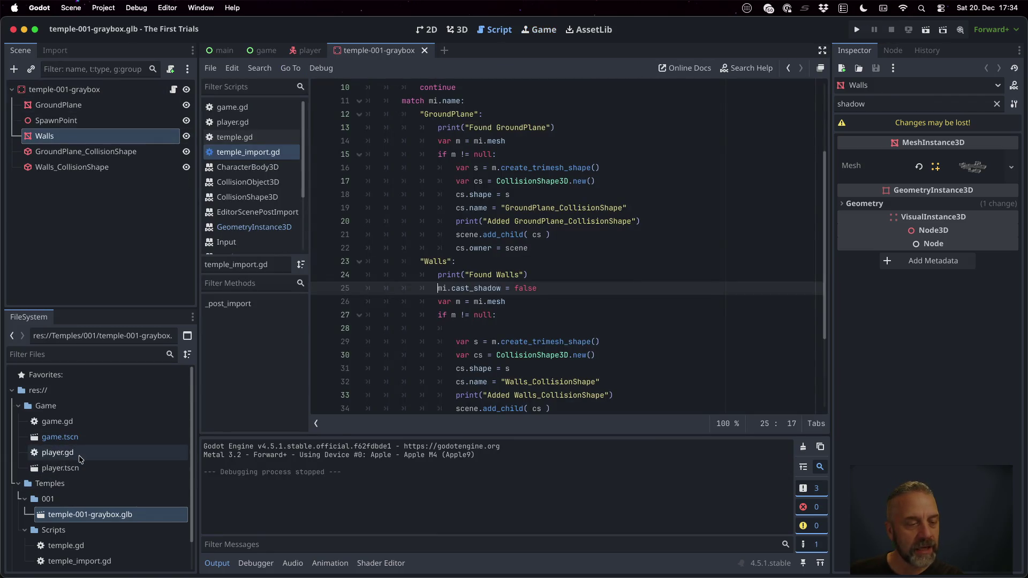
pyautogui.doubleClick(110, 433)
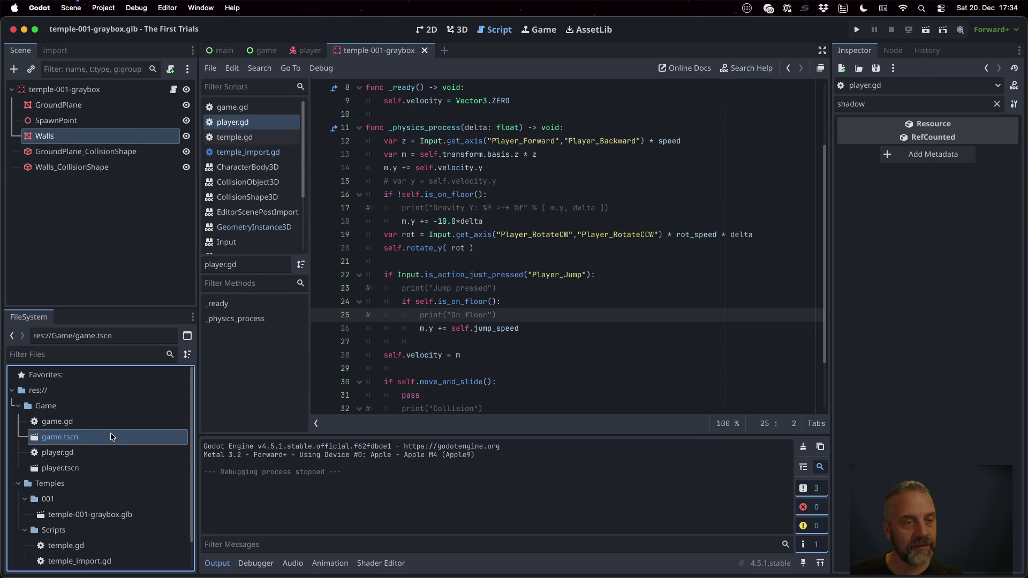
pyautogui.doubleClick(111, 466)
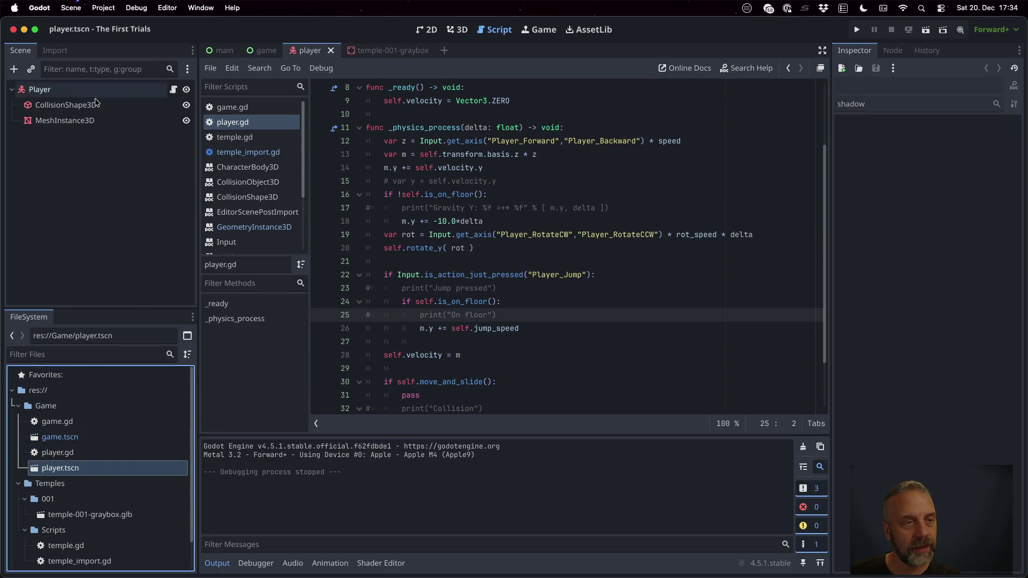
pyautogui.click(96, 90)
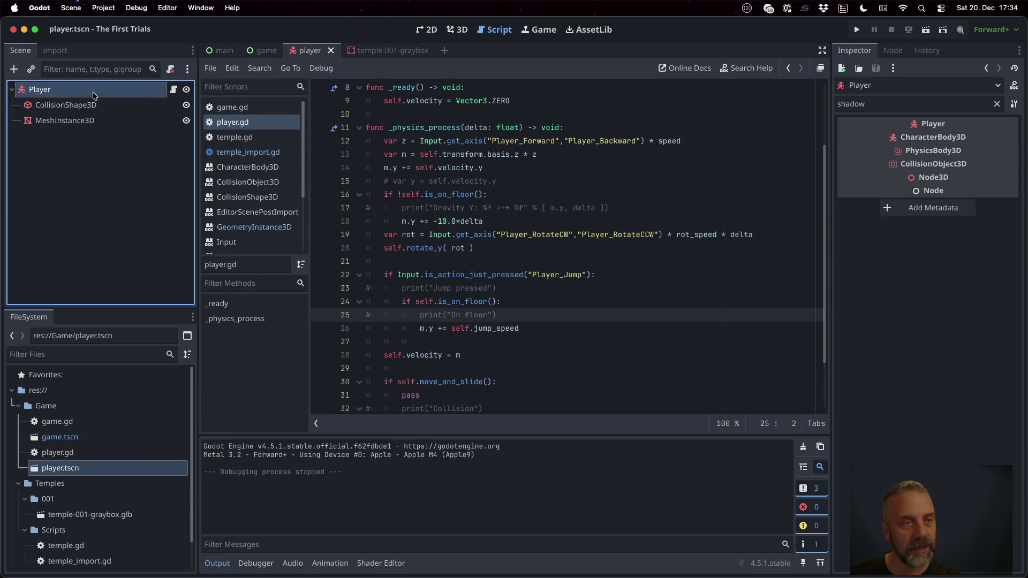
# - Confirm the Player's Safe Margin is 0.001 m, save, and run the game
pyautogui.click(996, 104)
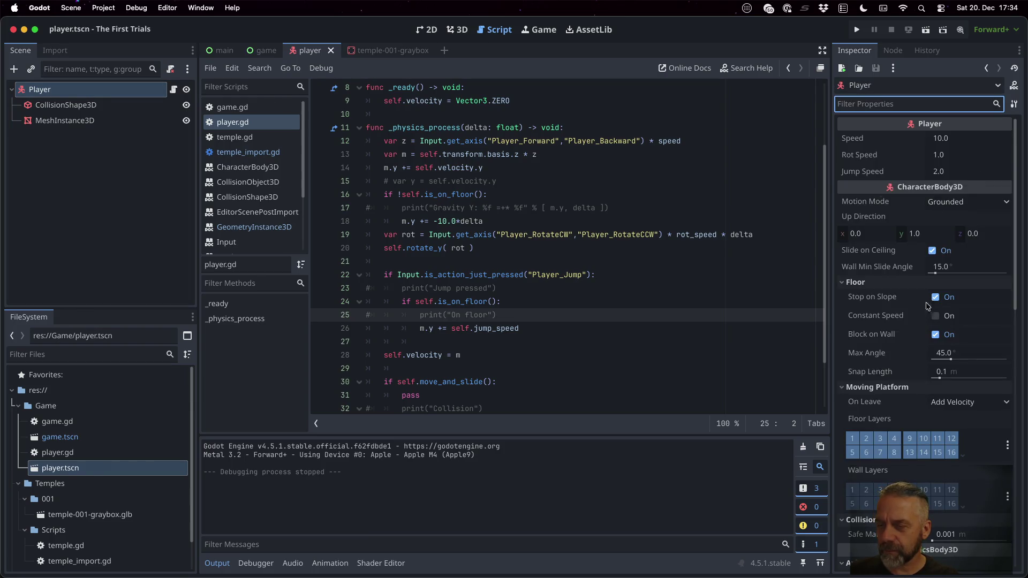
pyautogui.moveTo(884, 380)
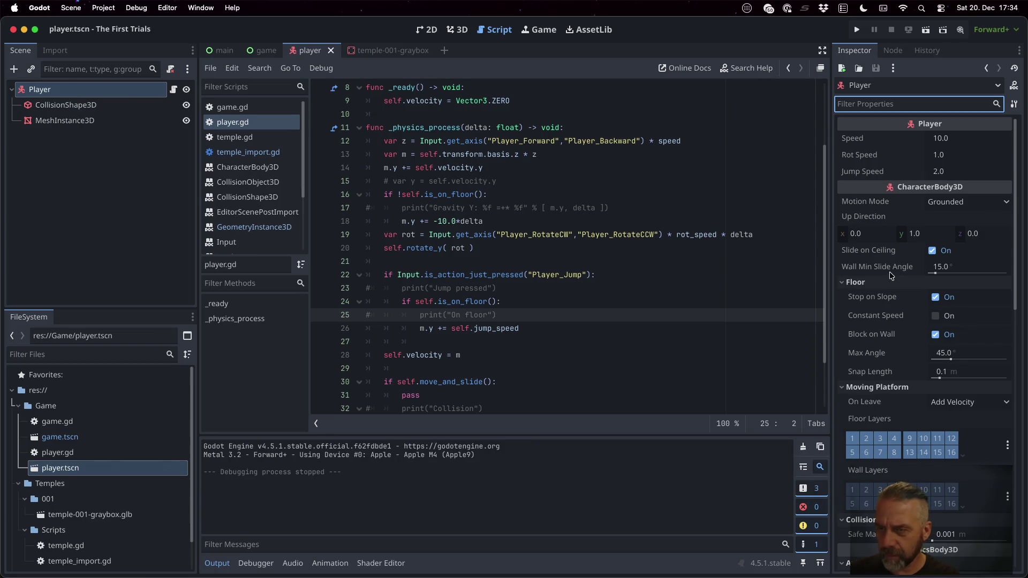
pyautogui.scroll(-5, 891, 275)
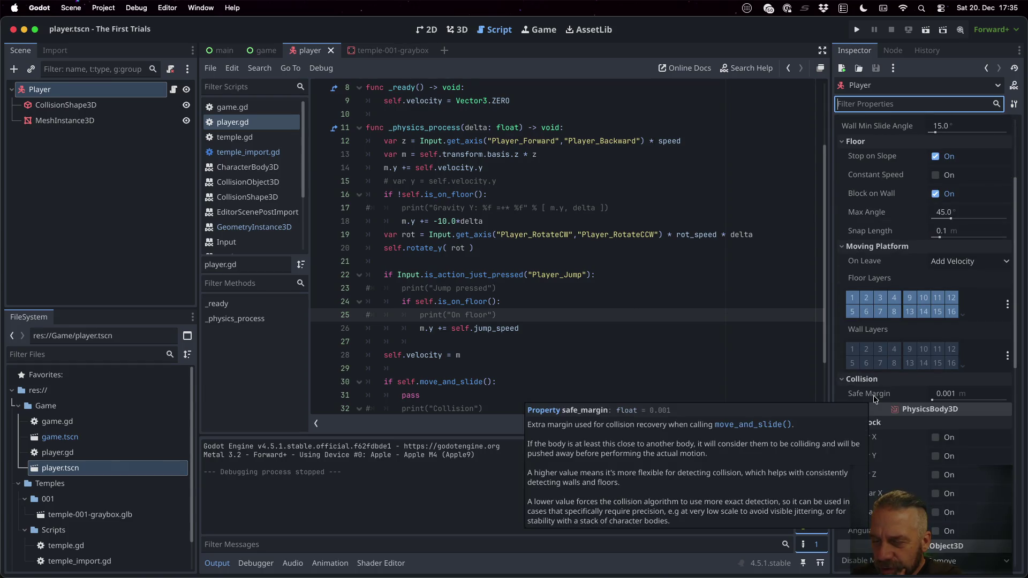
pyautogui.click(942, 394)
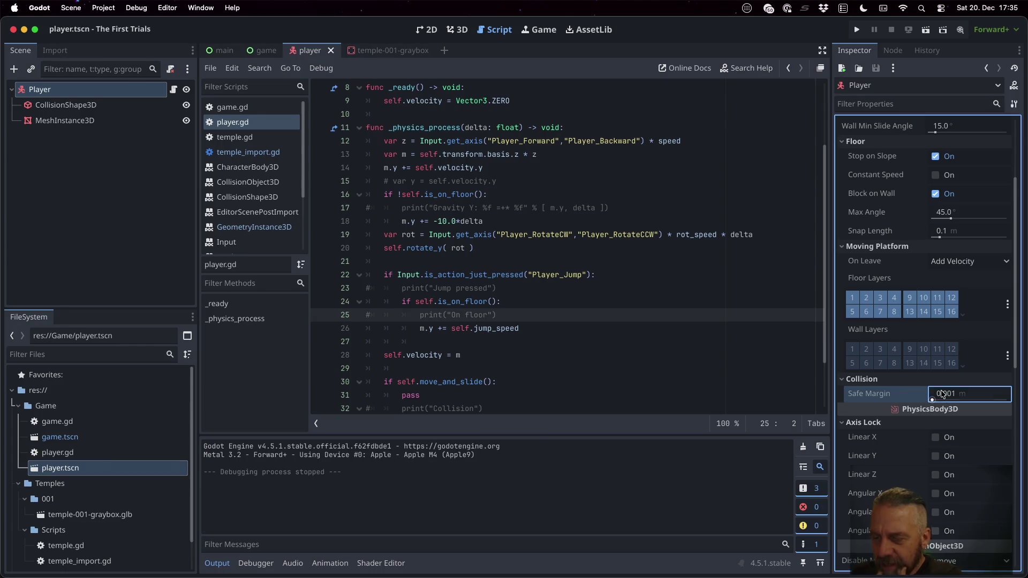
pyautogui.click(942, 394)
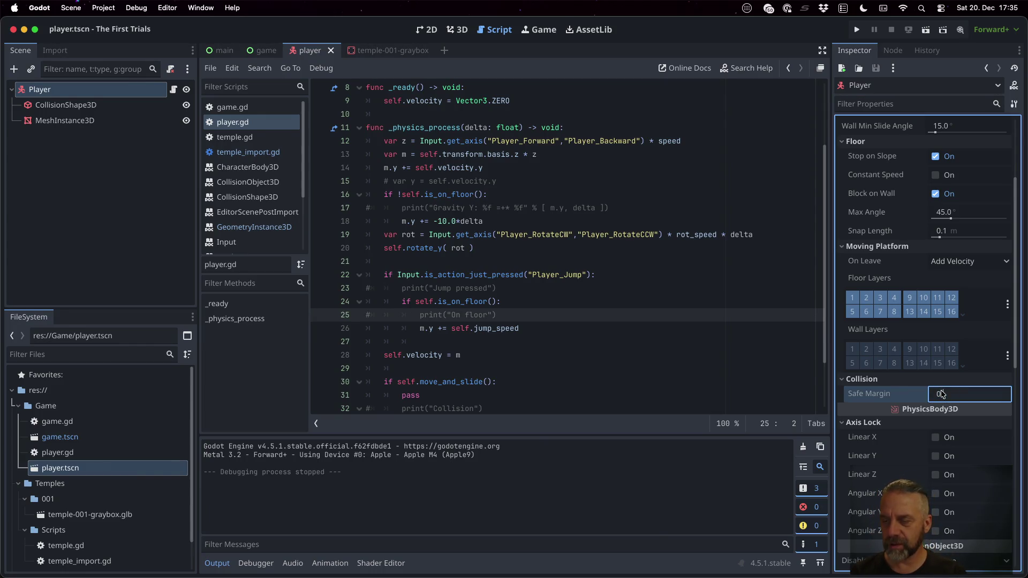
pyautogui.write('001')
pyautogui.press('super+s')
pyautogui.click(855, 34)
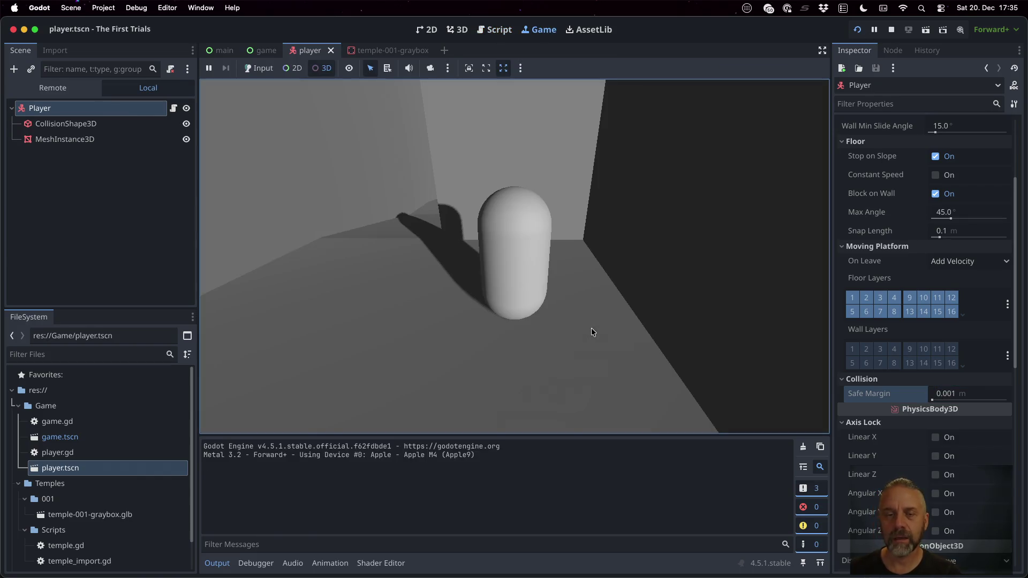
# - Walk the capsule player forward into the nearest temple wall and back
pyautogui.click(591, 328)
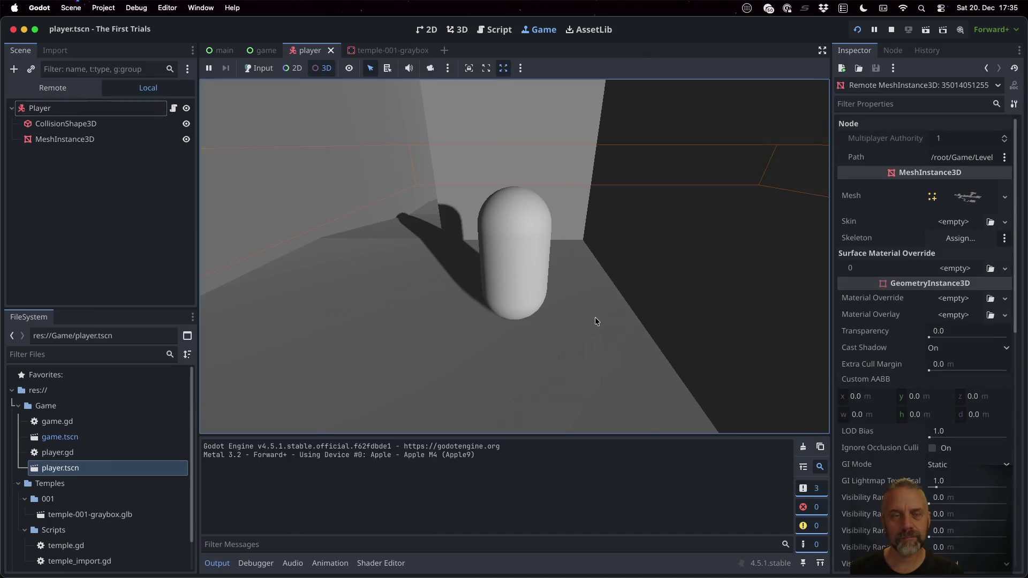
pyautogui.click(266, 69)
pyautogui.press('w')
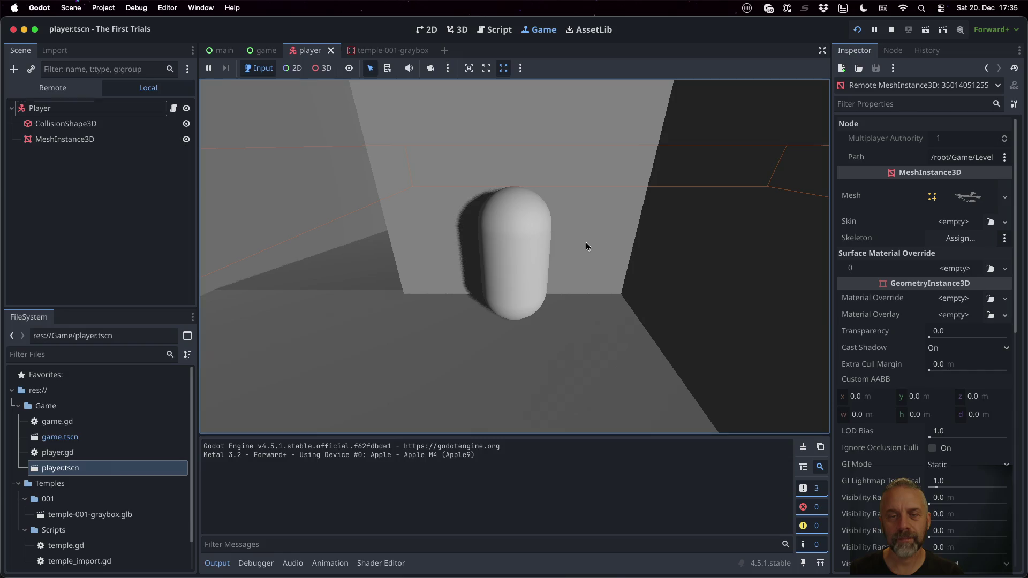
pyautogui.press('w')
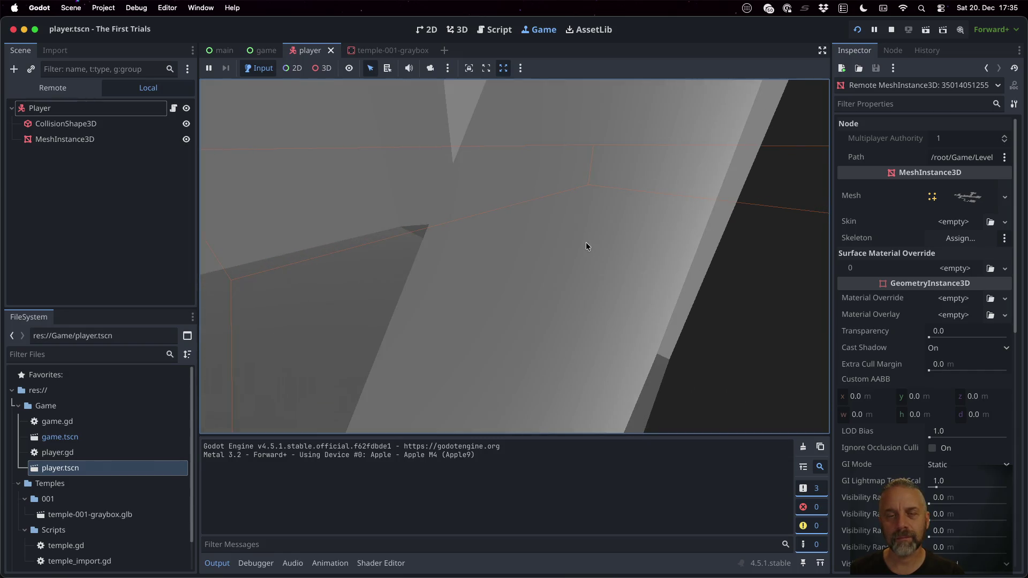
pyautogui.press('s')
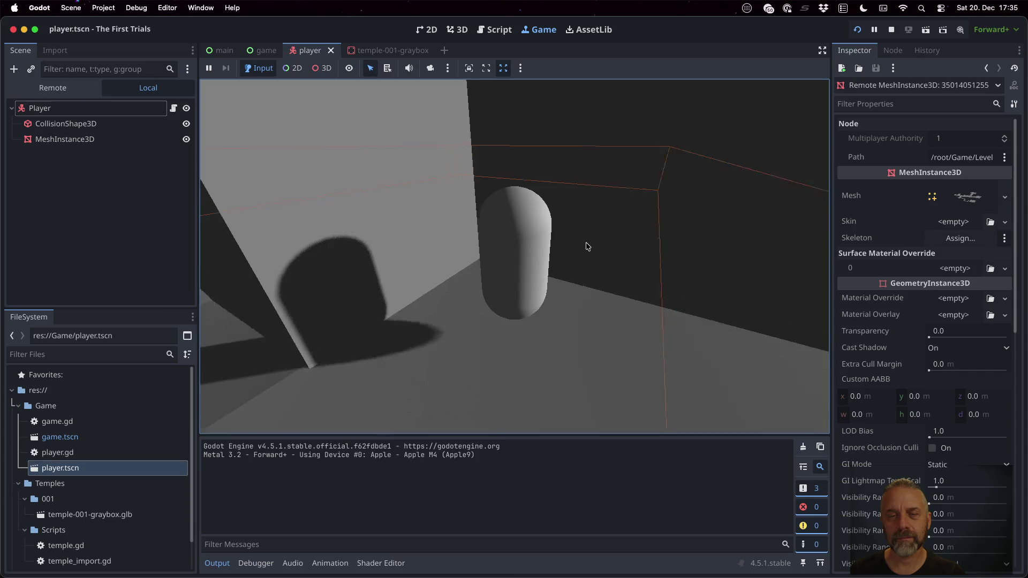
pyautogui.press('w')
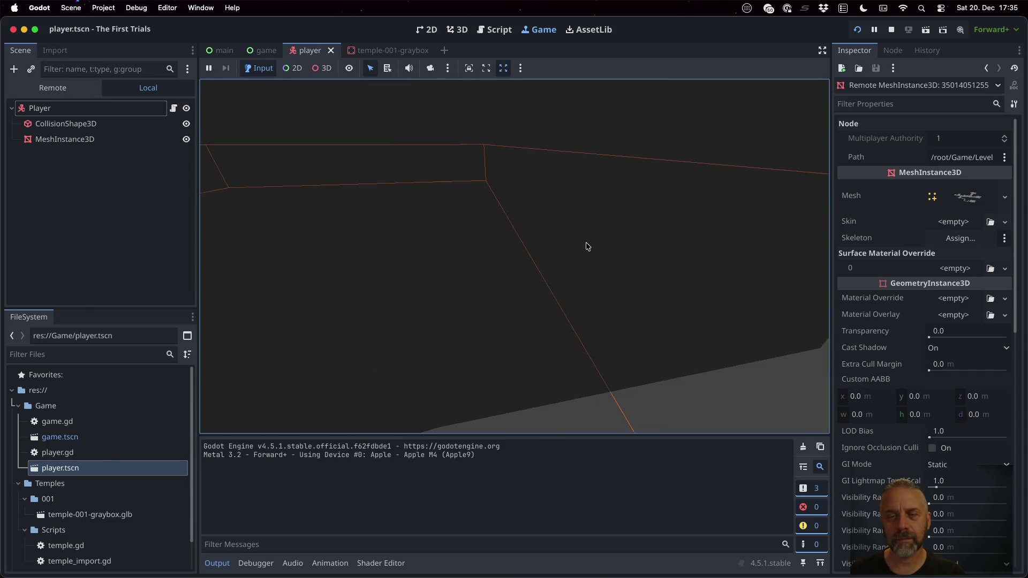
# - Walk the player along the wall, through the dark room, and turn to see other walls
pyautogui.press('d')
pyautogui.press('s')
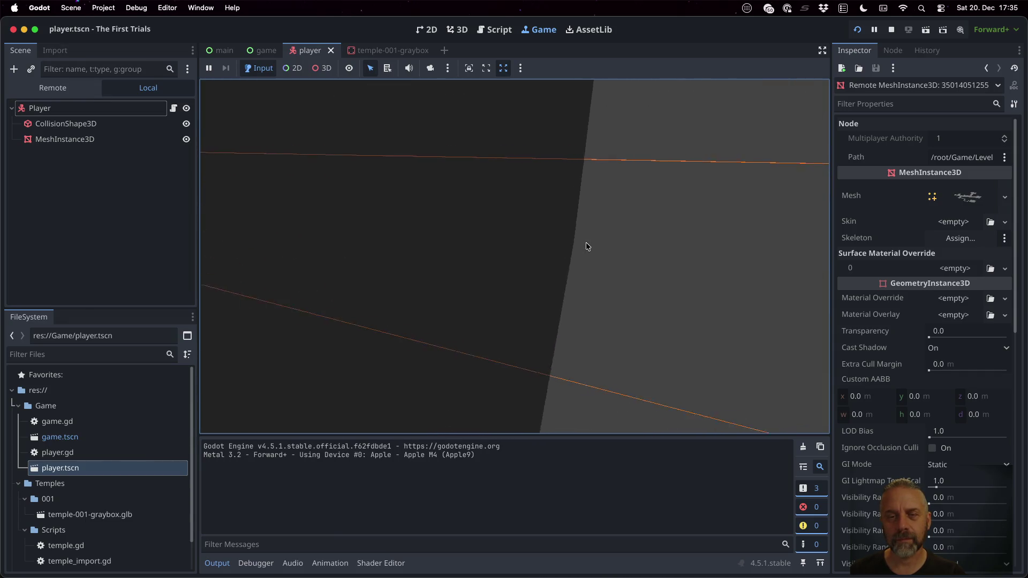
pyautogui.press('s')
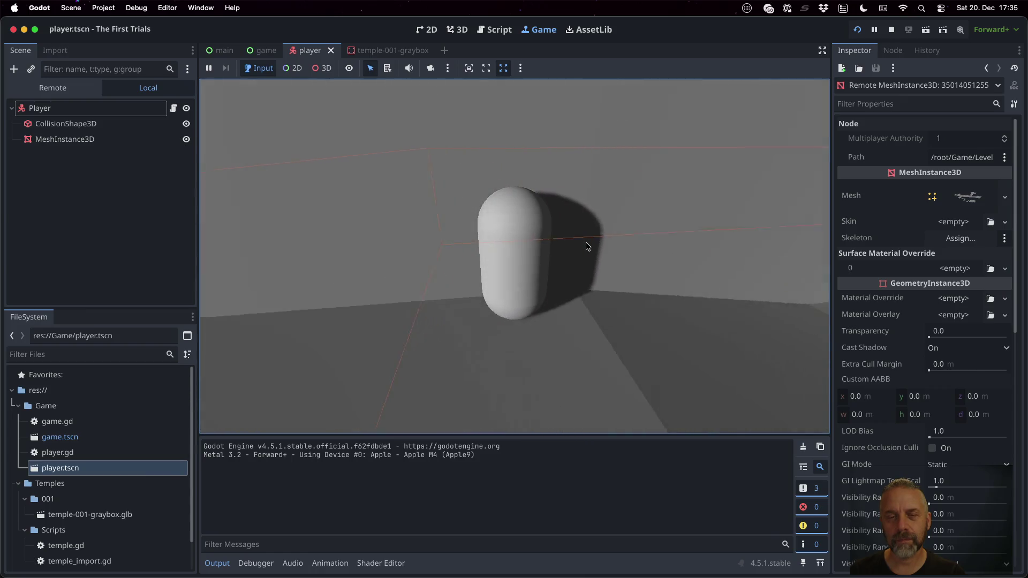
pyautogui.press('s')
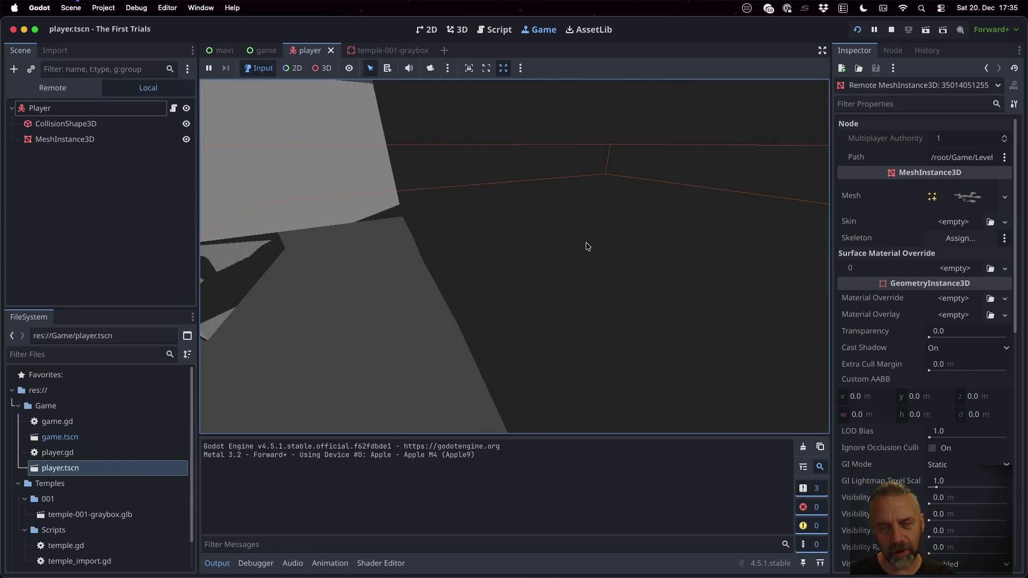
pyautogui.press('s')
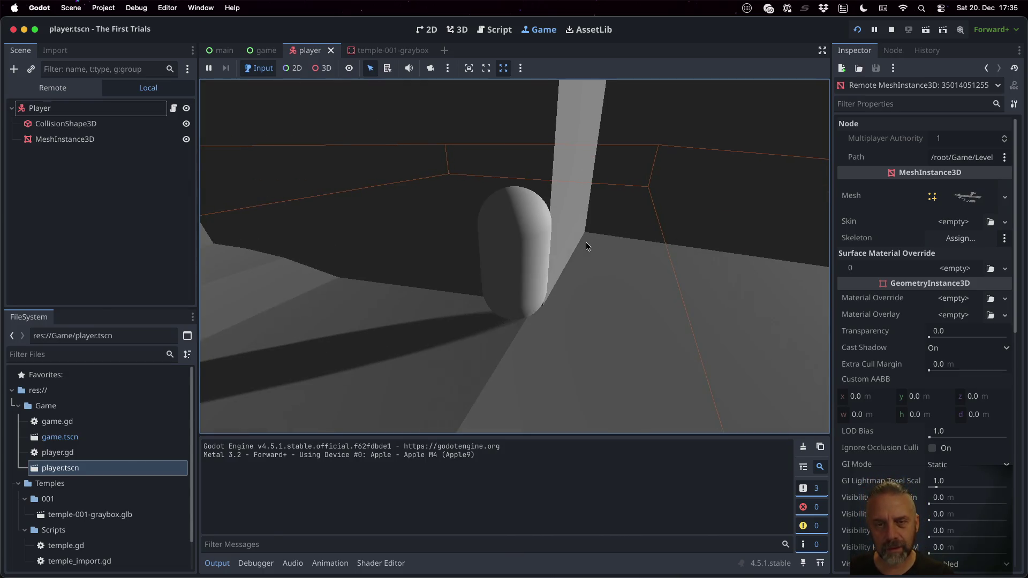
pyautogui.press('a')
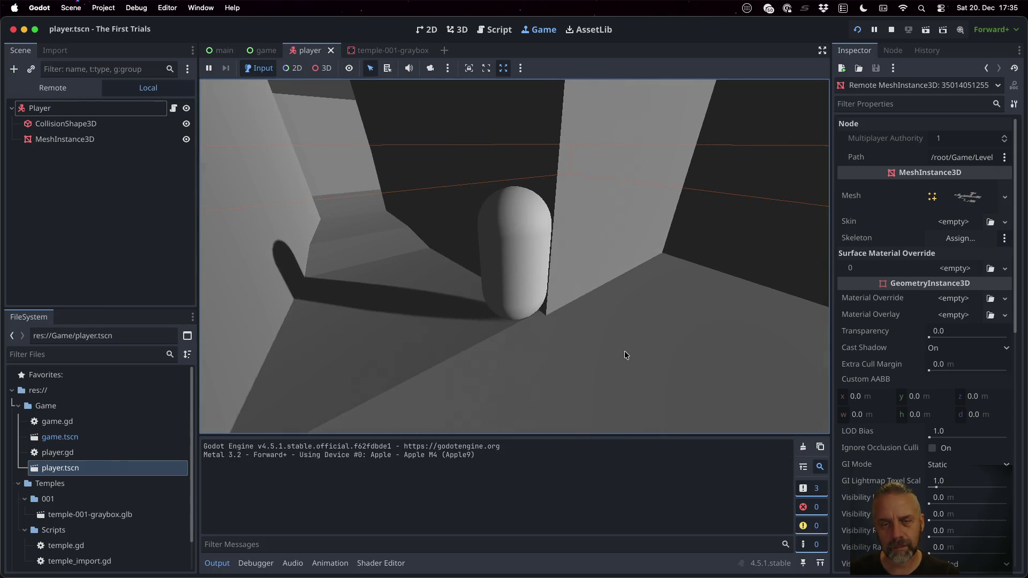
# - Set the running Player's Safe Margin to 0.5 m in the Remote inspector
pyautogui.click(541, 252)
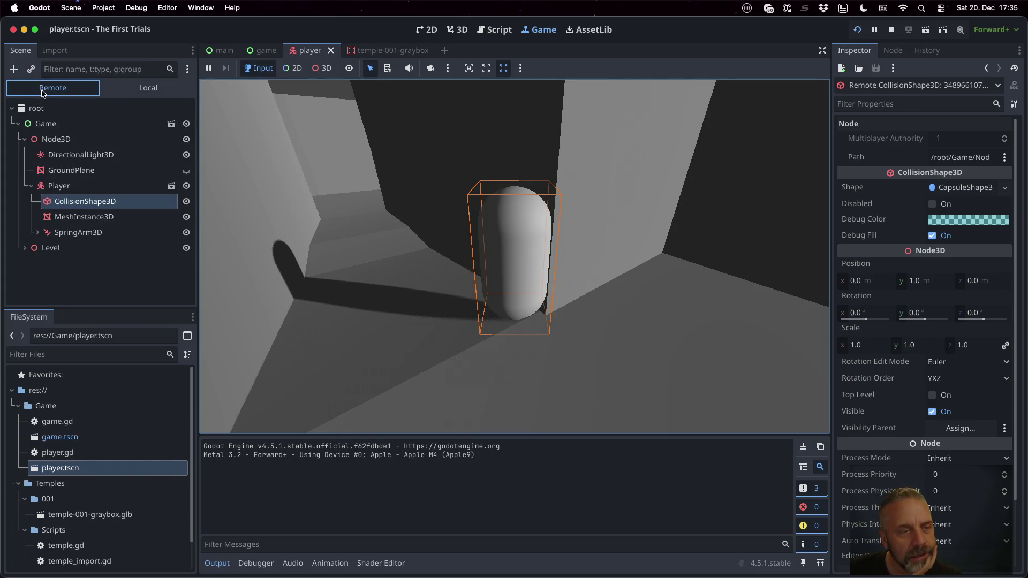
pyautogui.click(67, 190)
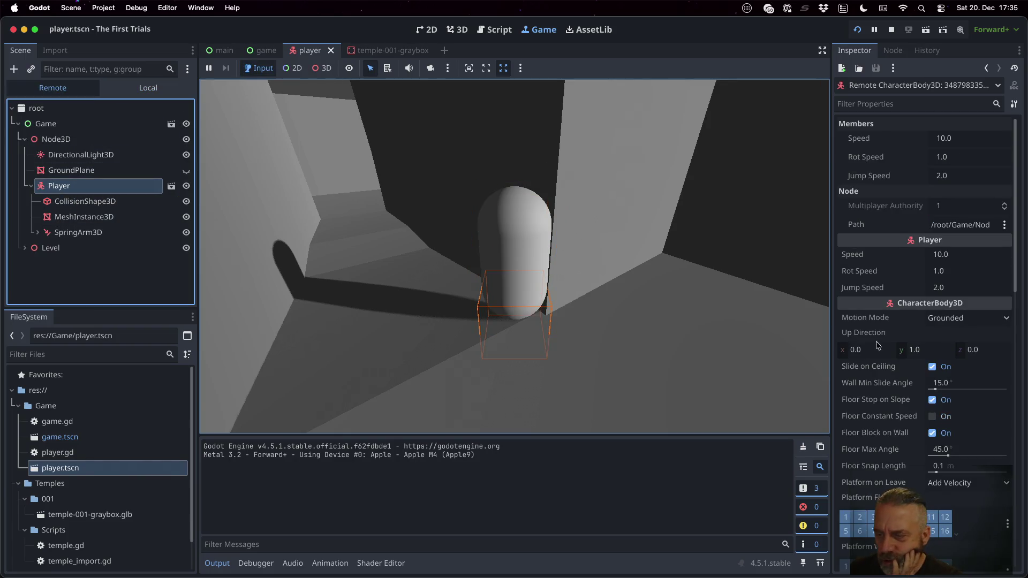
pyautogui.scroll(-5, 963, 315)
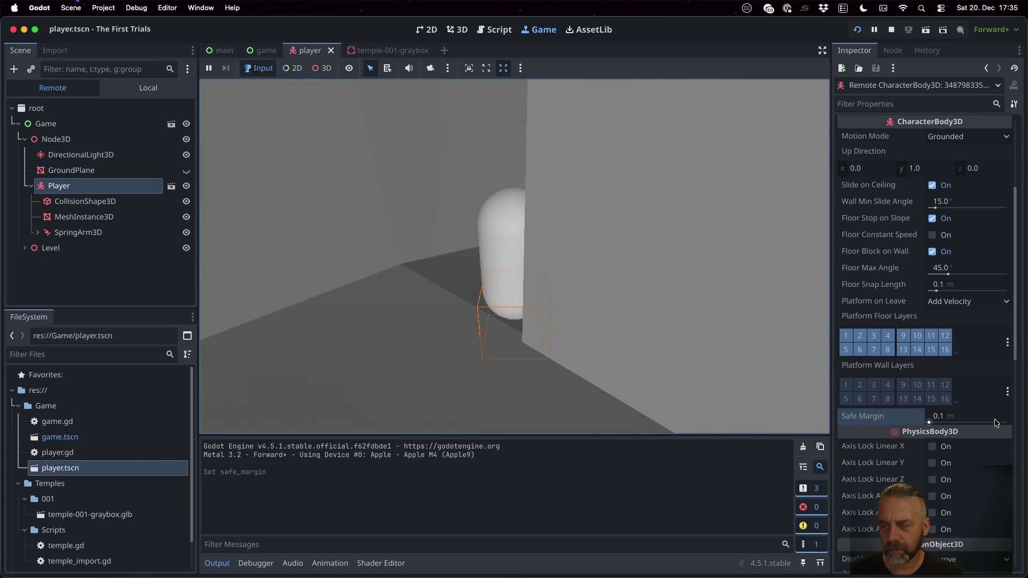
pyautogui.write('0.5')
pyautogui.press('Return')
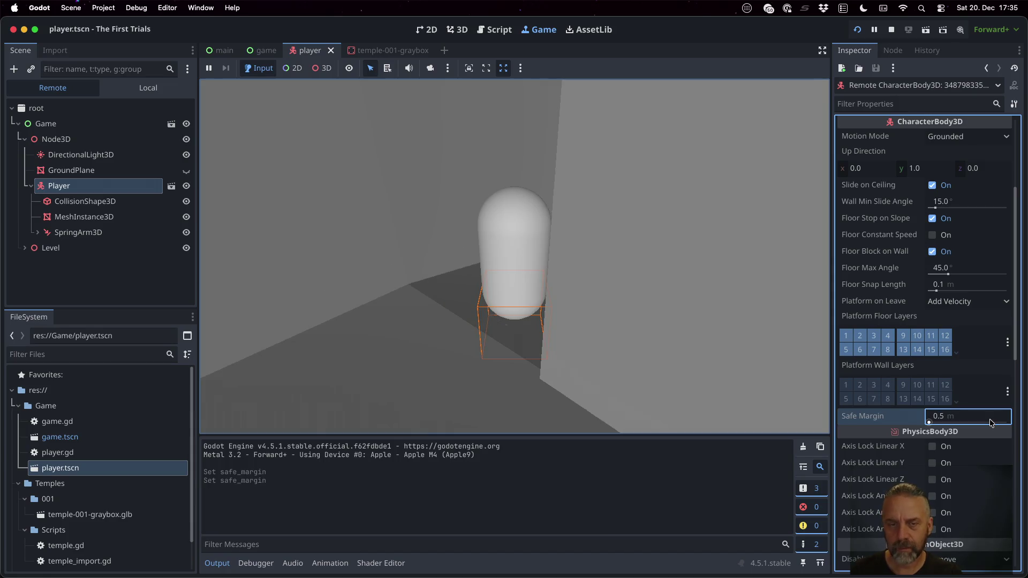
pyautogui.click(530, 243)
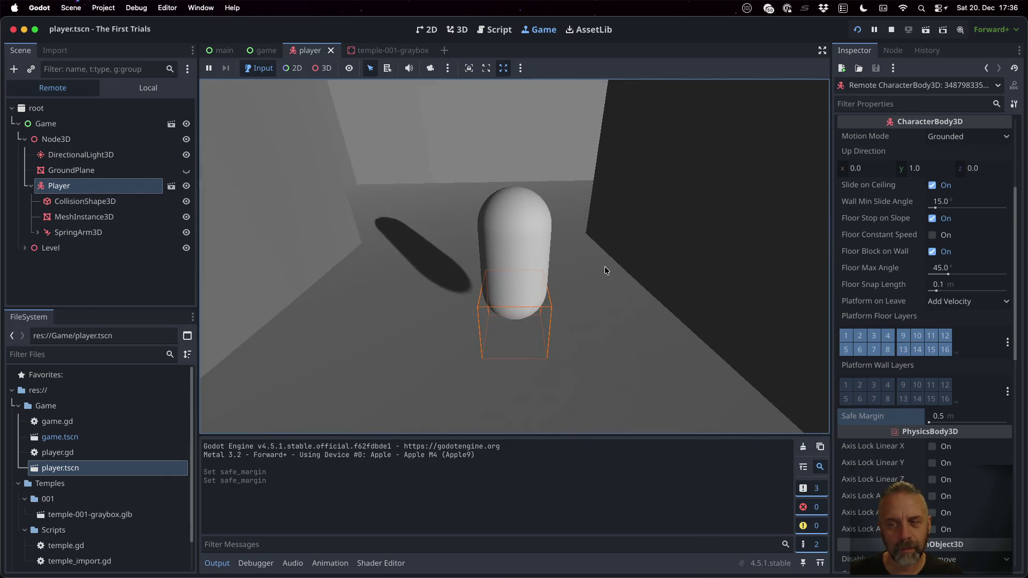
# - Lower the live Safe Margin to 0.01 m
pyautogui.click(969, 419)
pyautogui.write('01')
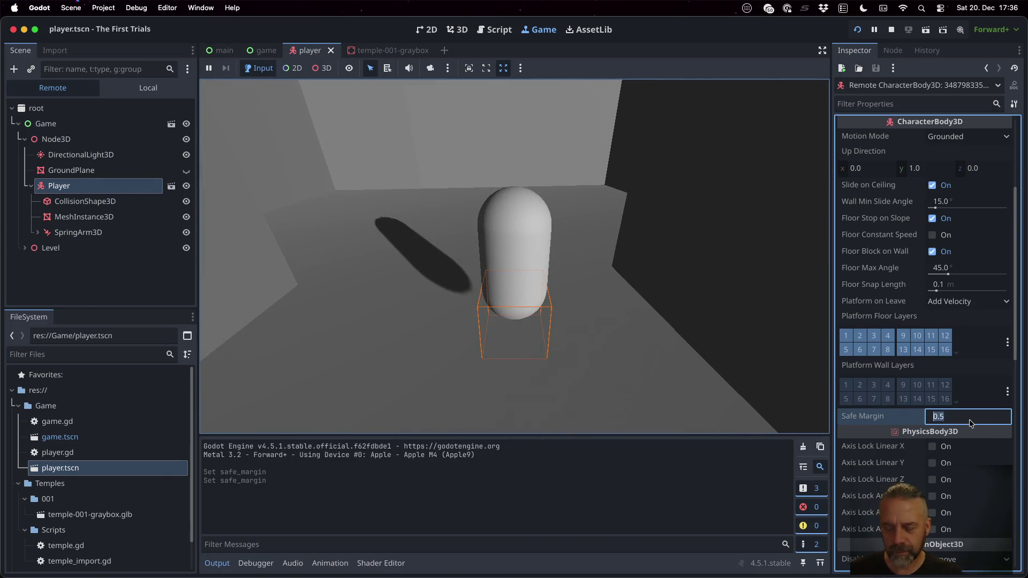
pyautogui.press('Return')
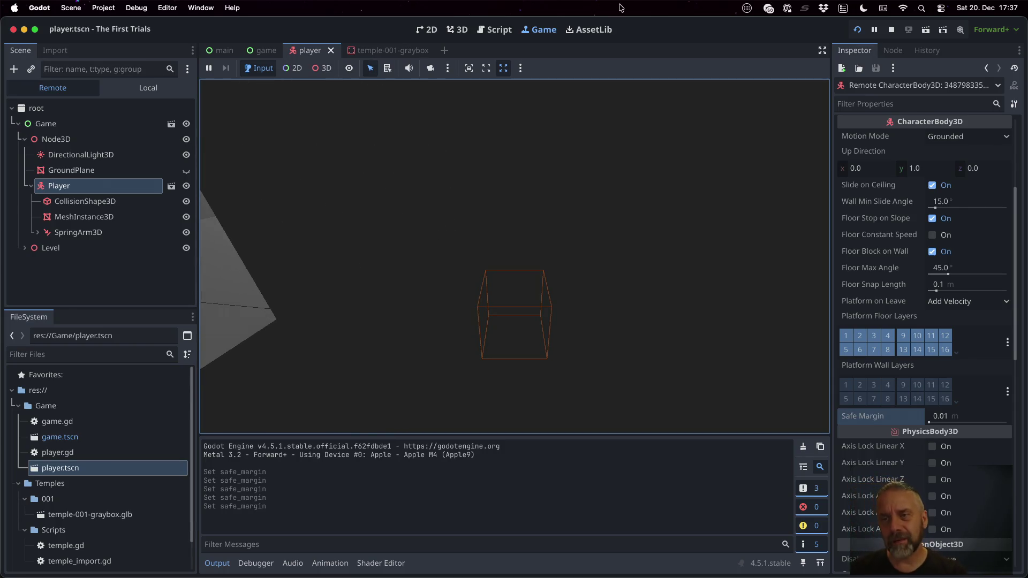
# - Stop the play-test, keeping the Safe Margin at 0.01 m
pyautogui.click(890, 30)
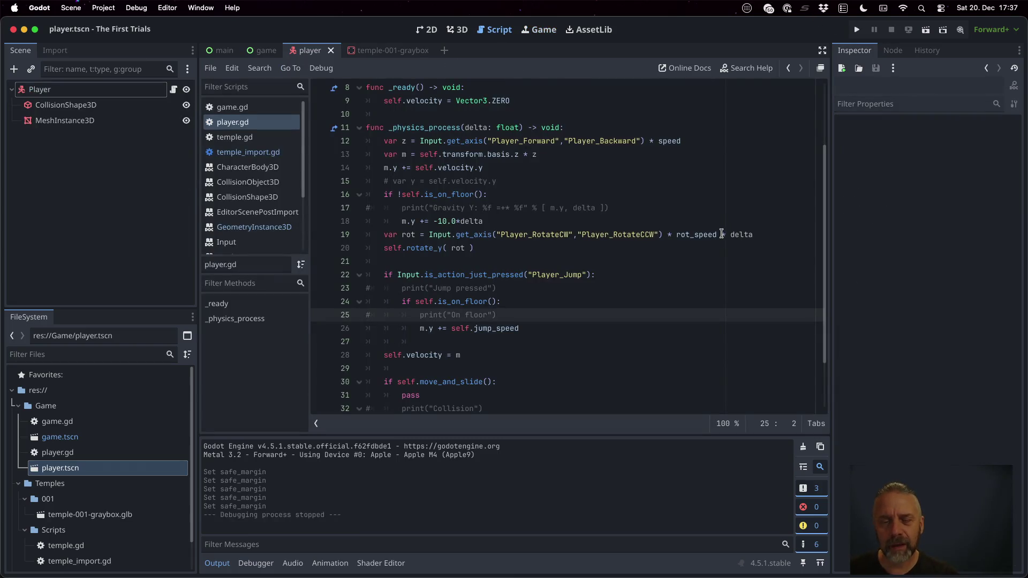
# - Search Firefox for 'blender fix normals'
pyautogui.hotkey('ctrl', 'Right')
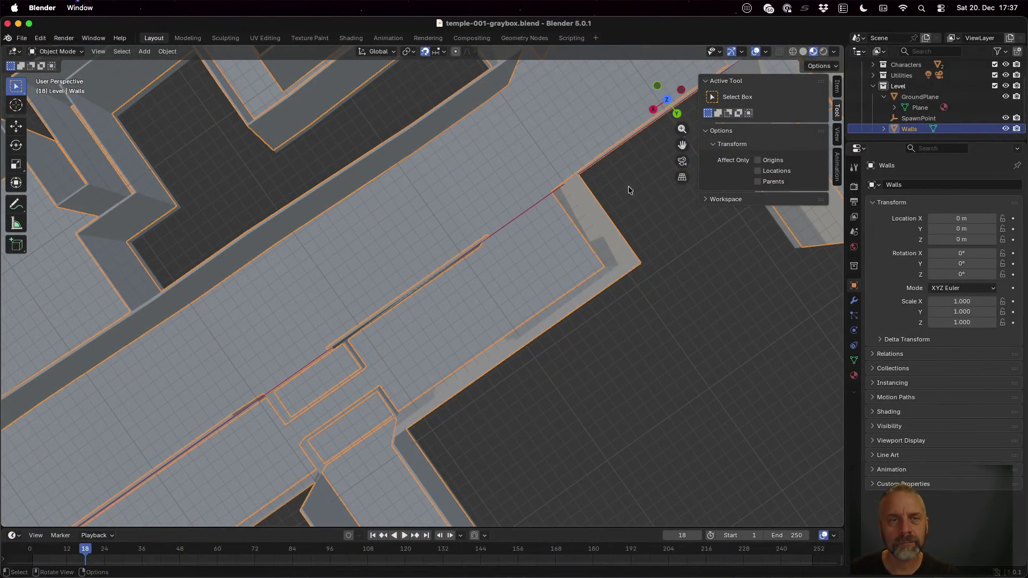
pyautogui.hotkey('ctrl', 'Left')
pyautogui.hotkey('ctrl', 'Left')
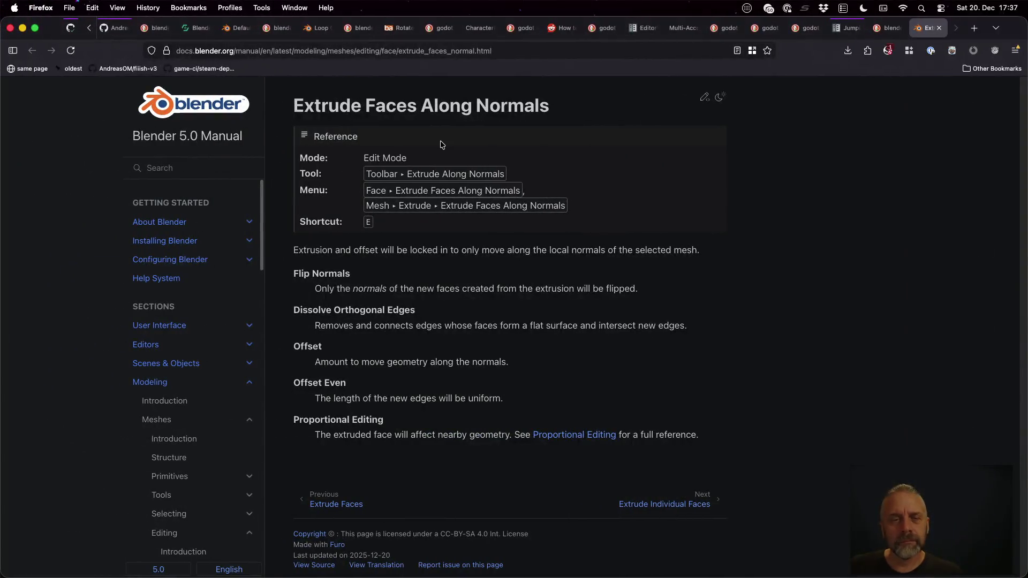
pyautogui.write('blender')
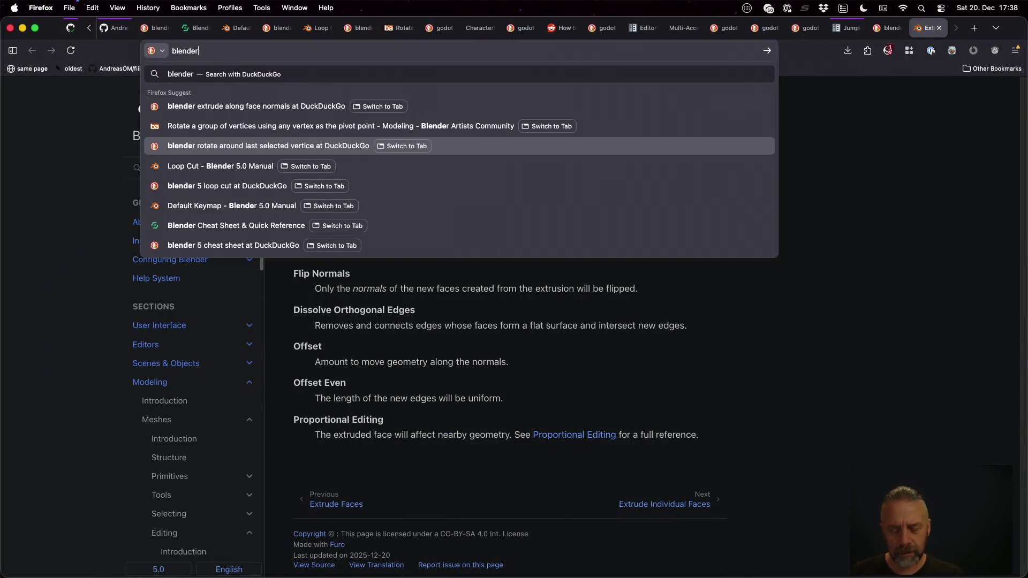
pyautogui.write(' fix normals')
pyautogui.press('Return')
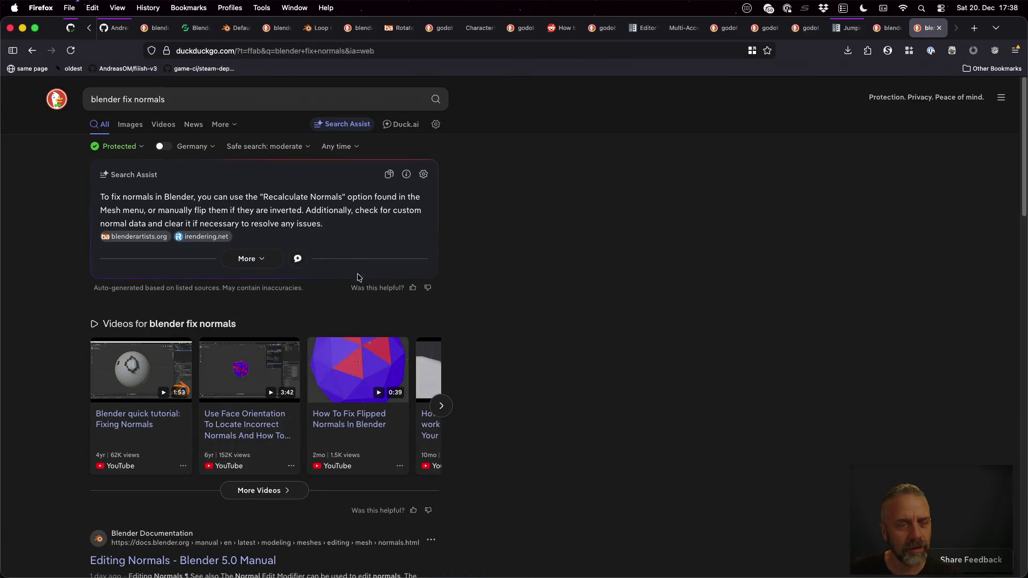
# - Return to Blender and put the Walls mesh into Edit Mode
pyautogui.hotkey('ctrl', 'Right')
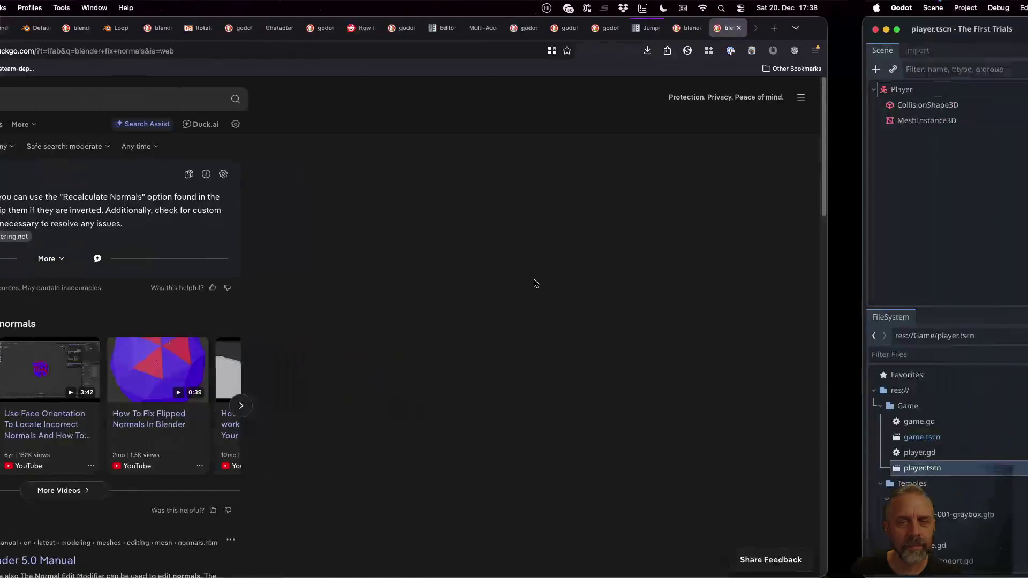
pyautogui.hotkey('ctrl', 'Right')
pyautogui.press('Tab')
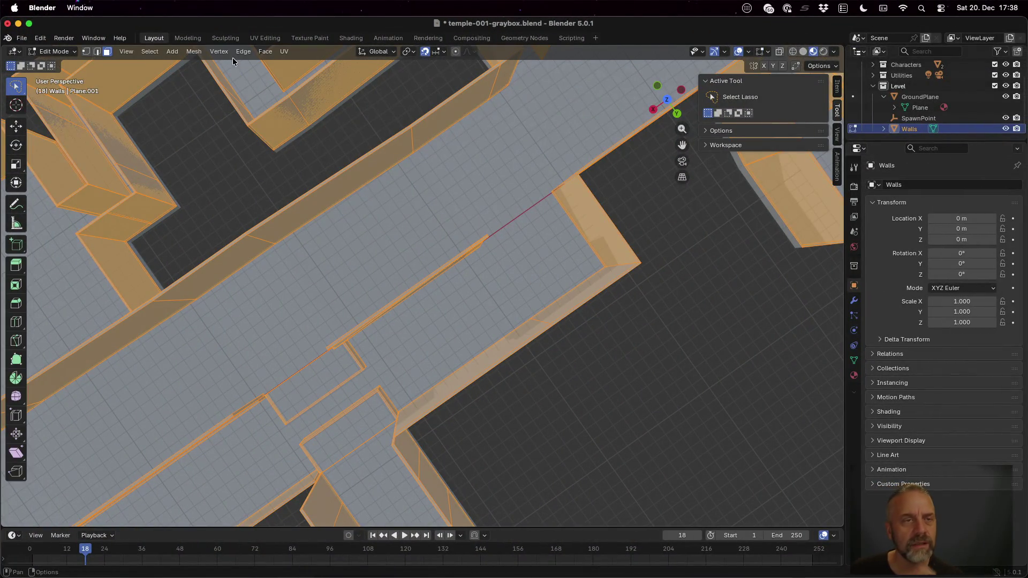
# - Recalculate the Walls mesh normals to face outside
pyautogui.click(191, 51)
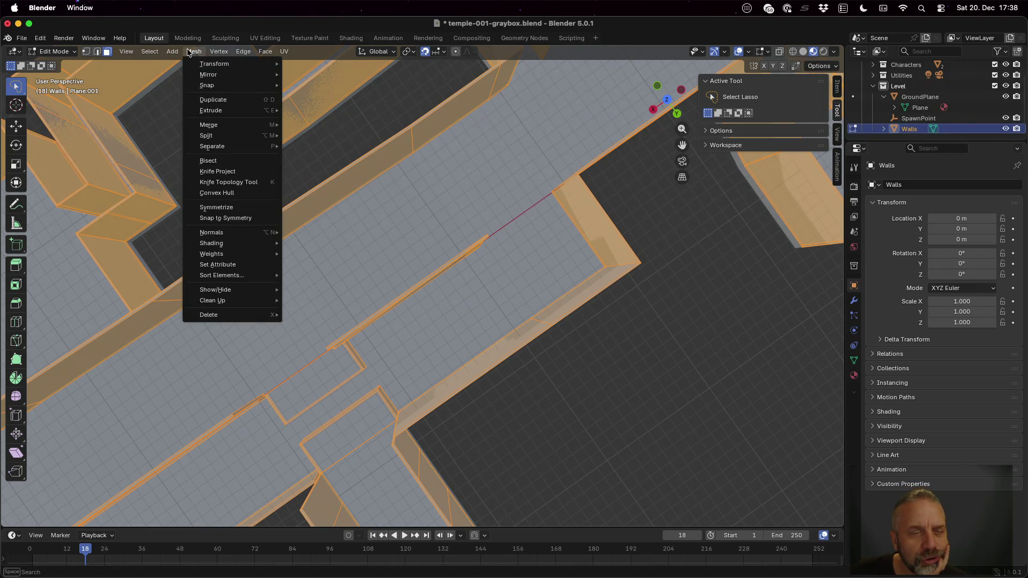
pyautogui.moveTo(222, 67)
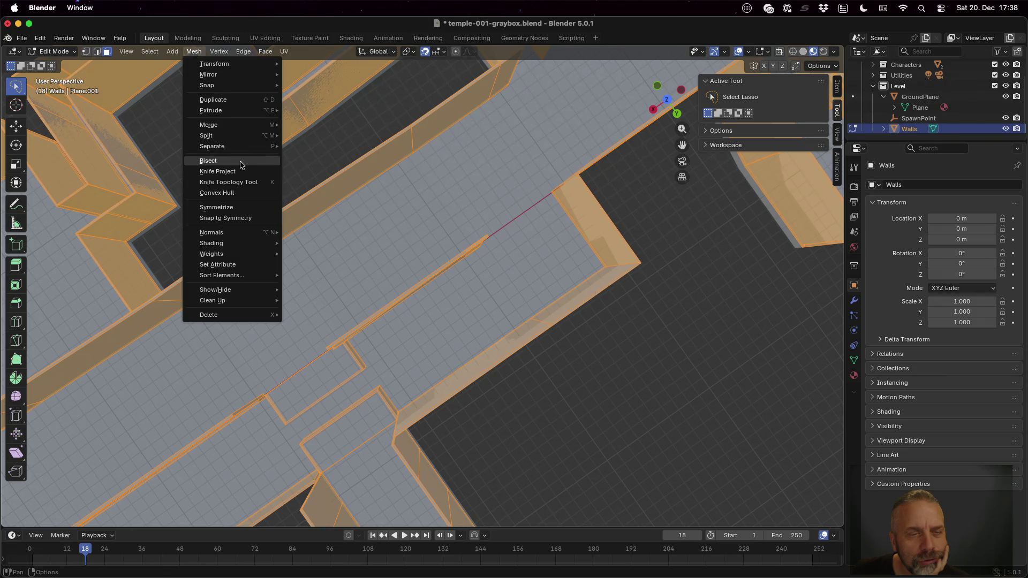
pyautogui.moveTo(254, 239)
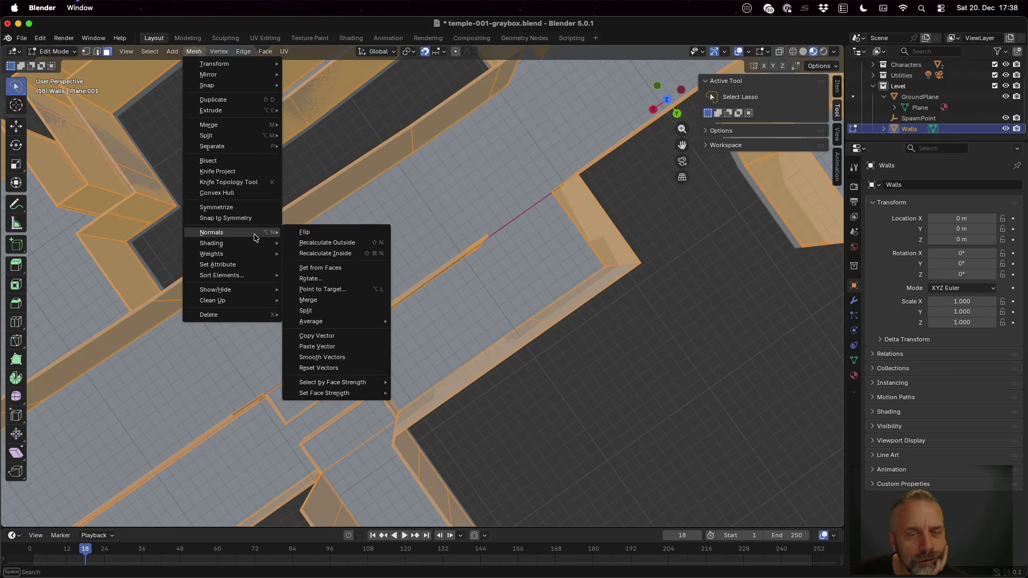
pyautogui.click(341, 242)
pyautogui.scroll(-6, 338, 235)
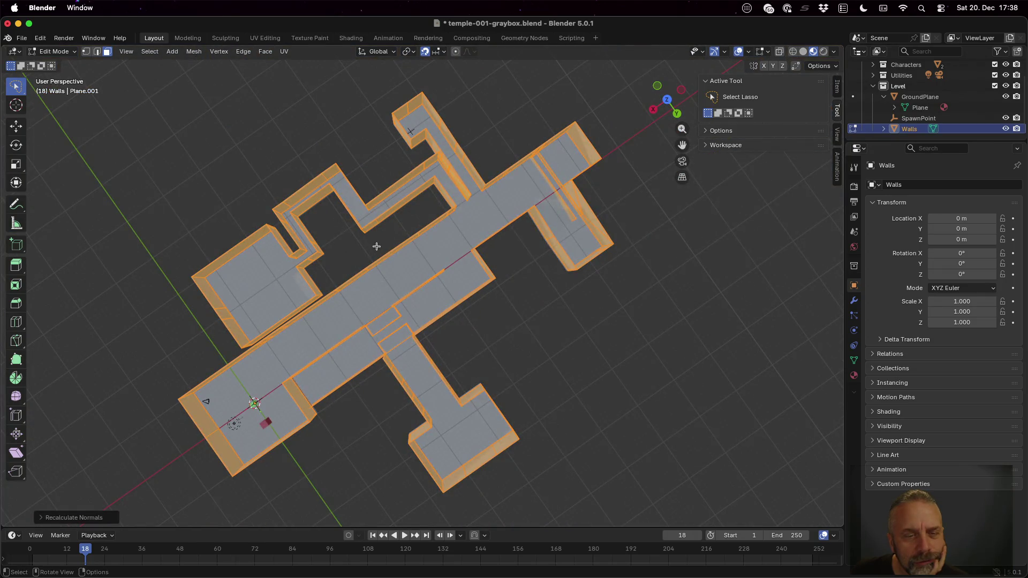
pyautogui.scroll(10, 380, 285)
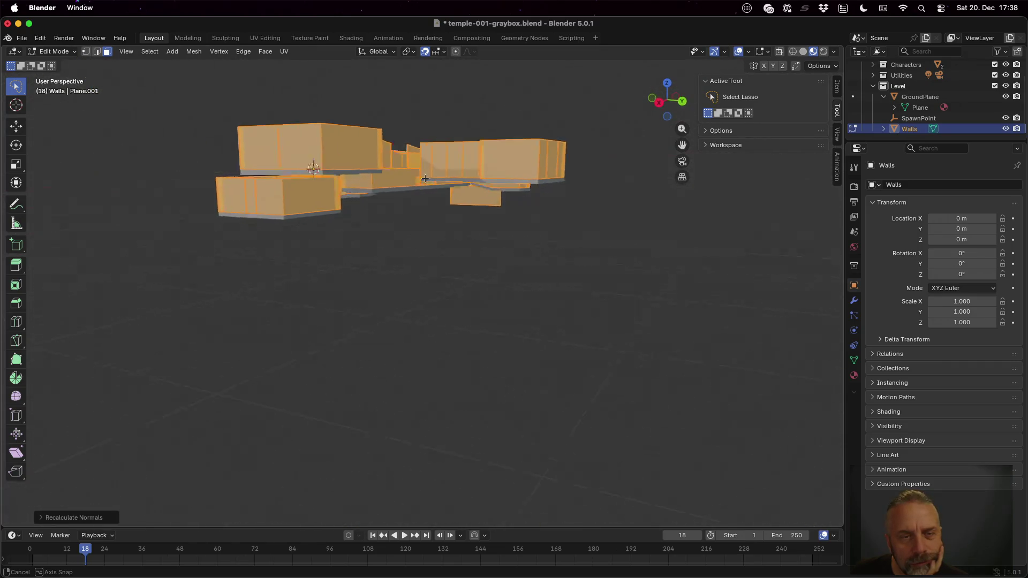
pyautogui.scroll(-10, 490, 174)
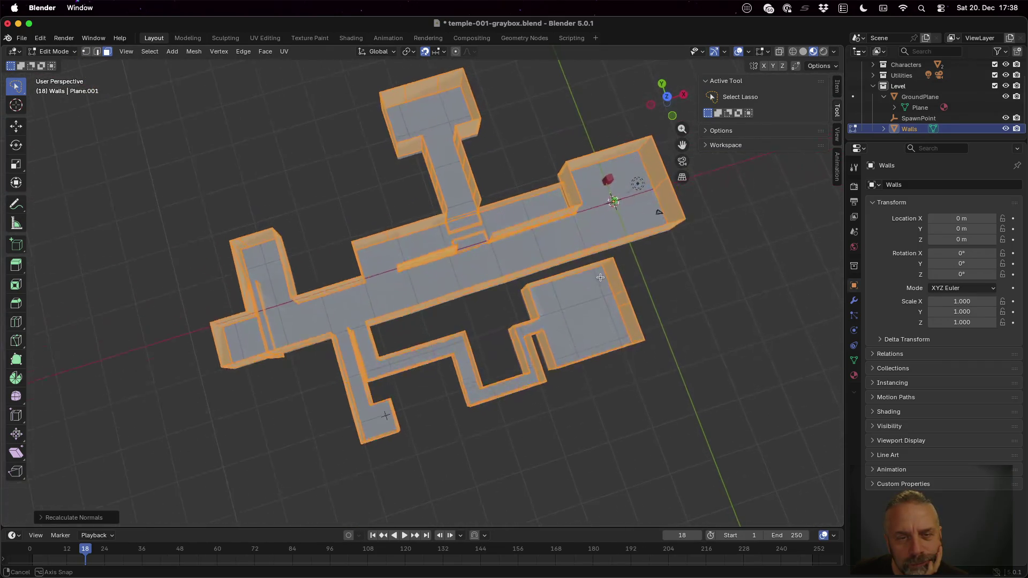
pyautogui.scroll(10, 461, 298)
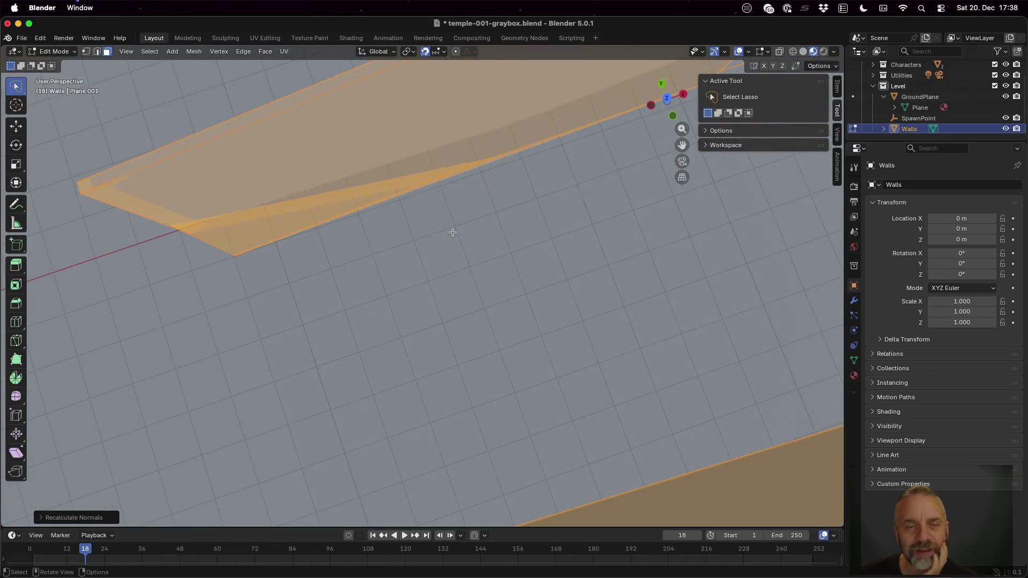
pyautogui.scroll(-10, 414, 189)
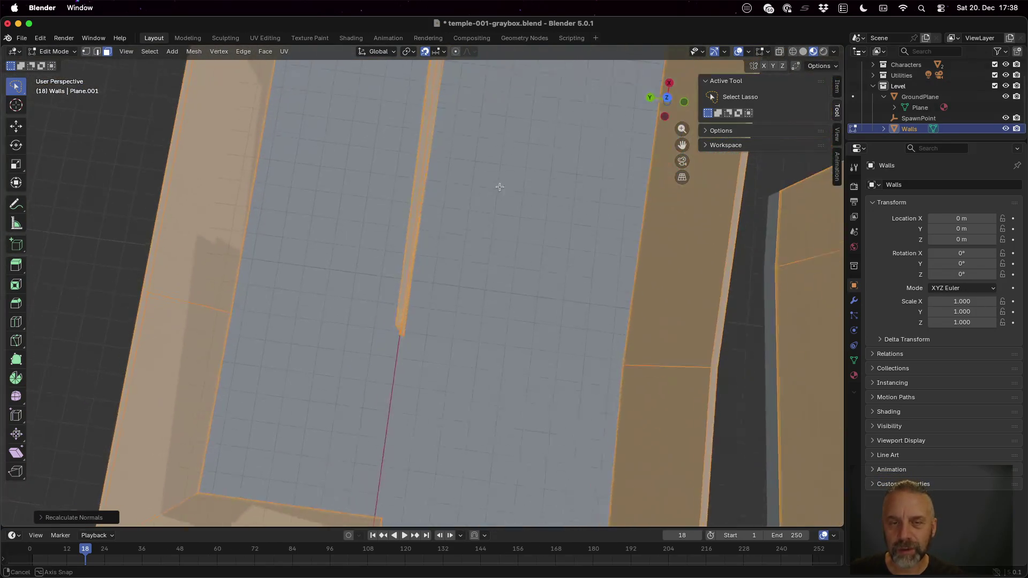
pyautogui.scroll(-10, 498, 159)
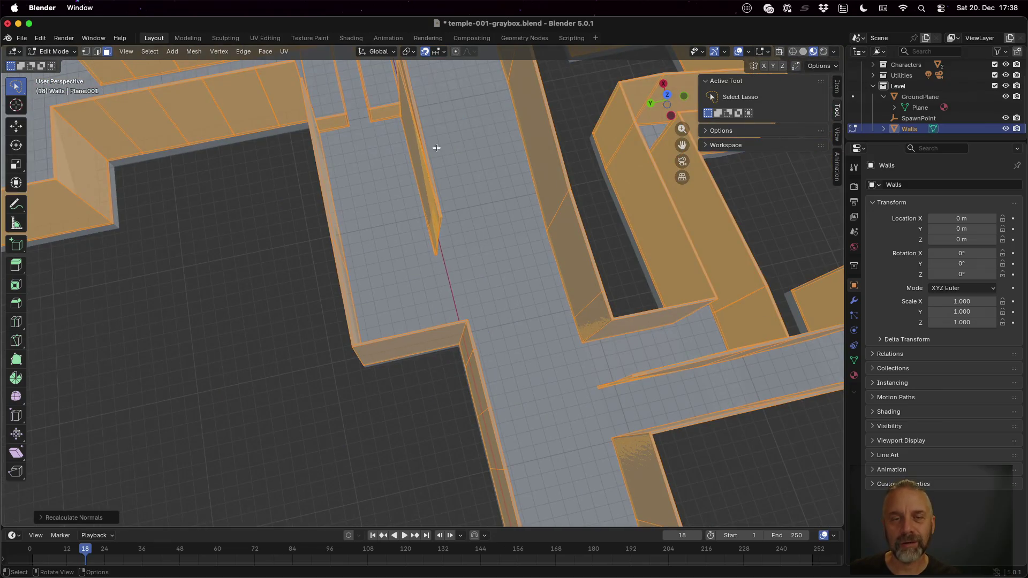
pyautogui.scroll(-10, 460, 168)
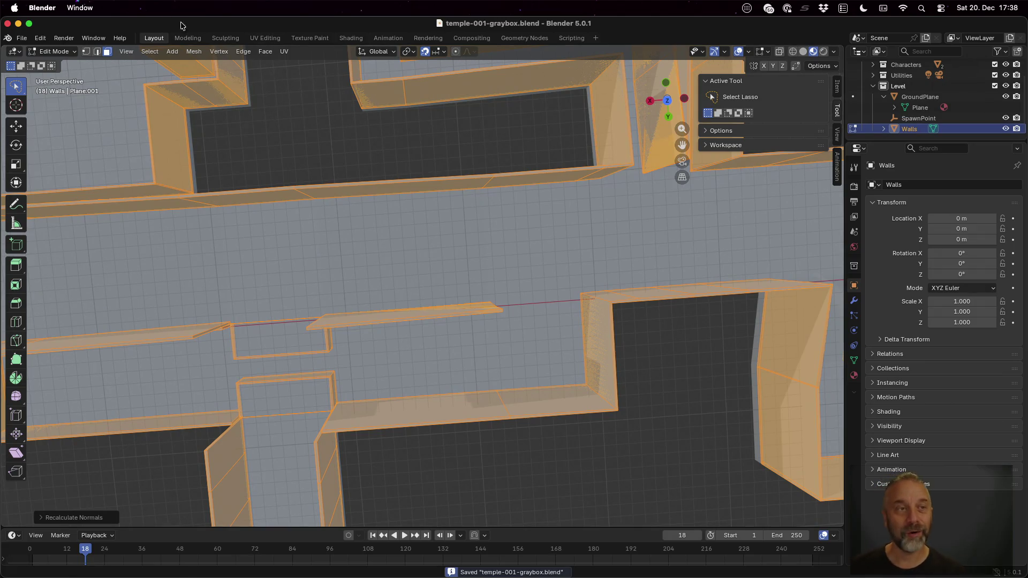
# - Export the scene as glTF 2.0 binary temple-001-graybox.glb
pyautogui.click(22, 37)
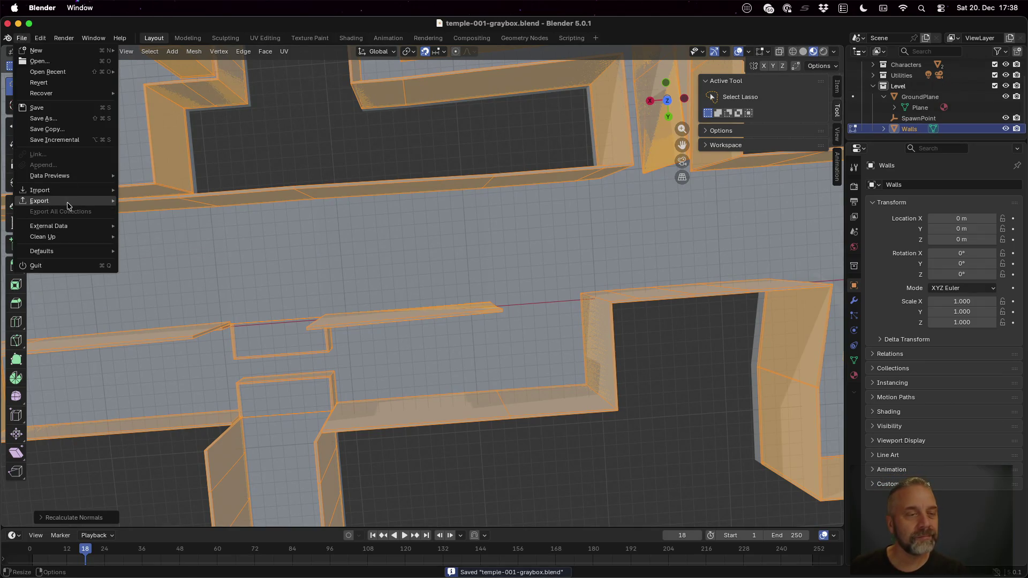
pyautogui.moveTo(68, 204)
pyautogui.click(207, 298)
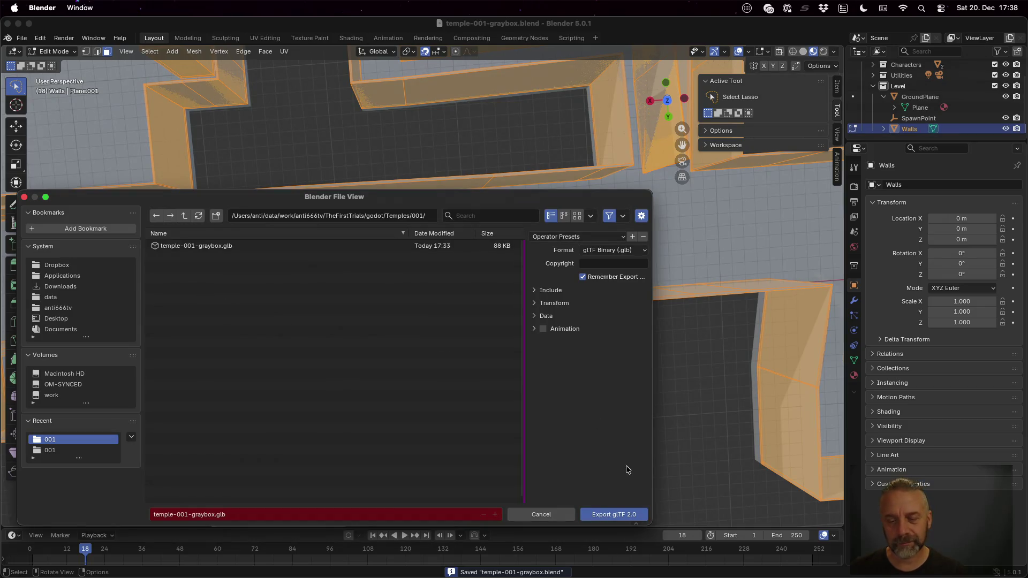
pyautogui.click(631, 515)
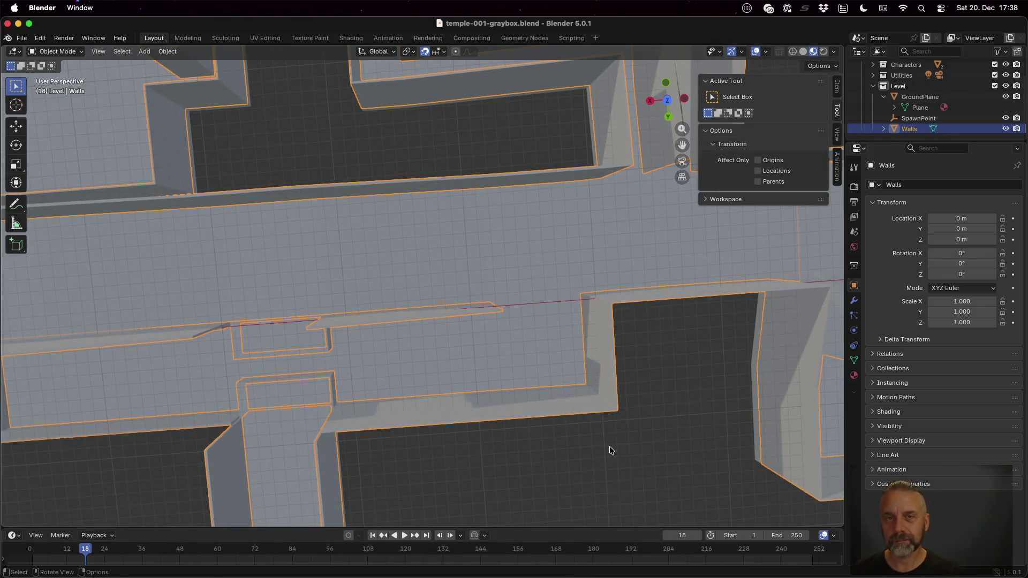
pyautogui.press('super+Tab')
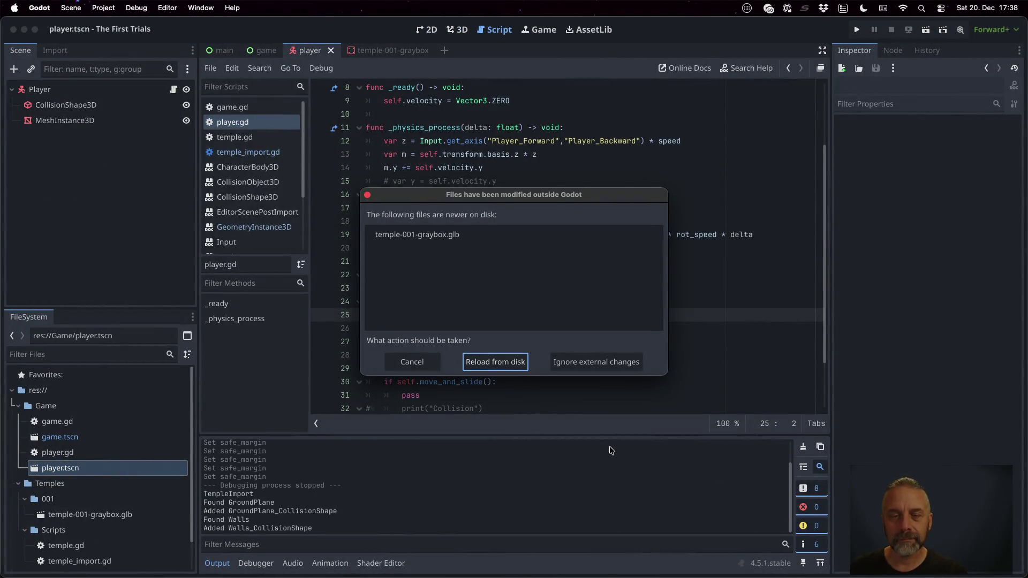
# - Reload the re-exported graybox, run the game, and swing the camera left and right
pyautogui.click(505, 359)
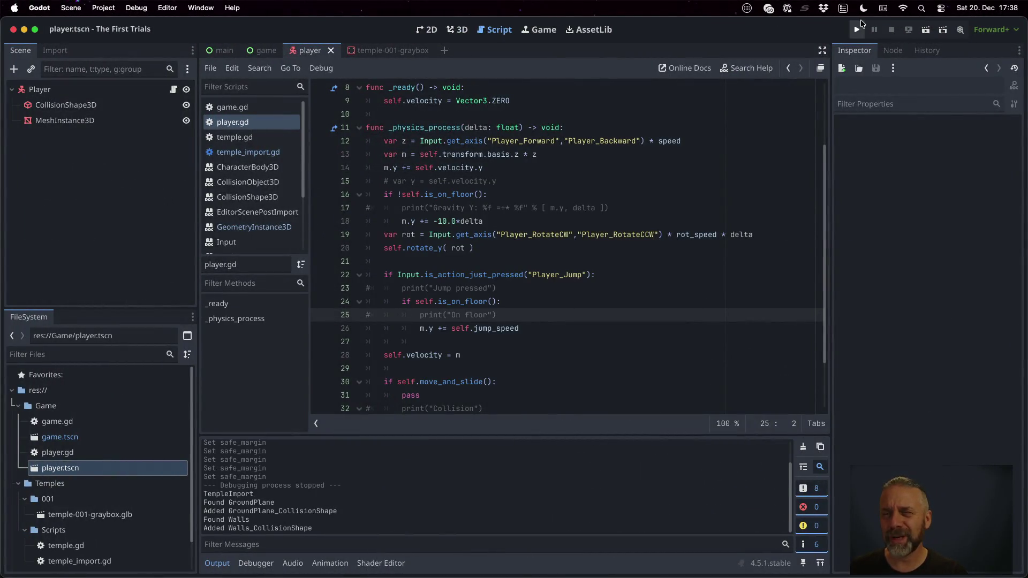
pyautogui.click(858, 29)
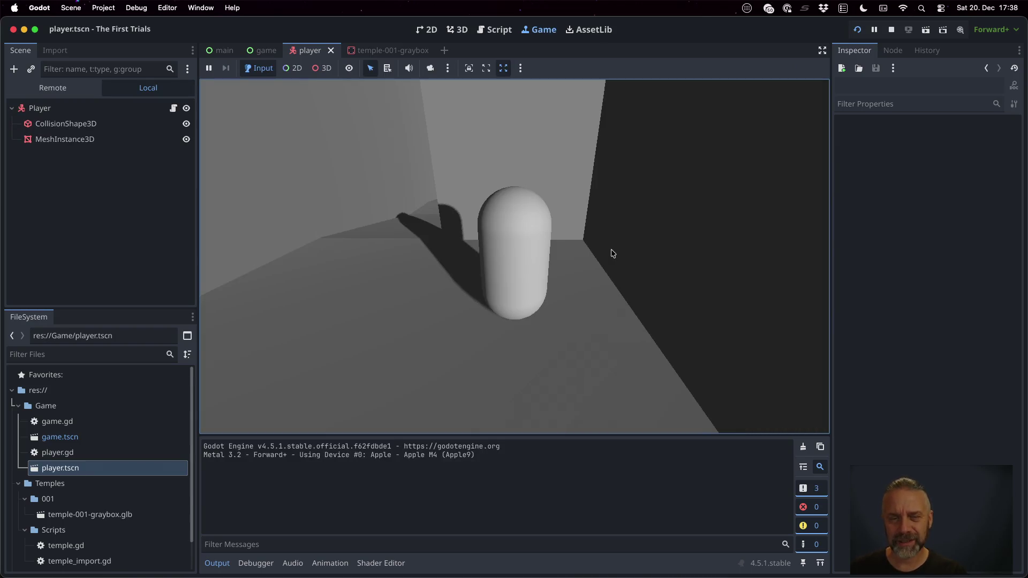
pyautogui.press('Left')
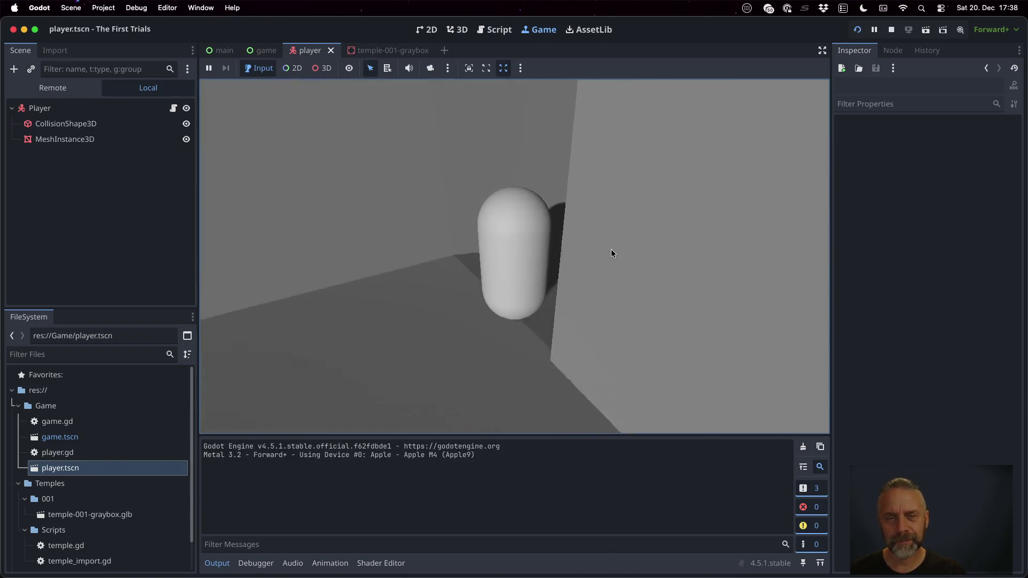
pyautogui.press('Right')
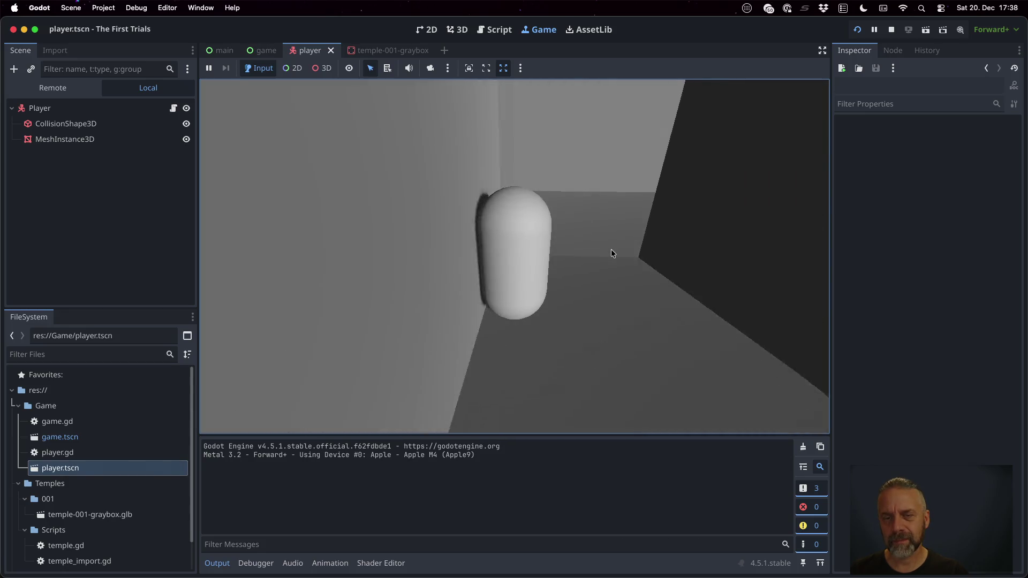
pyautogui.press('Left')
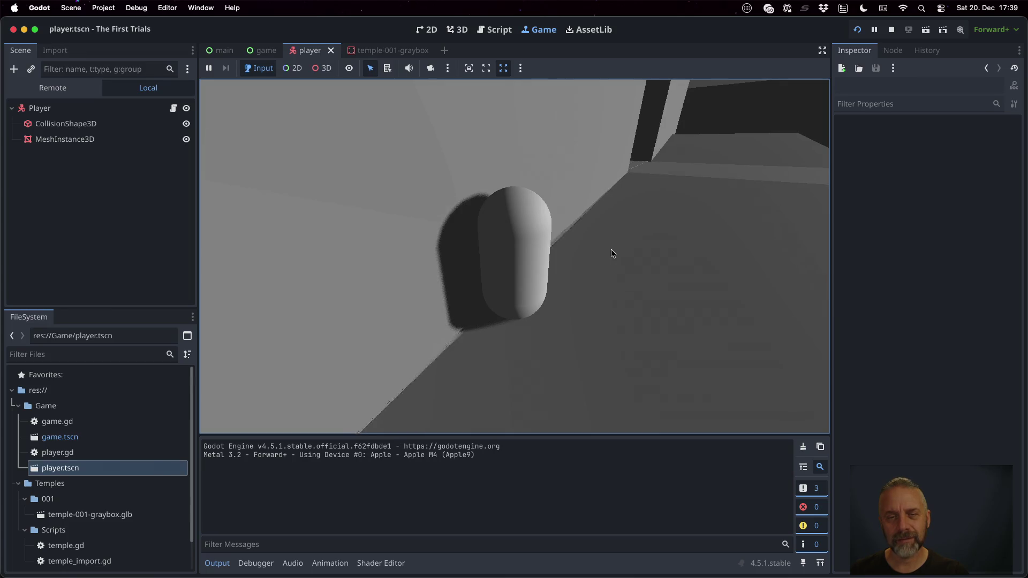
# - Keep orbiting the camera around the capsule past the corridor, walls and ramps
pyautogui.press('Right')
pyautogui.press('Left')
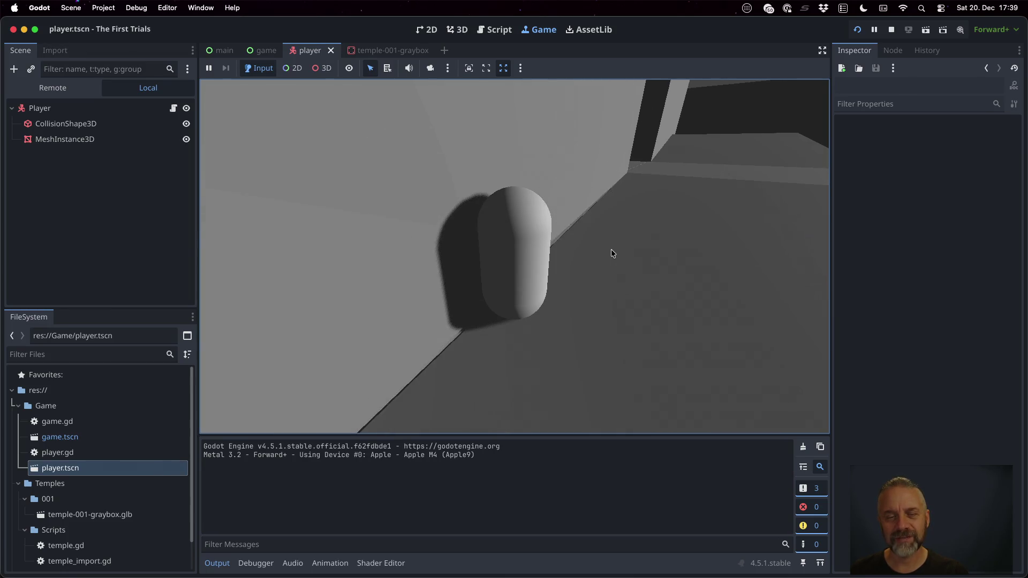
pyautogui.press('Left')
pyautogui.press('Left')
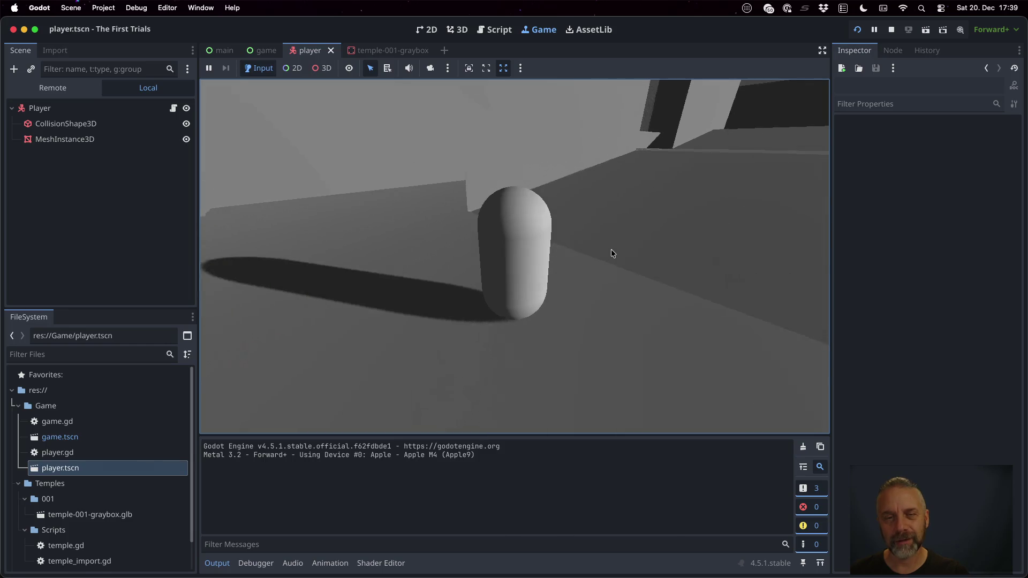
pyautogui.press('Left')
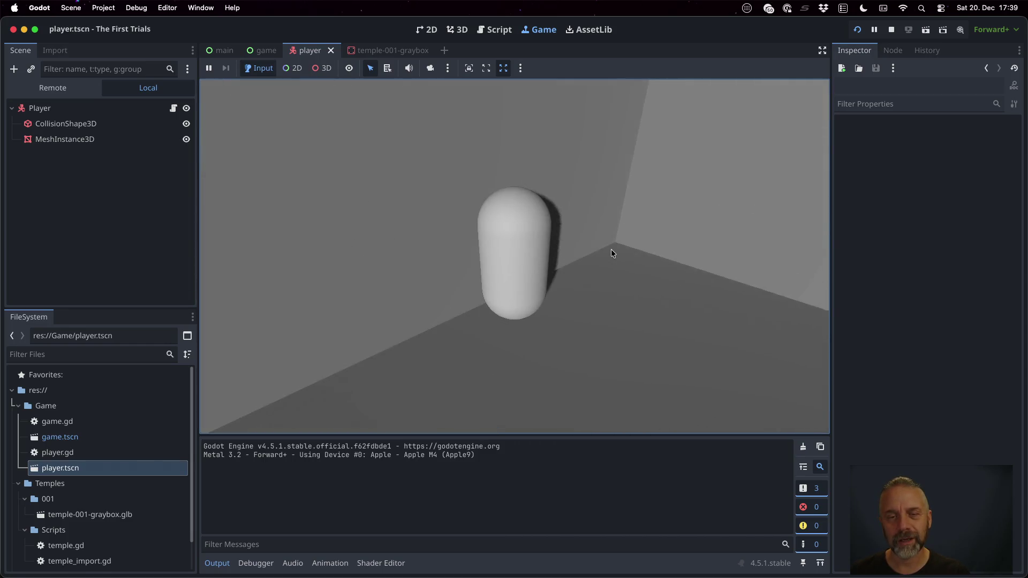
pyautogui.press('Left')
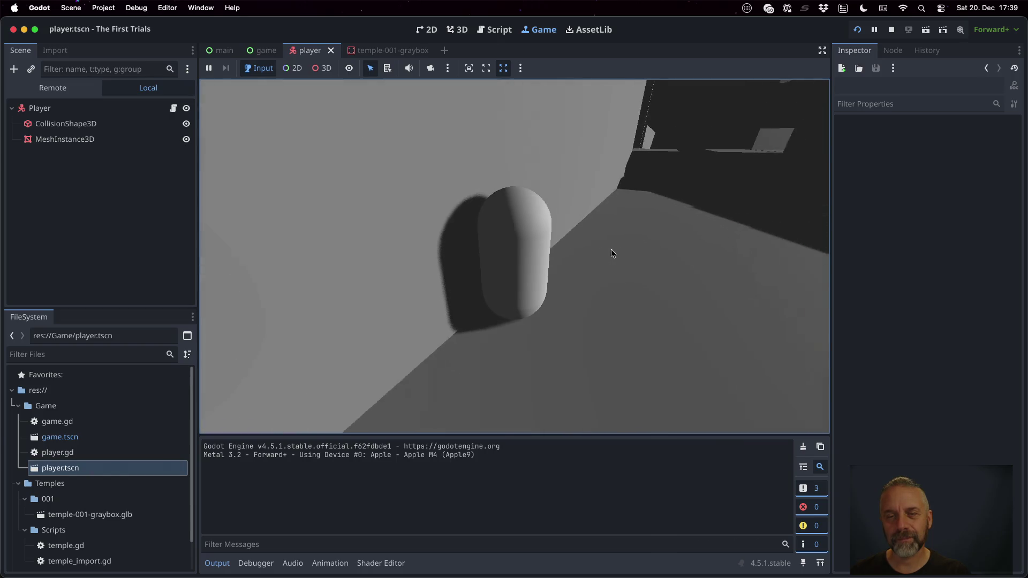
pyautogui.press('Left')
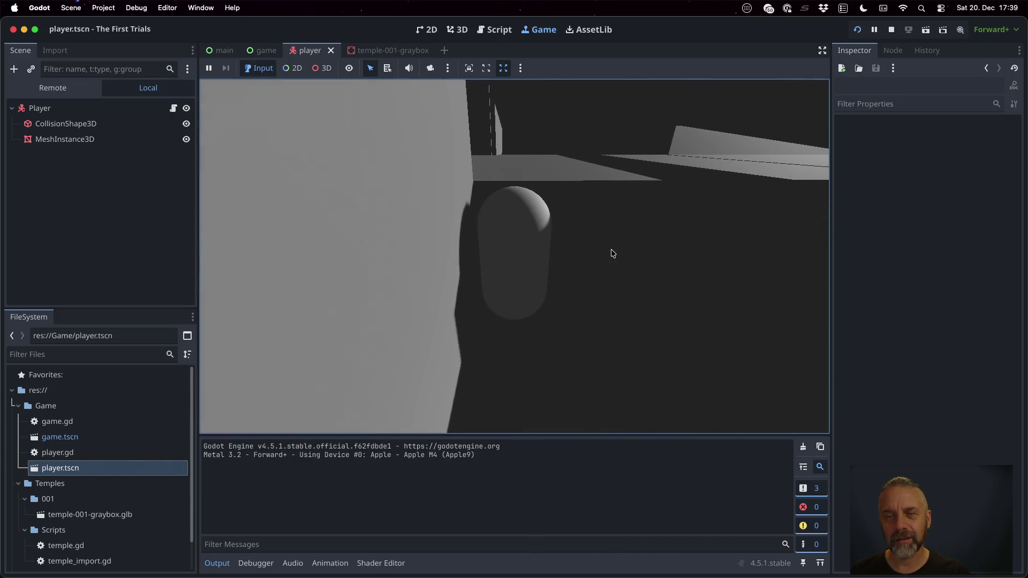
pyautogui.press('Left')
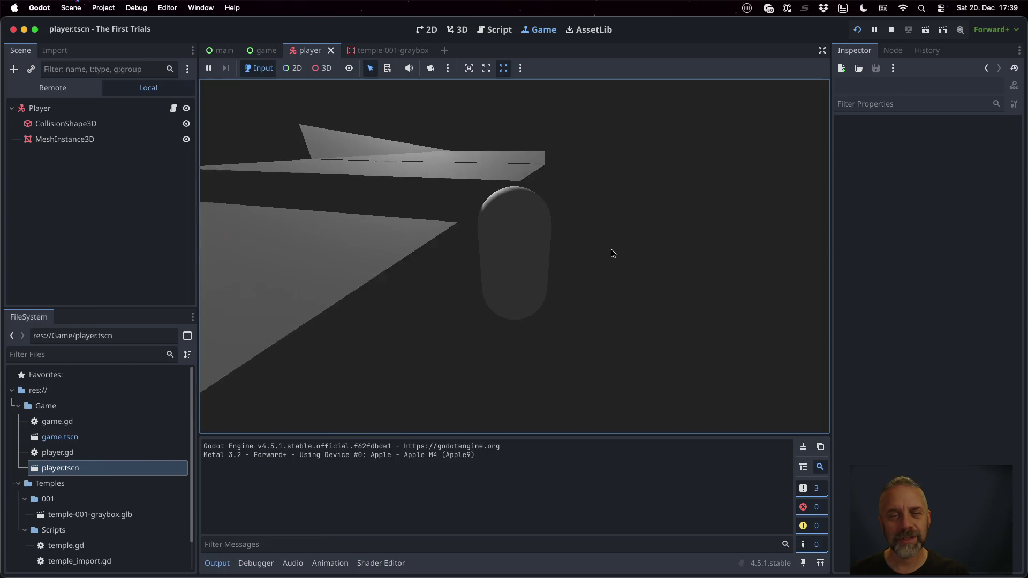
pyautogui.press('Left')
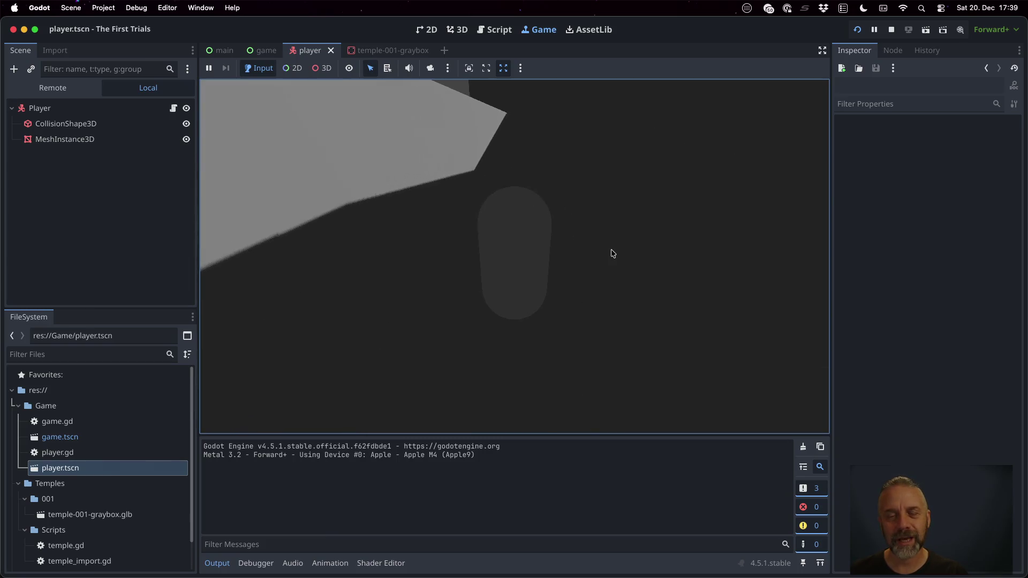
pyautogui.press('Left')
pyautogui.press('Left')
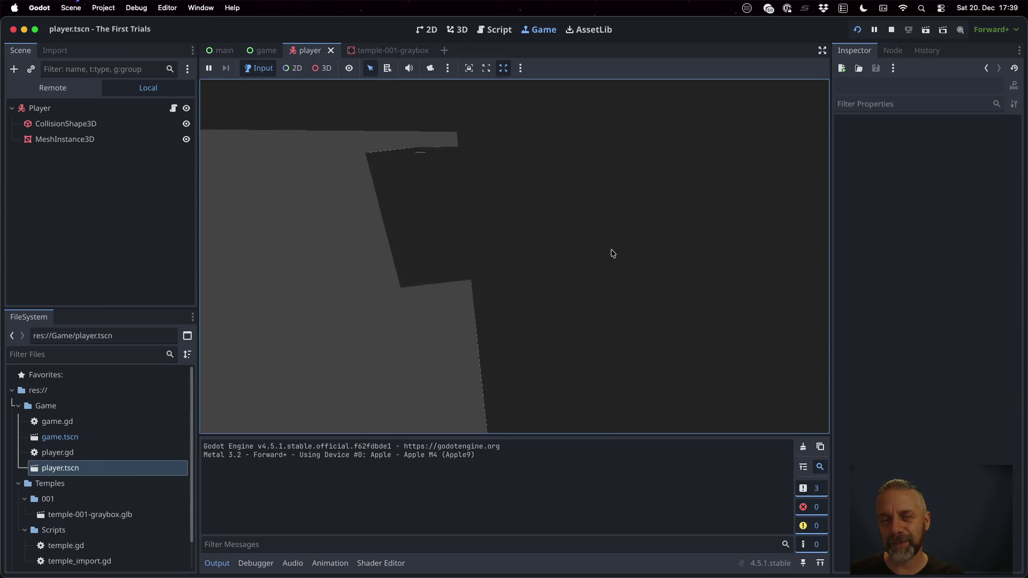
pyautogui.press('Left')
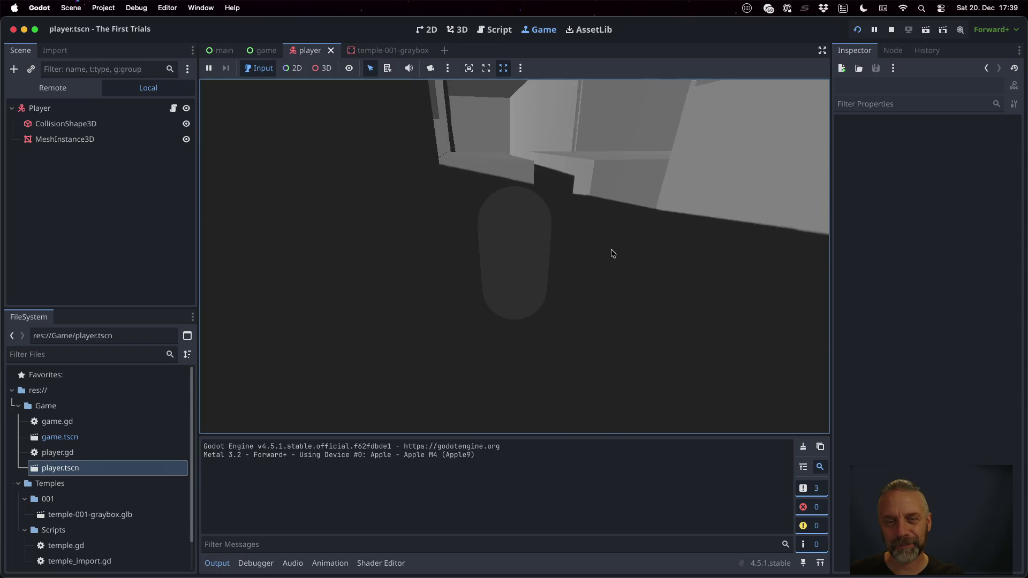
pyautogui.press('Left')
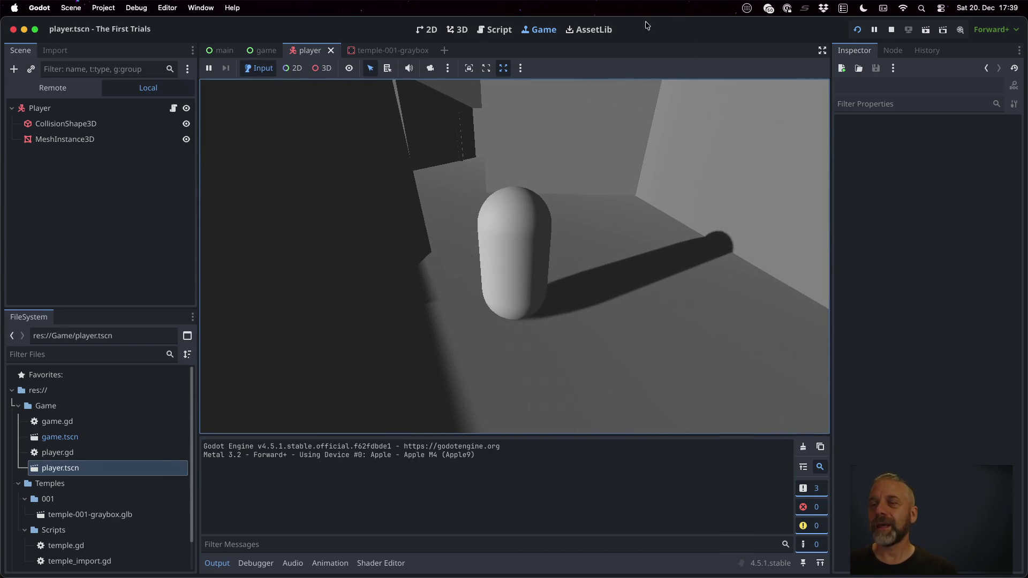
# - Stop the game and open game.tscn for editing
pyautogui.click(892, 30)
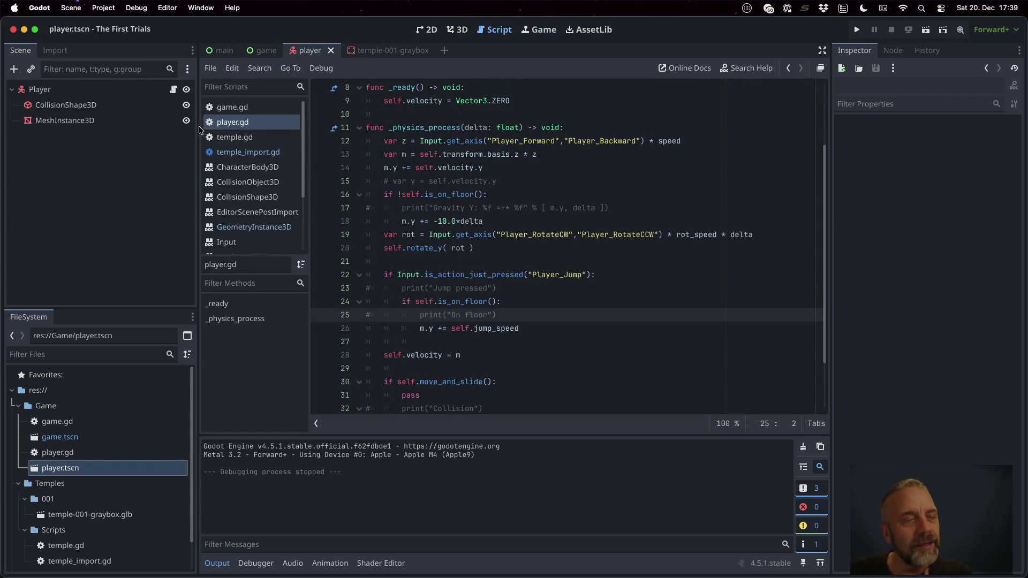
pyautogui.click(75, 438)
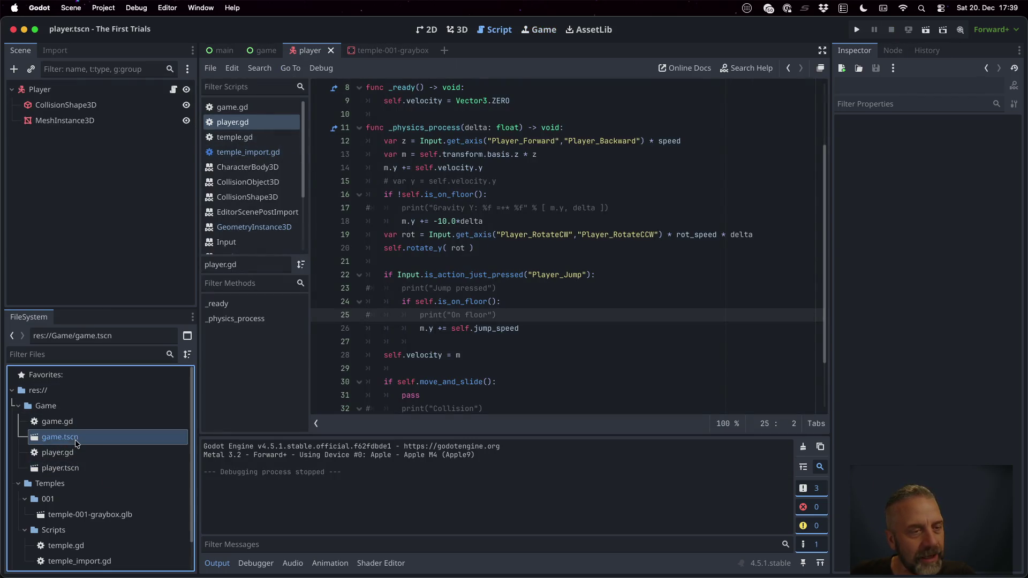
pyautogui.doubleClick(76, 442)
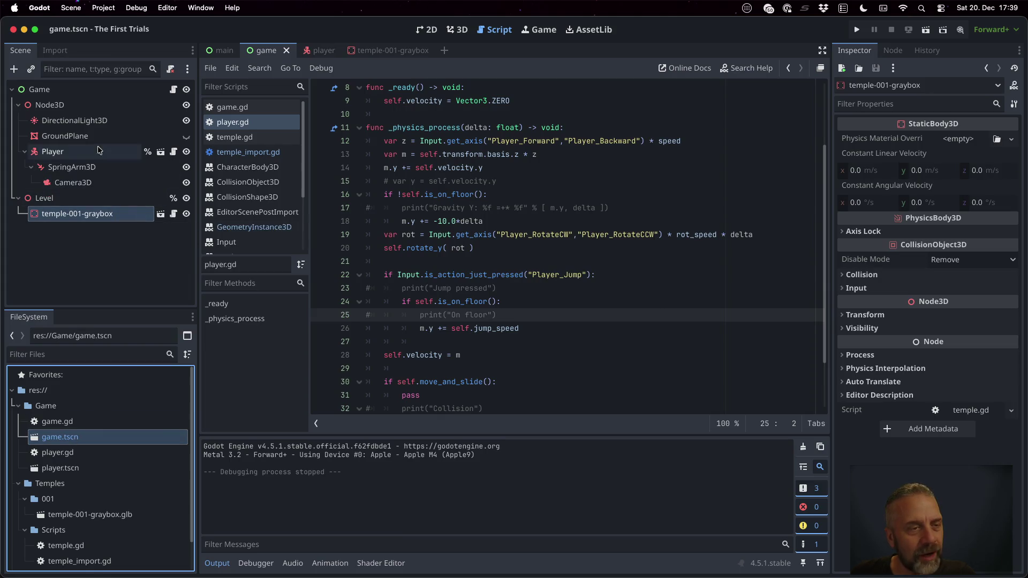
# - Add a WorldEnvironment node under Node3D
pyautogui.click(77, 109)
pyautogui.hotkey('ctrl', 'a')
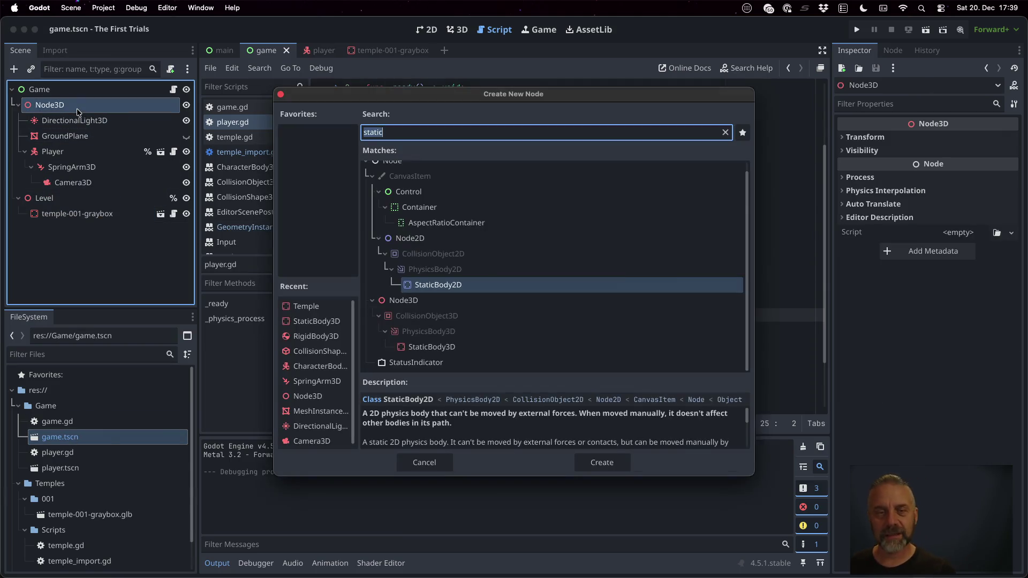
pyautogui.write('ligh')
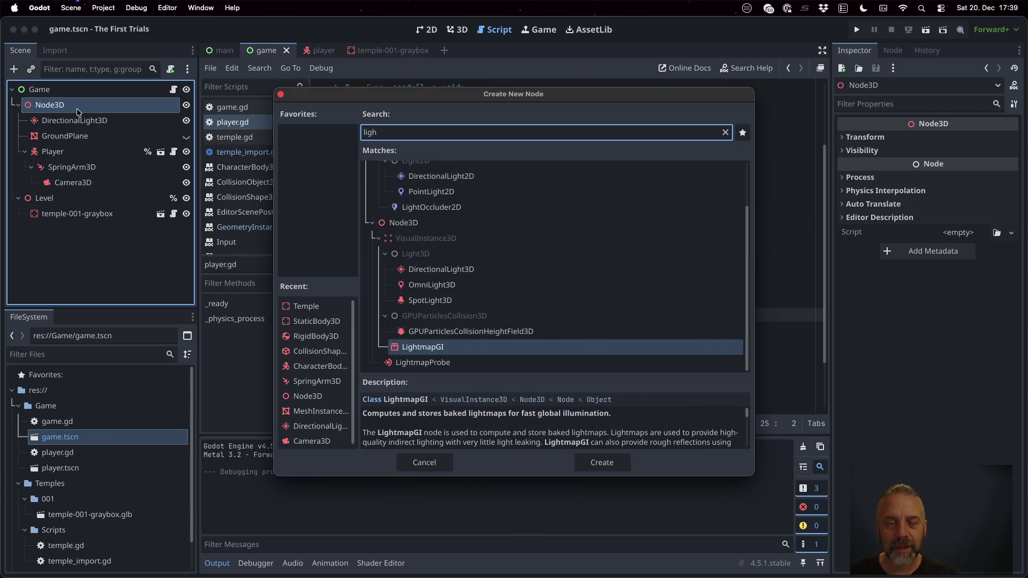
pyautogui.press('Up')
pyautogui.press('Up')
pyautogui.press('Up')
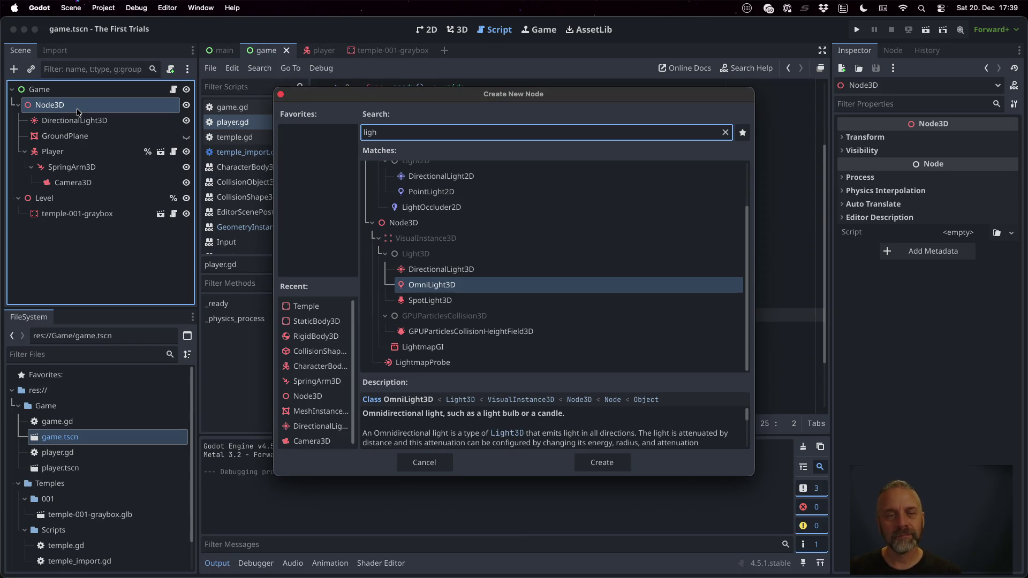
pyautogui.press('BackSpace')
pyautogui.press('BackSpace')
pyautogui.press('BackSpace')
pyautogui.write('en')
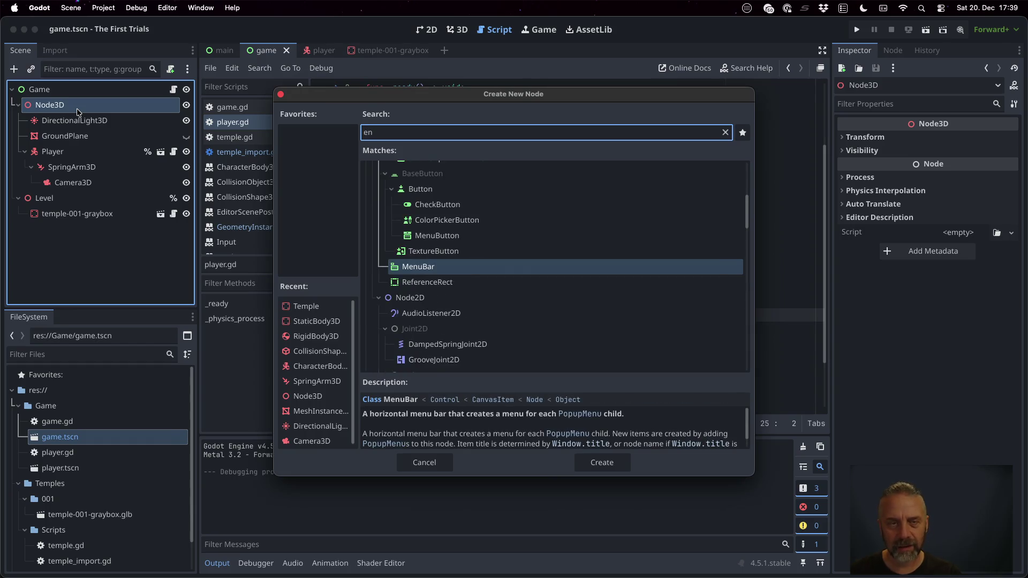
pyautogui.press('BackSpace')
pyautogui.press('BackSpace')
pyautogui.write('world')
pyautogui.press('Return')
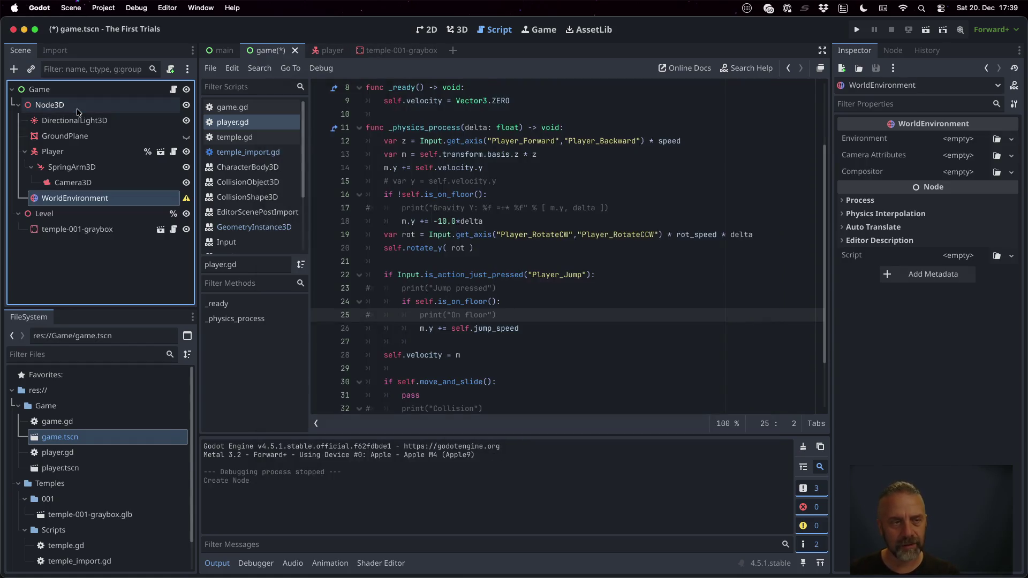
# - Give the WorldEnvironment a New Environment with Background as the ambient light source
pyautogui.moveTo(188, 199)
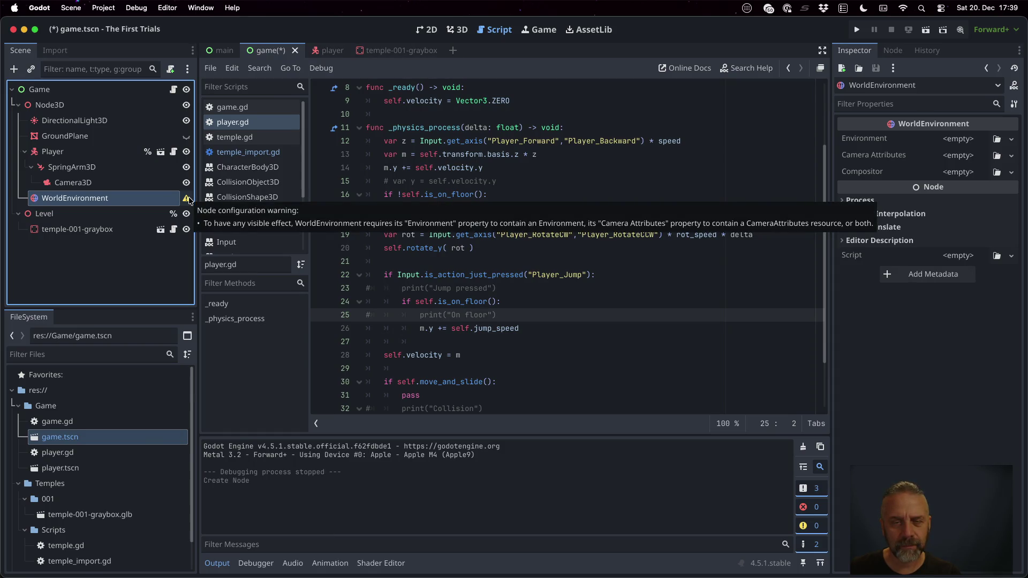
pyautogui.click(963, 140)
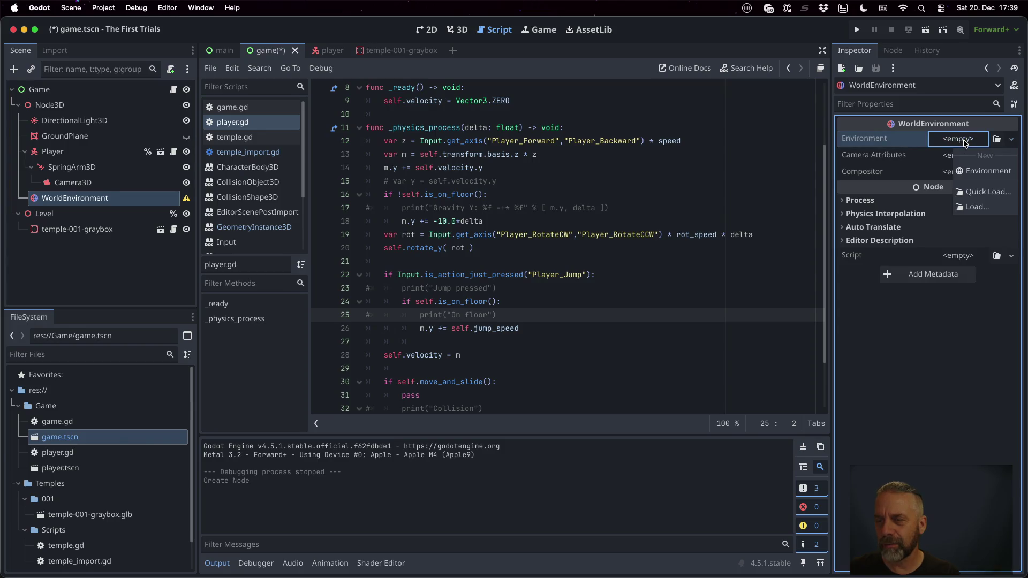
pyautogui.click(976, 173)
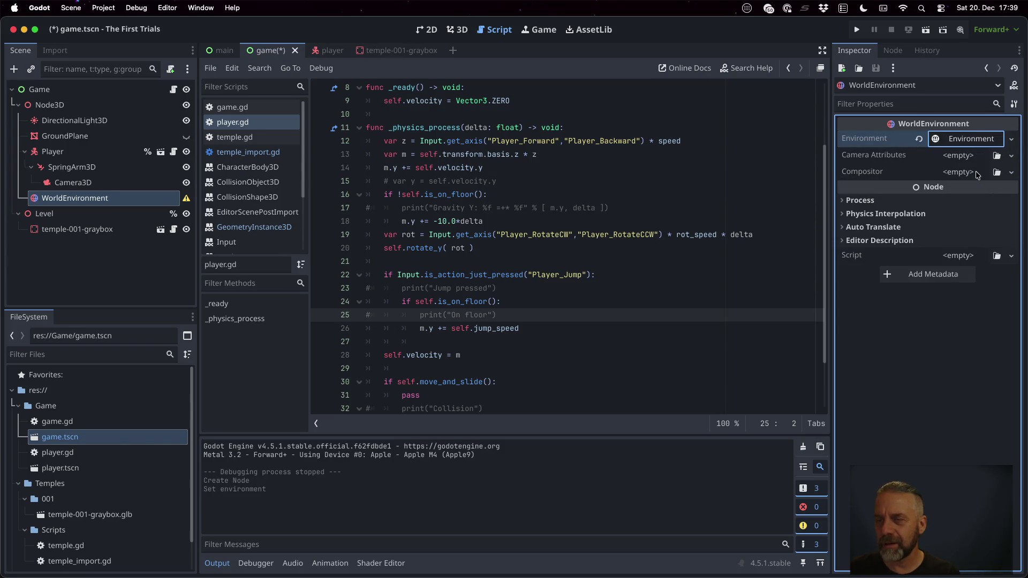
pyautogui.click(969, 140)
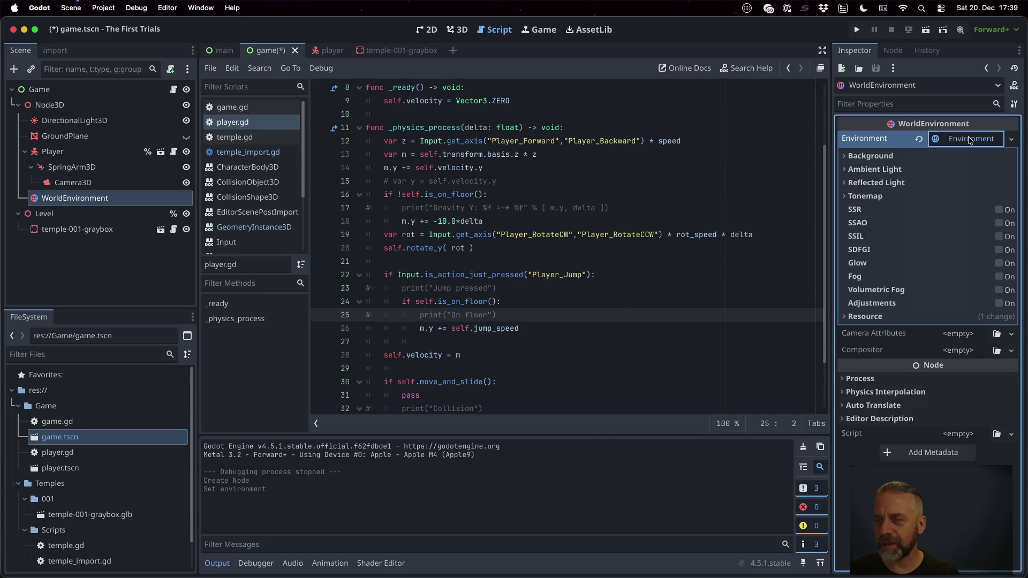
pyautogui.click(854, 172)
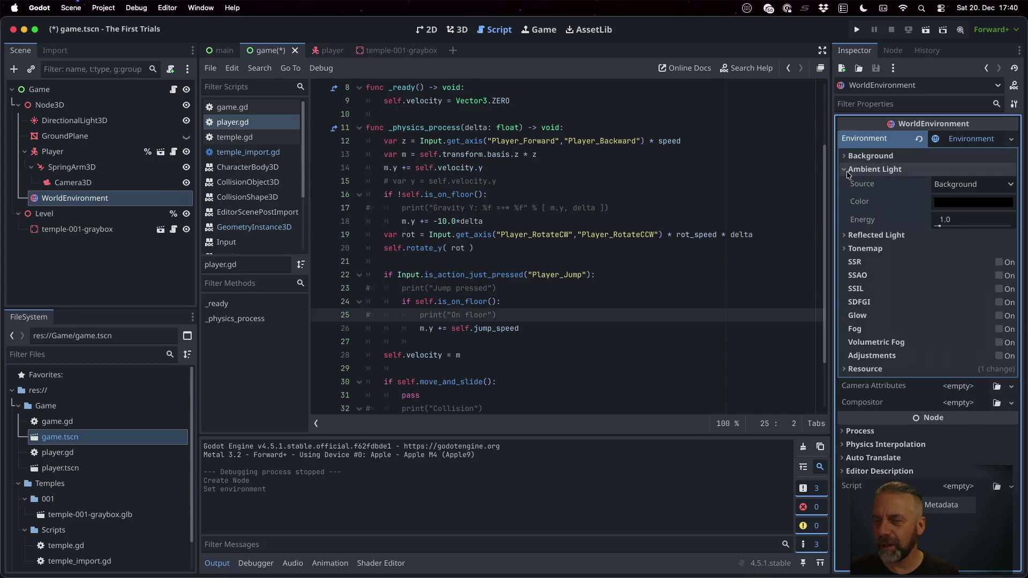
pyautogui.click(963, 192)
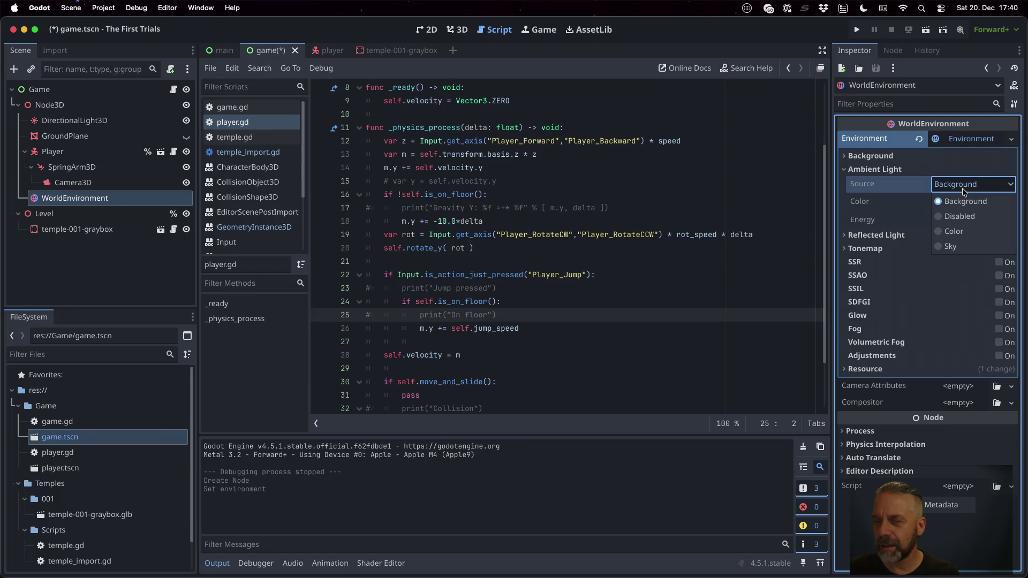
pyautogui.click(961, 201)
# - Brighten the ambient light colour to mid grey and orbit the level to judge the lighting
pyautogui.click(966, 202)
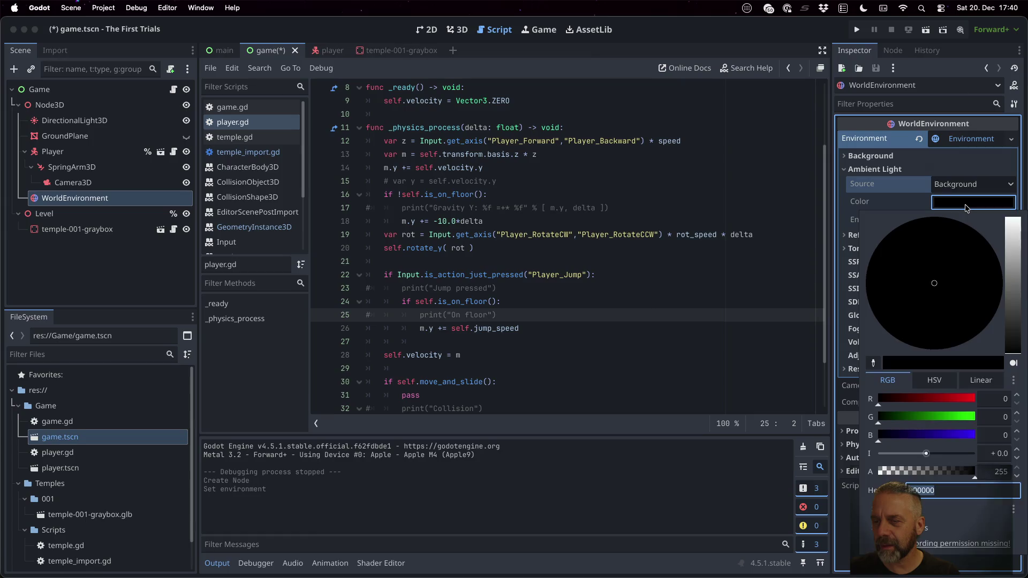
pyautogui.click(1010, 301)
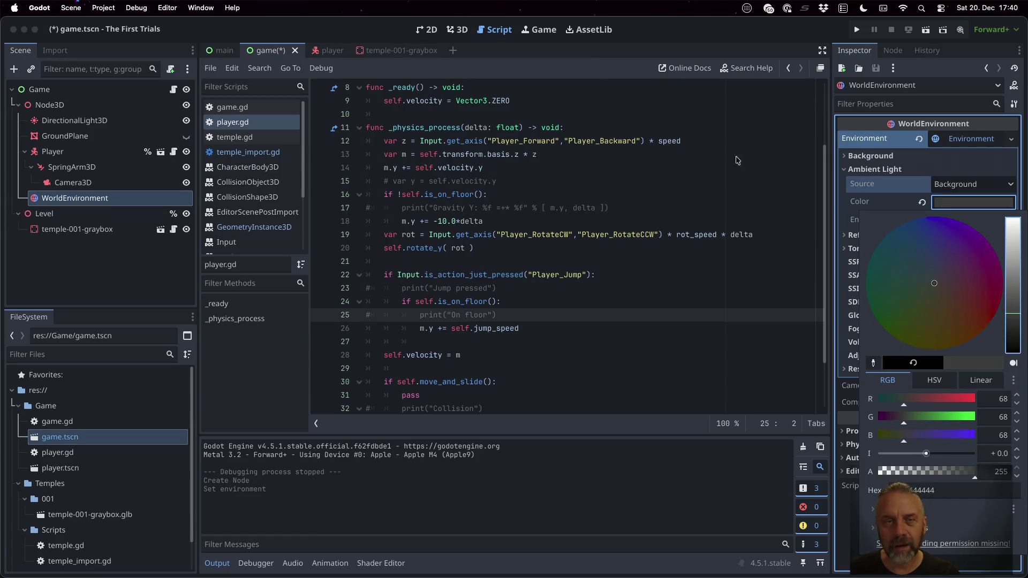
pyautogui.click(457, 29)
pyautogui.scroll(-5, 624, 244)
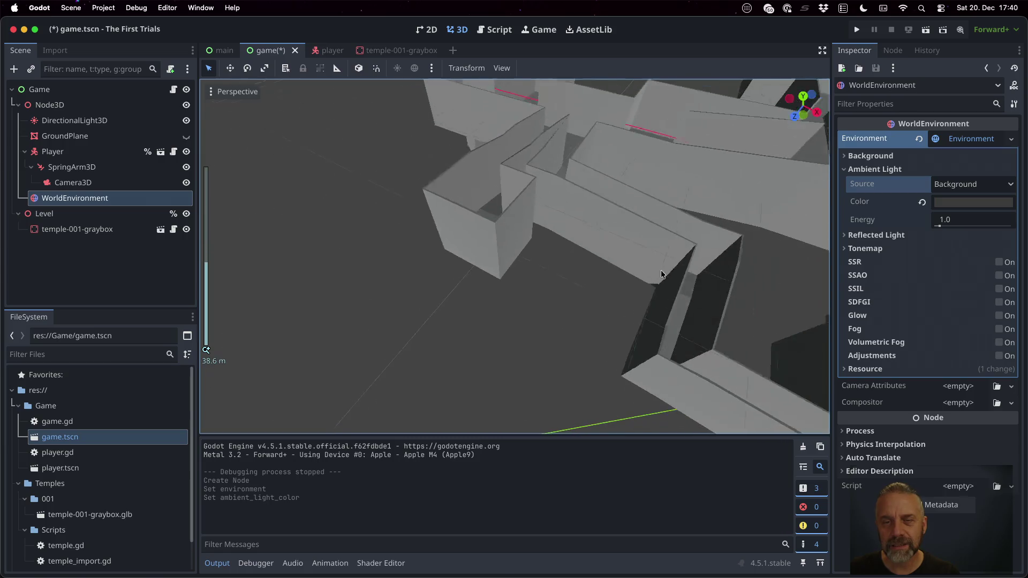
pyautogui.scroll(-2, 714, 252)
pyautogui.moveTo(724, 200)
pyautogui.mouseDown()
pyautogui.moveTo(406, 161)
pyautogui.moveTo(442, 146)
pyautogui.moveTo(449, 185)
pyautogui.mouseUp()
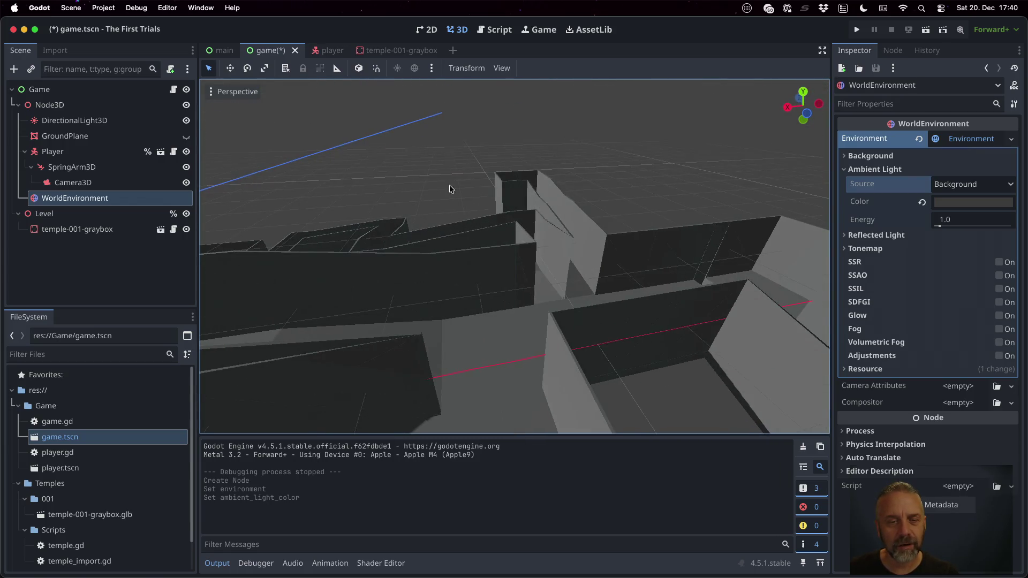
pyautogui.scroll(-3, 437, 250)
pyautogui.moveTo(437, 249)
pyautogui.mouseDown()
pyautogui.moveTo(355, 293)
pyautogui.moveTo(360, 316)
pyautogui.moveTo(454, 368)
pyautogui.moveTo(419, 346)
pyautogui.moveTo(467, 262)
pyautogui.mouseUp()
pyautogui.scroll(-1, 467, 262)
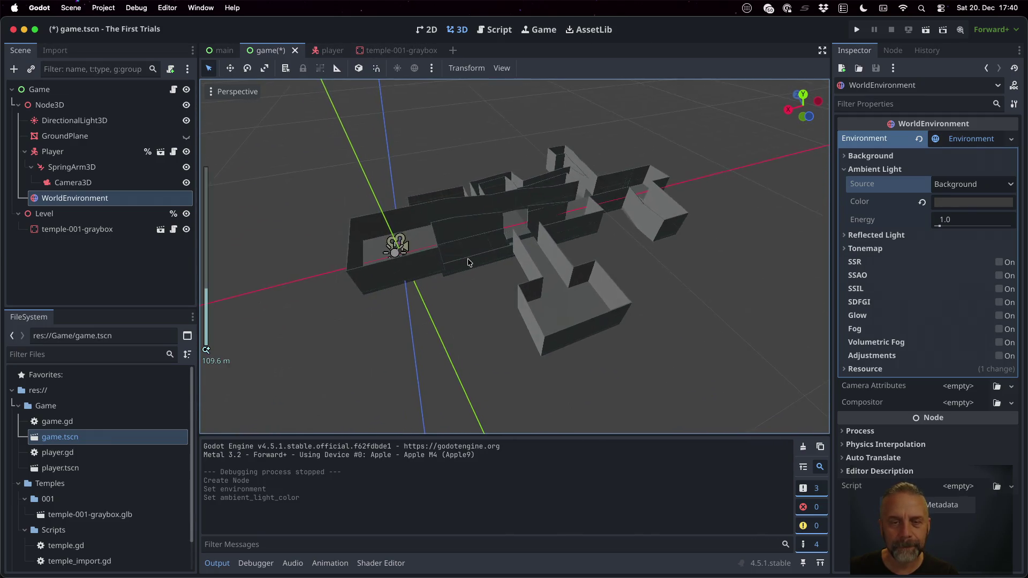
pyautogui.scroll(3, 468, 262)
pyautogui.scroll(5, 467, 261)
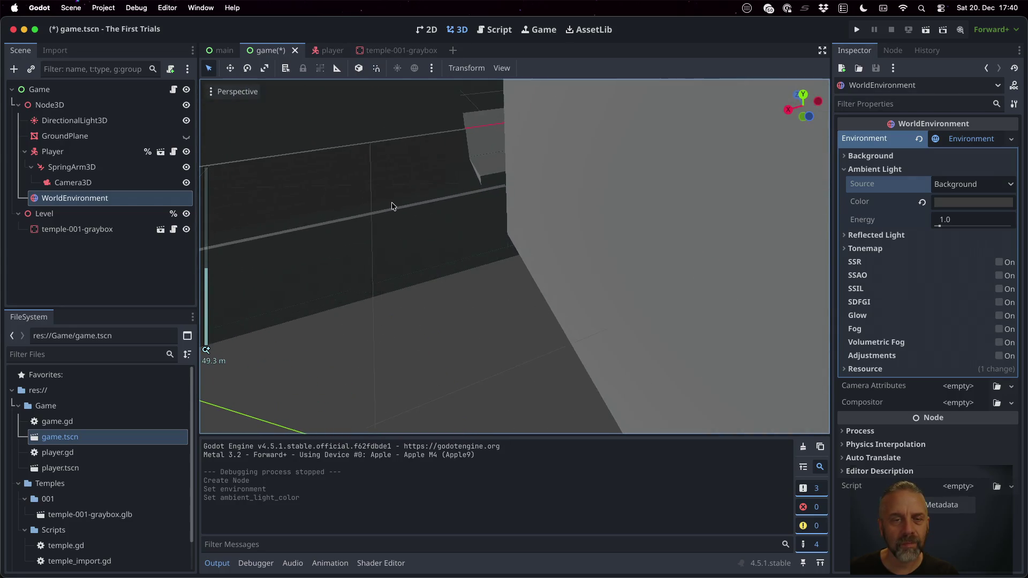
# - Change the ambient light colour to a warm tan (RGB 204, 167, 82)
pyautogui.click(1004, 204)
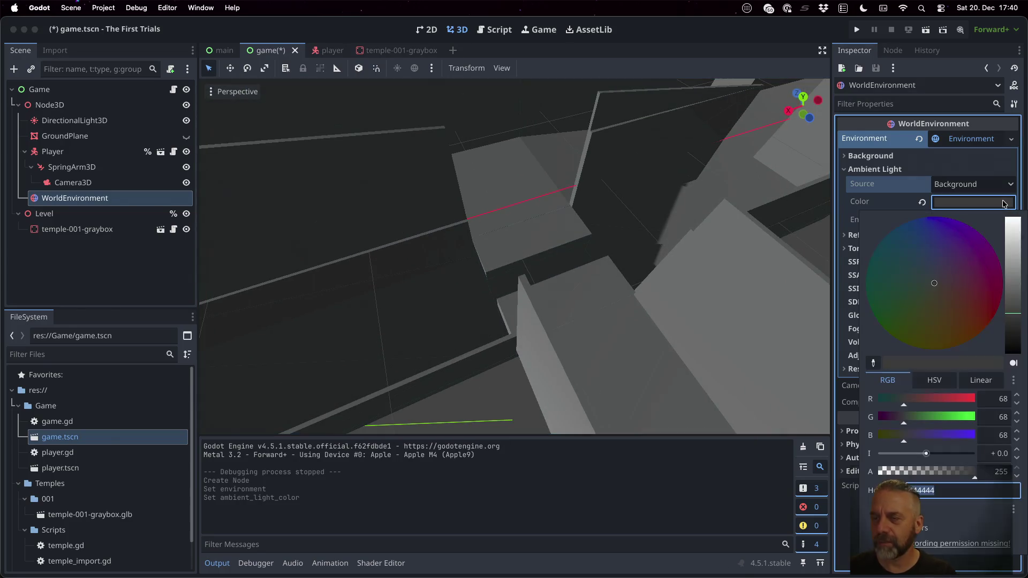
pyautogui.moveTo(929, 318); pyautogui.dragTo(937, 329)
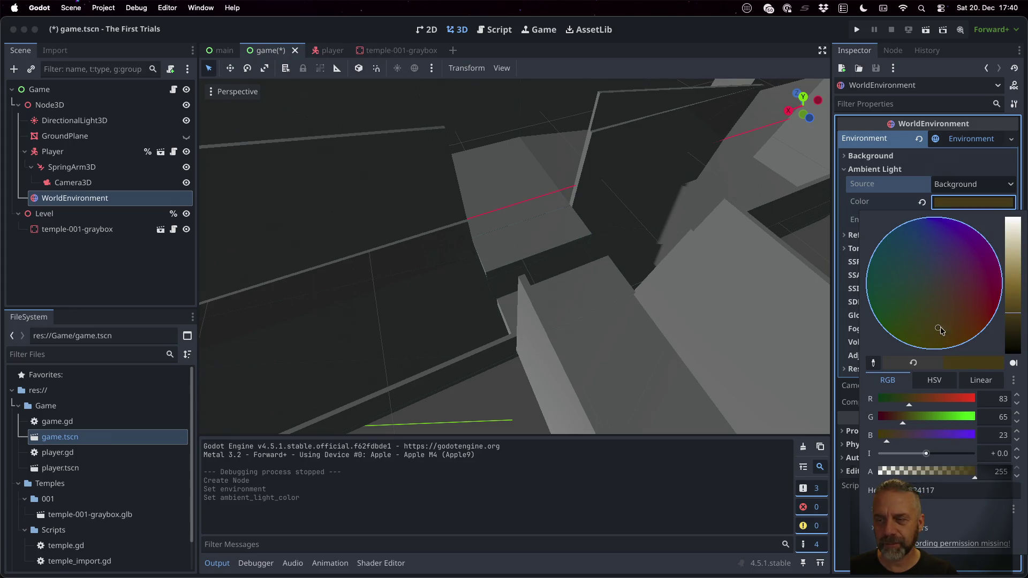
pyautogui.click(1020, 262)
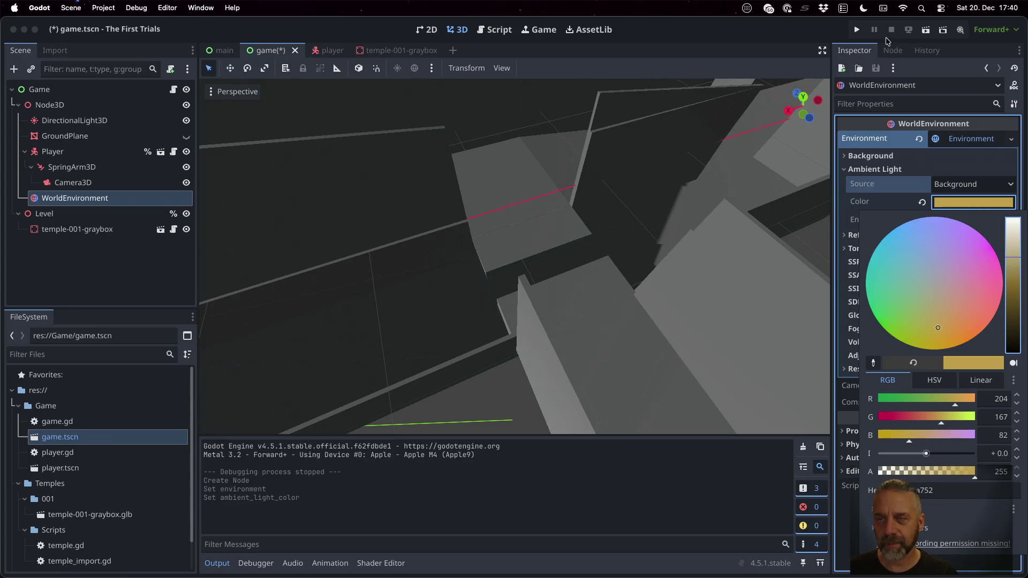
pyautogui.click(856, 31)
# - Test-run the game scene to view the warmer ambient lighting, then stop it
pyautogui.click(856, 31)
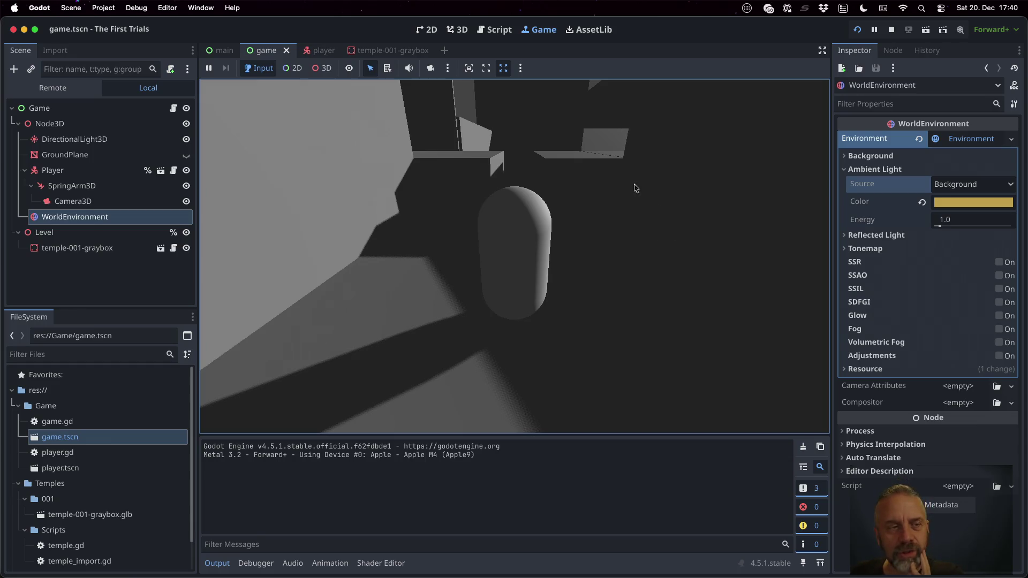
pyautogui.click(891, 32)
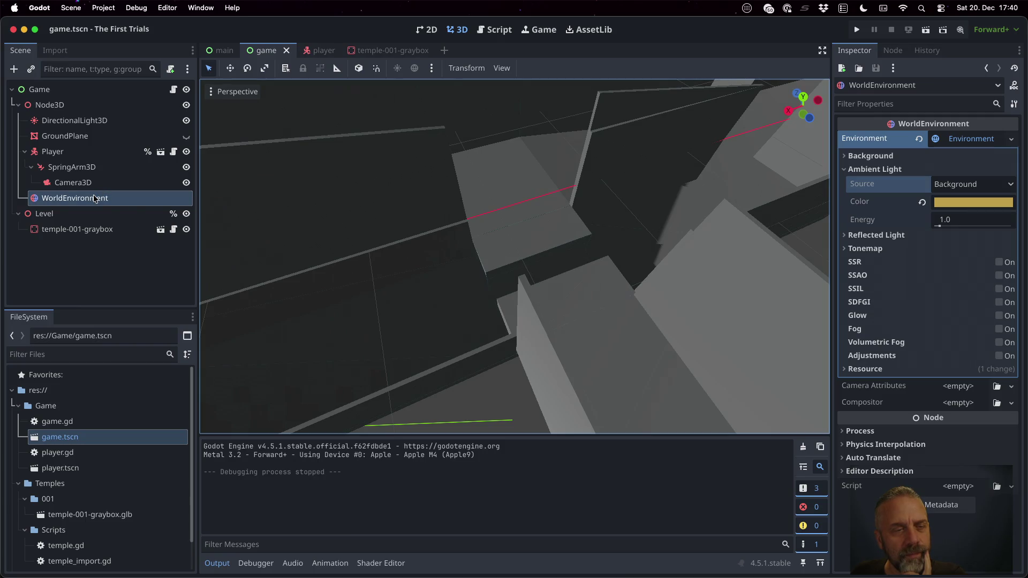
# - Check the WorldEnvironment documentation and move WorldEnvironment directly under Node3D, above DirectionalLight3D
pyautogui.click(1013, 85)
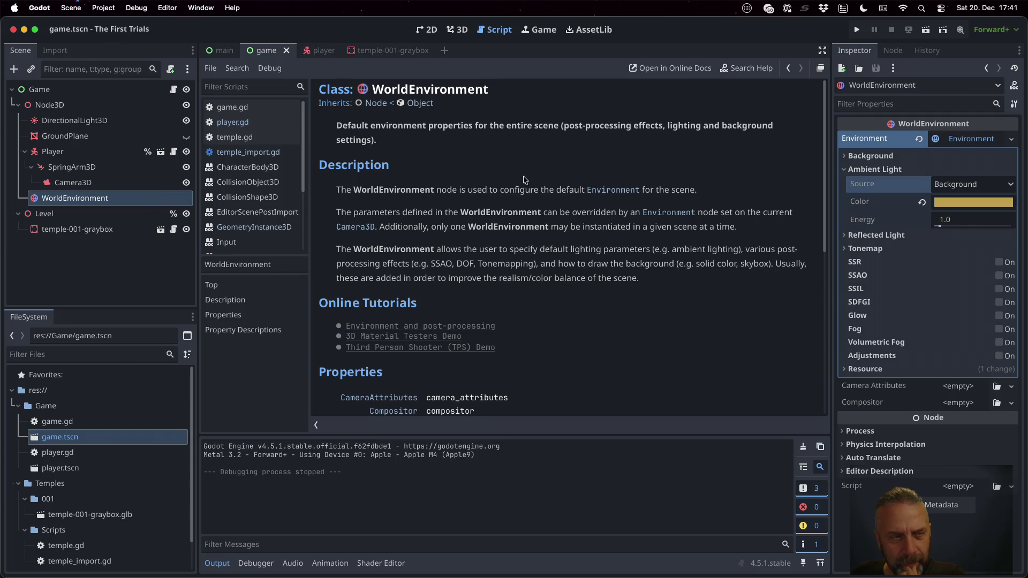
pyautogui.moveTo(105, 199); pyautogui.dragTo(89, 117)
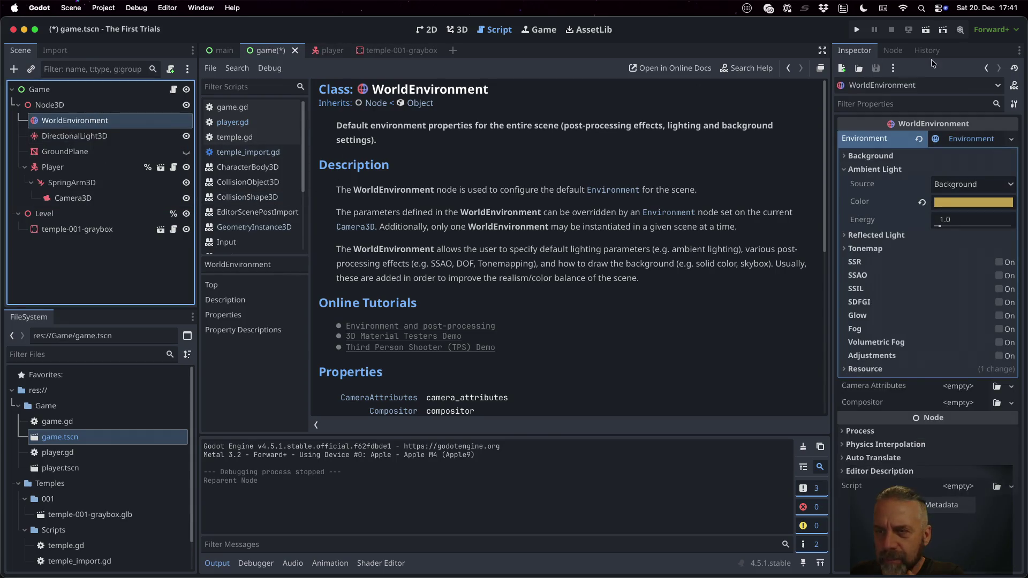
# - Review the Reflected Light, Tonemap and Camera3D settings, then reselect WorldEnvironment
pyautogui.click(454, 32)
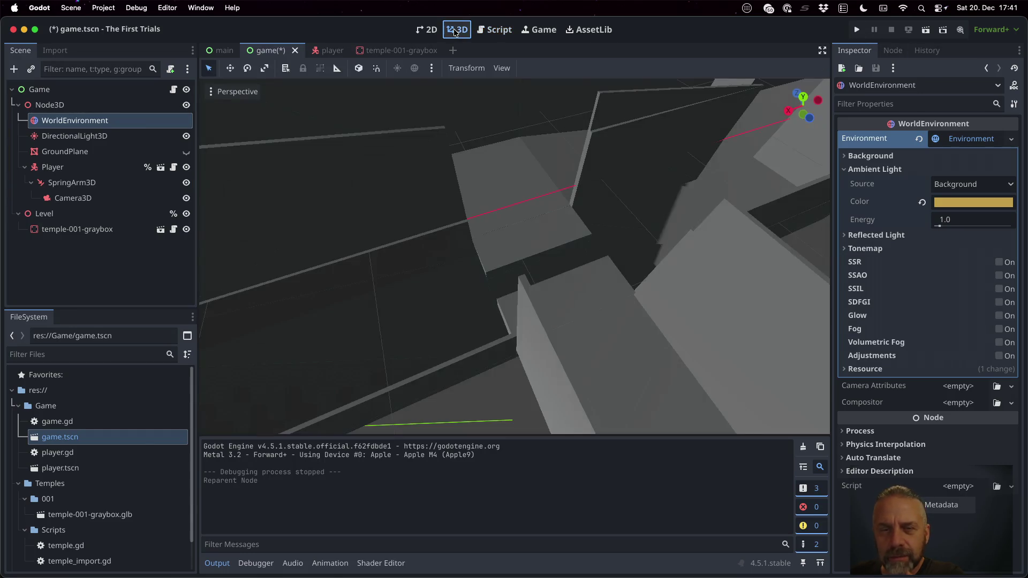
pyautogui.click(894, 235)
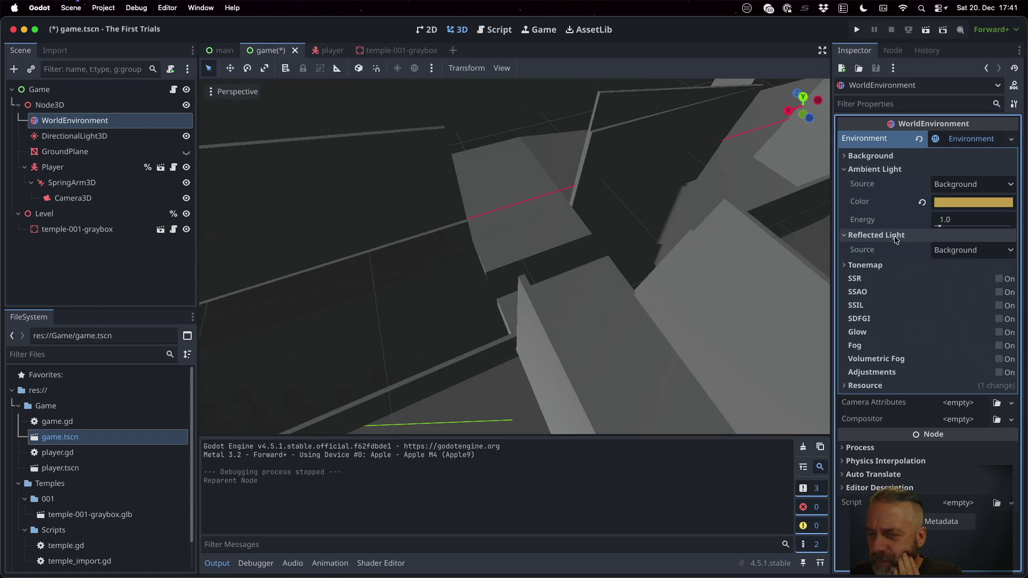
pyautogui.click(884, 265)
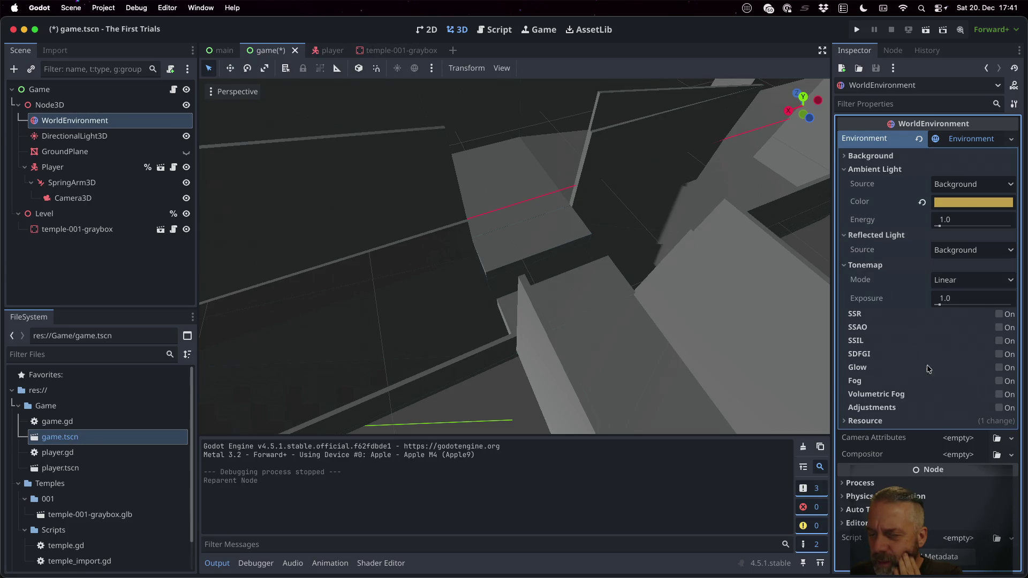
pyautogui.click(73, 198)
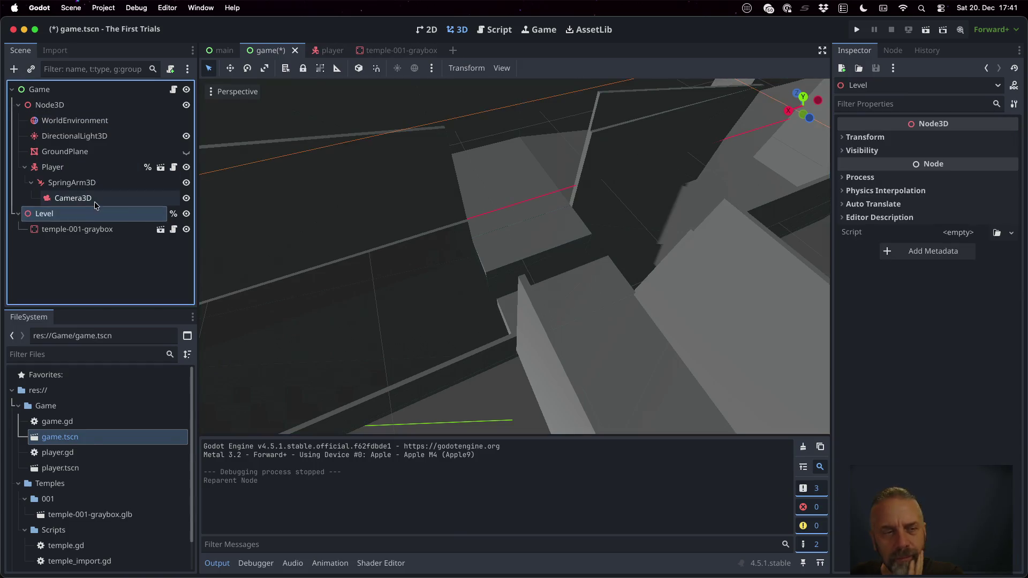
pyautogui.scroll(-3, 902, 247)
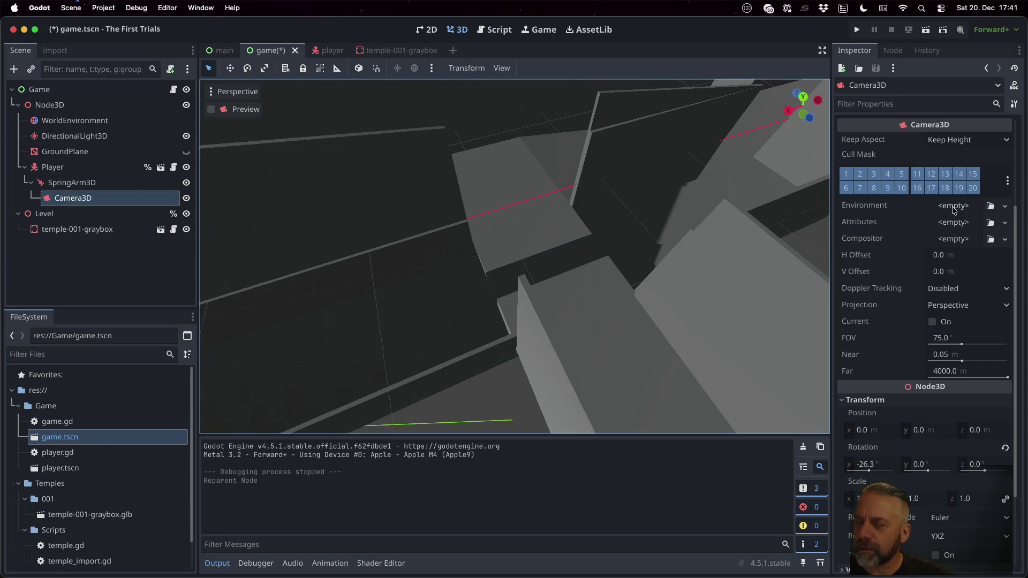
pyautogui.scroll(-2, 897, 237)
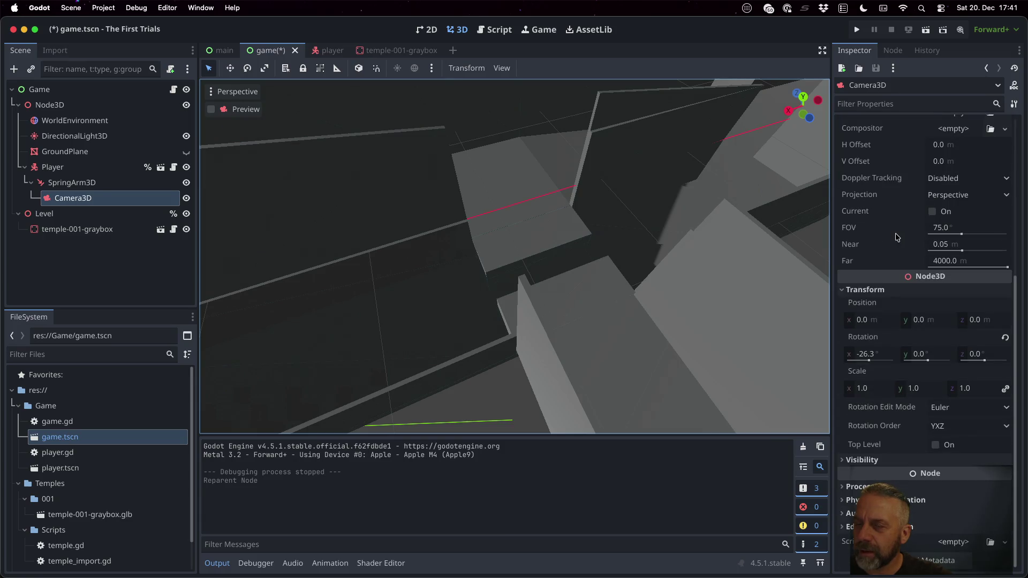
pyautogui.scroll(5, 897, 237)
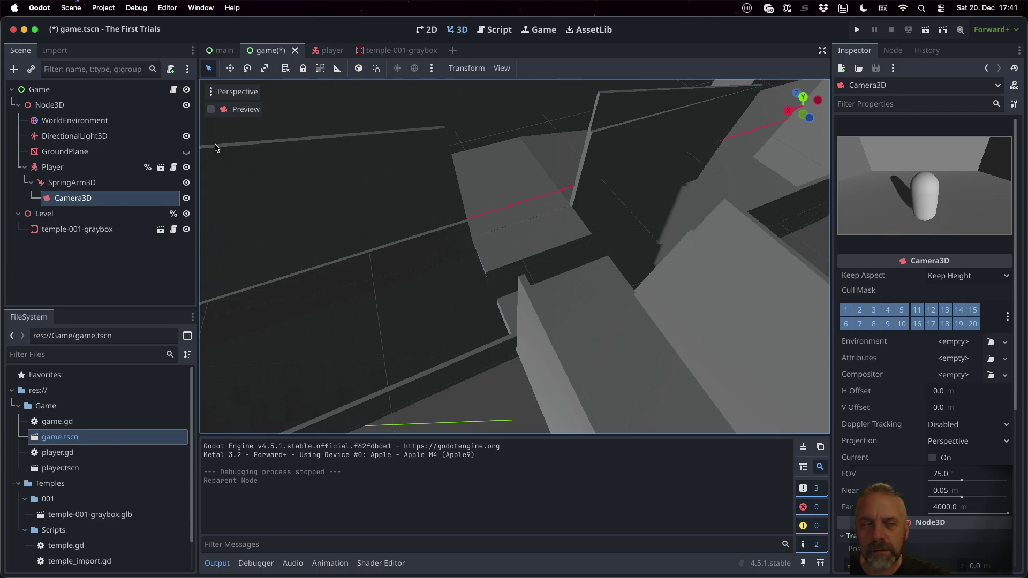
pyautogui.click(79, 122)
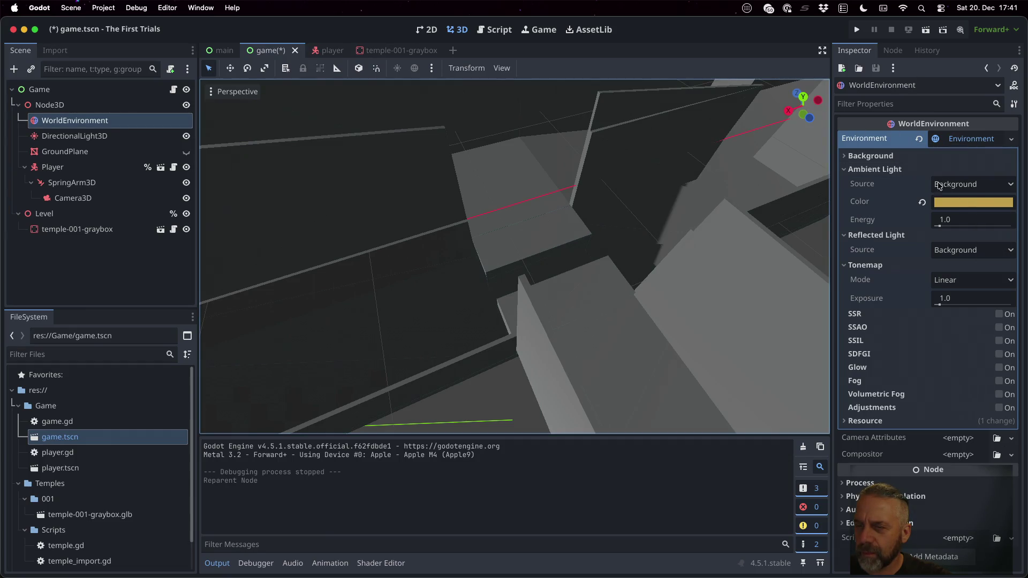
# - Set the Environment's background mode to Sky
pyautogui.click(951, 156)
pyautogui.click(951, 169)
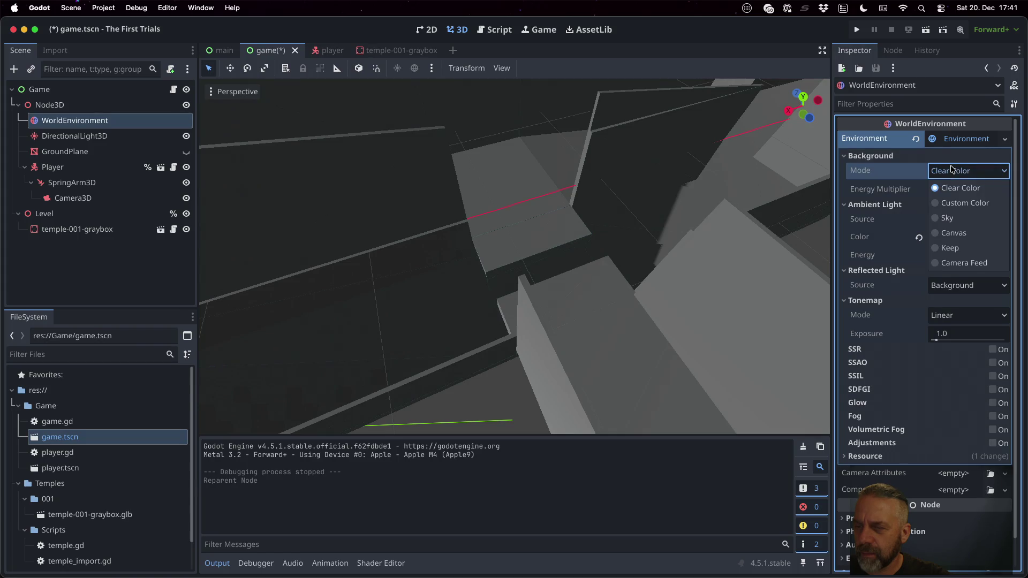
pyautogui.click(958, 223)
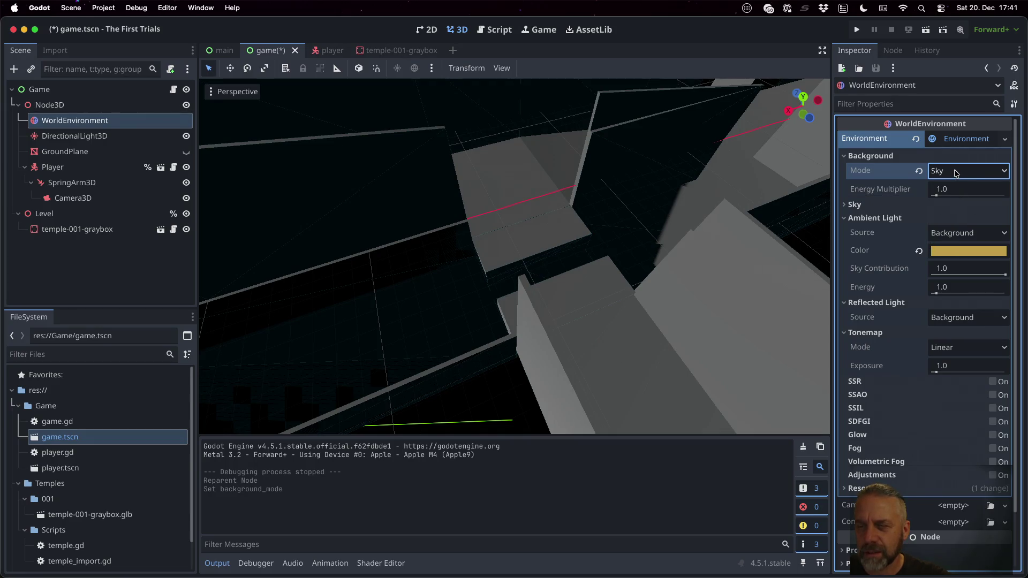
# - Assign a new Sky resource to the environment and expand its settings
pyautogui.click(870, 204)
pyautogui.click(955, 219)
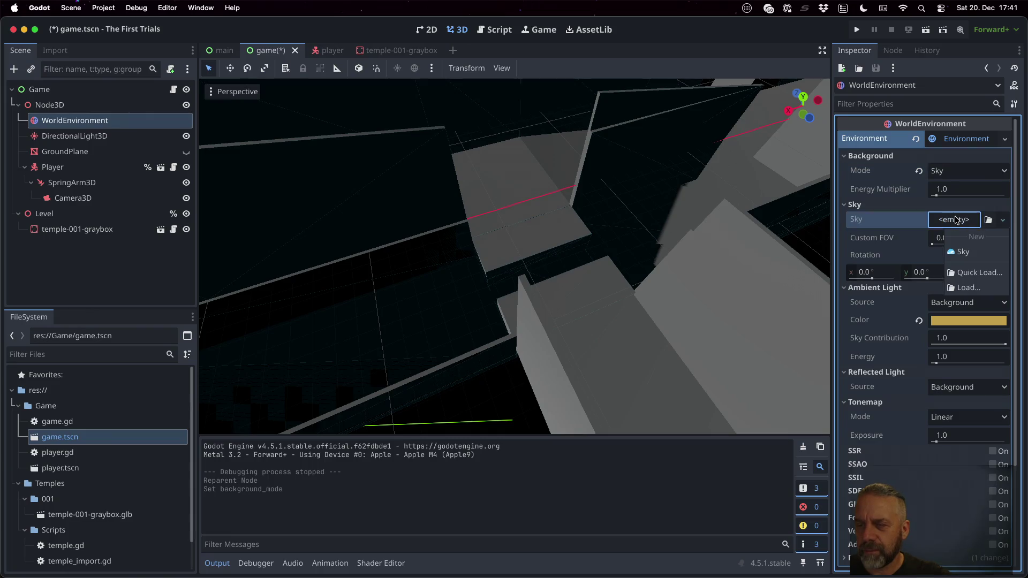
pyautogui.click(970, 252)
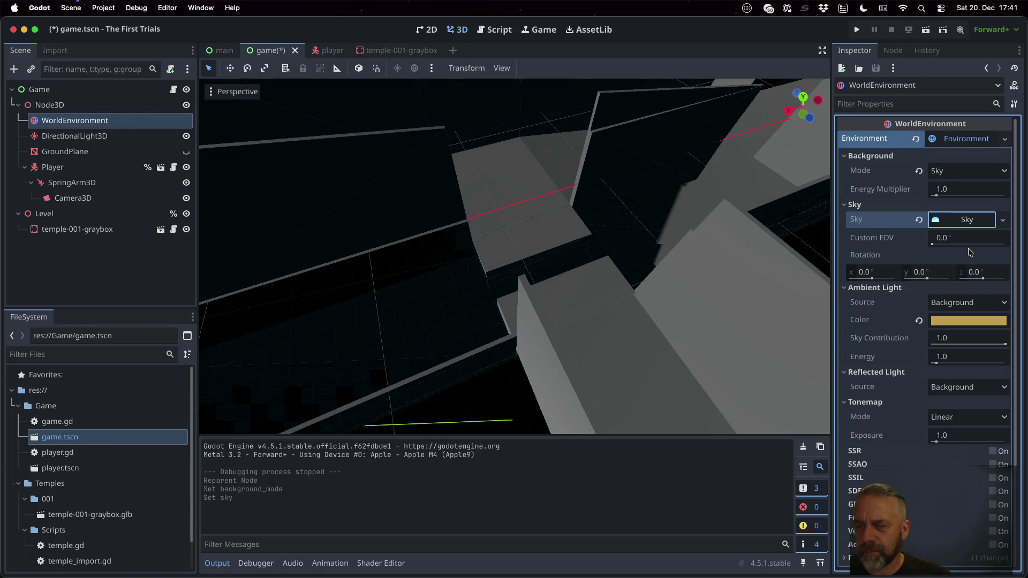
pyautogui.click(957, 223)
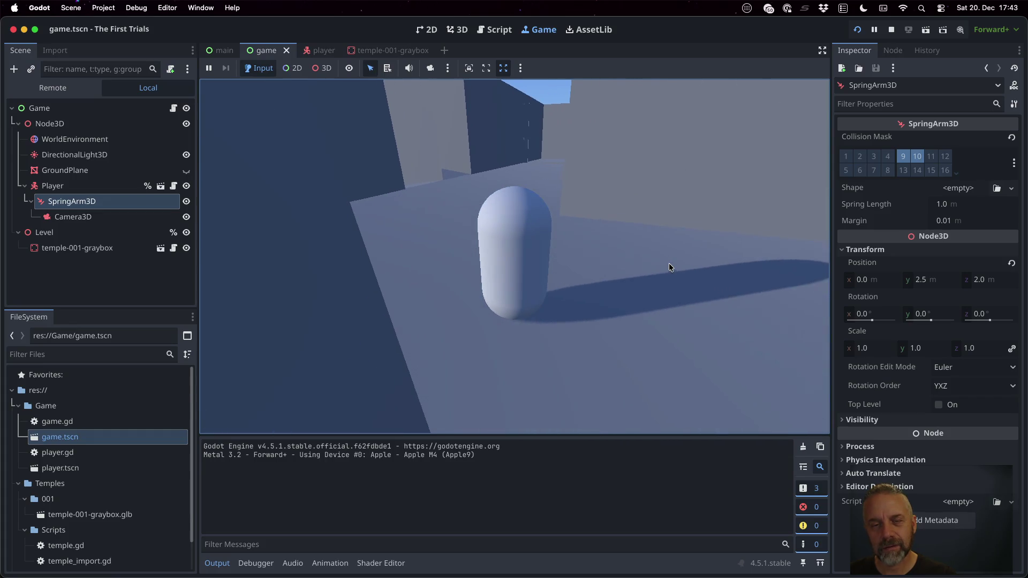
pyautogui.press('w')
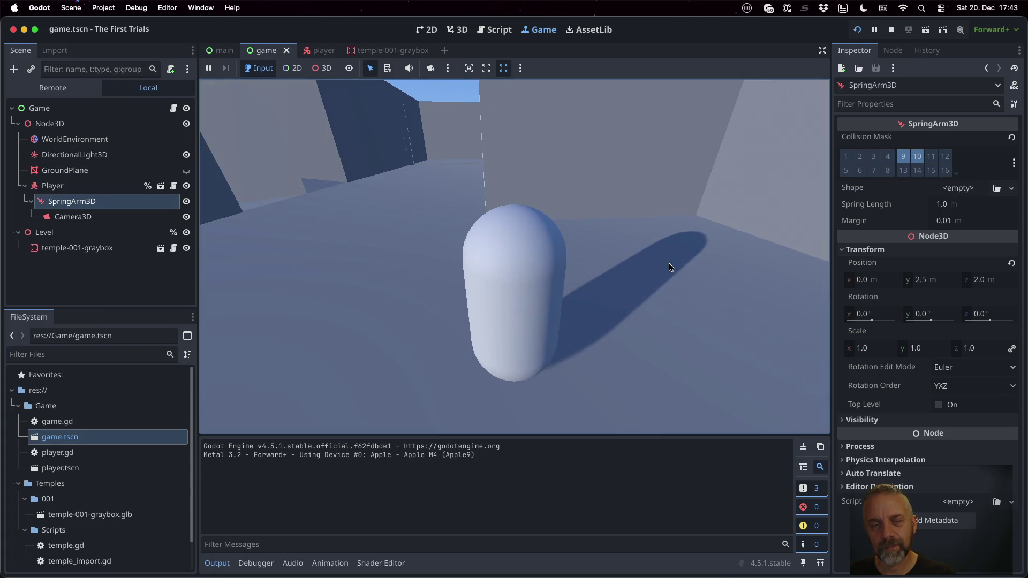
pyautogui.press('a')
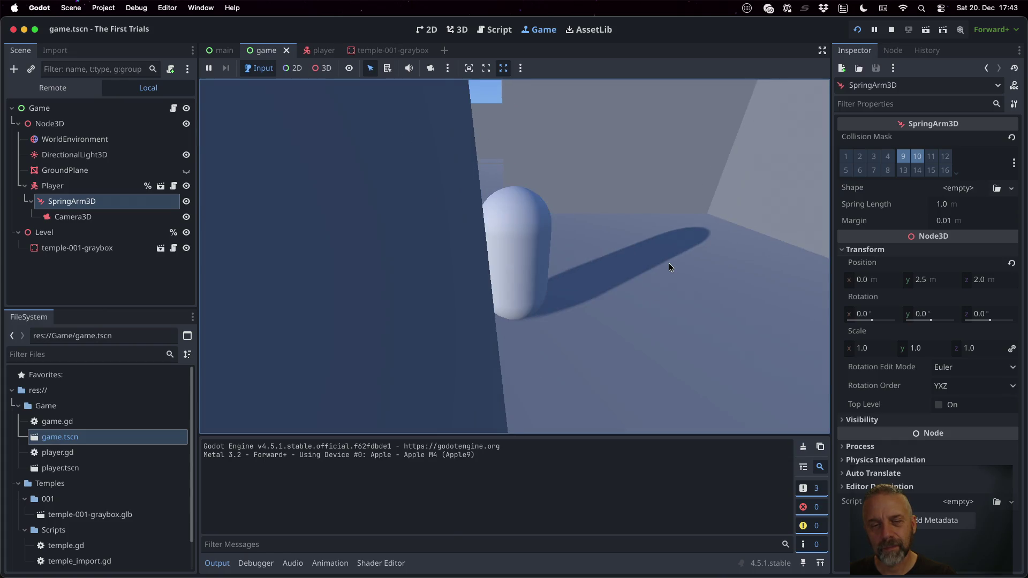
pyautogui.press('a')
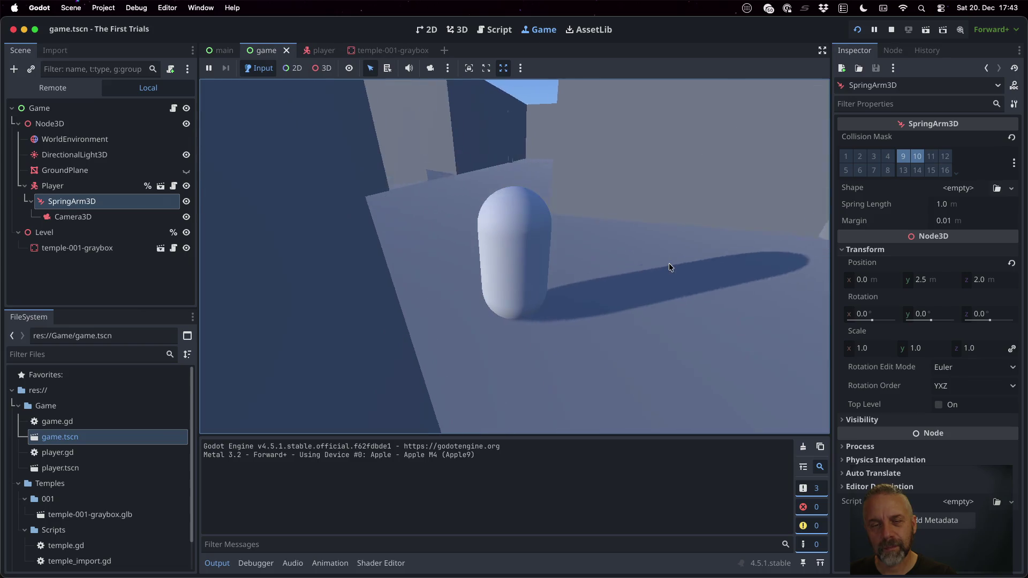
pyautogui.press('d')
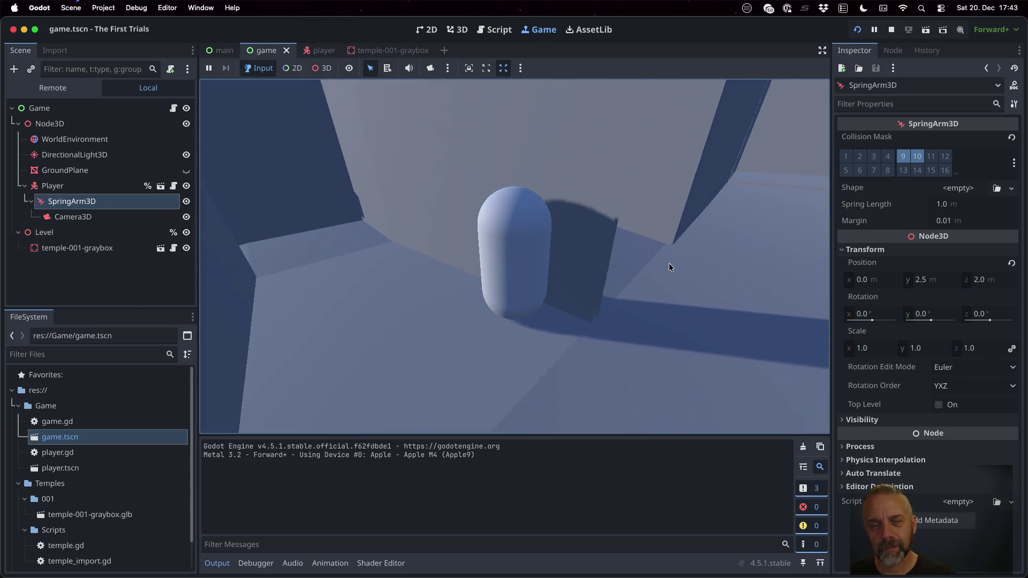
pyautogui.press('a')
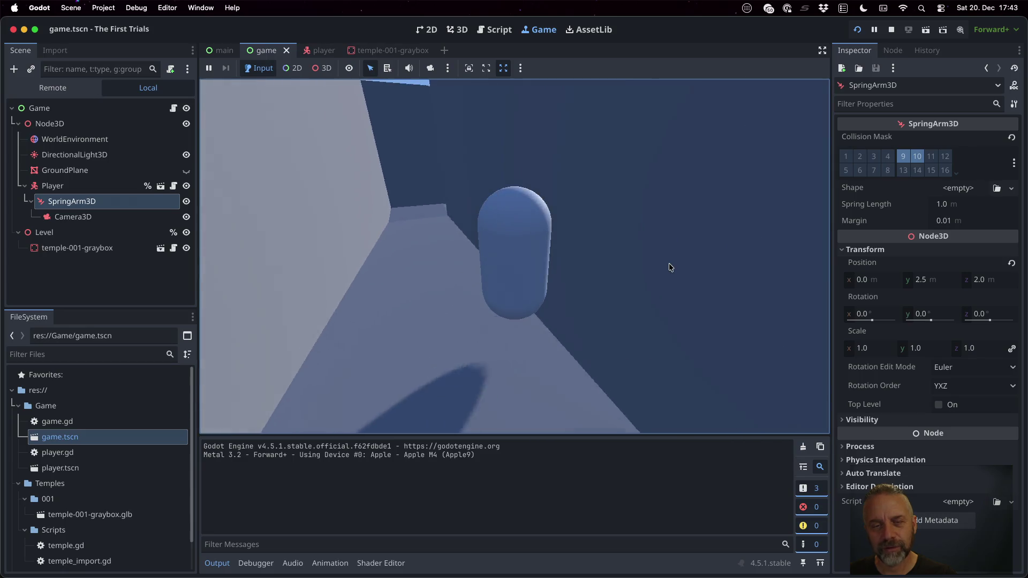
pyautogui.press('d')
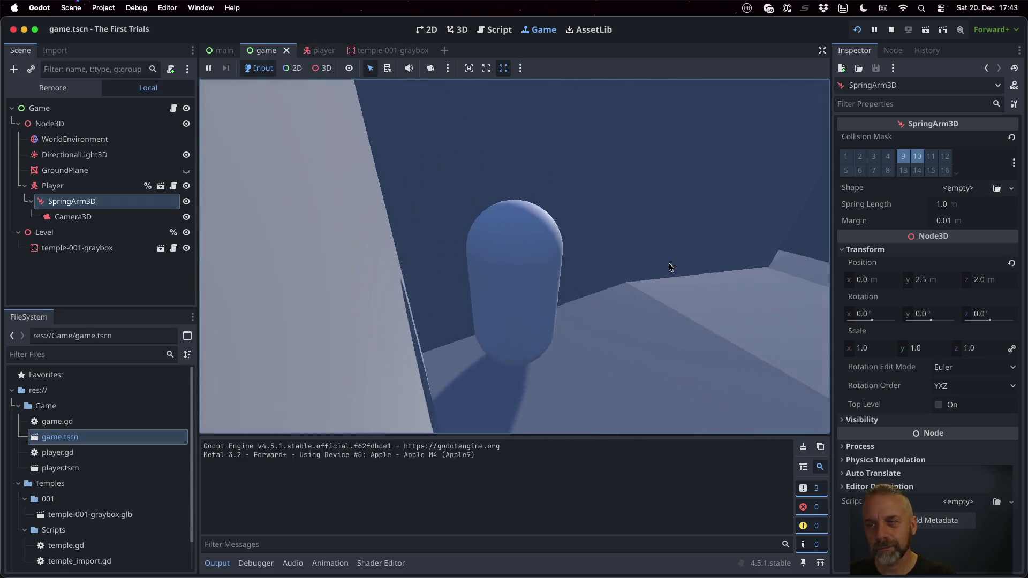
pyautogui.press('a')
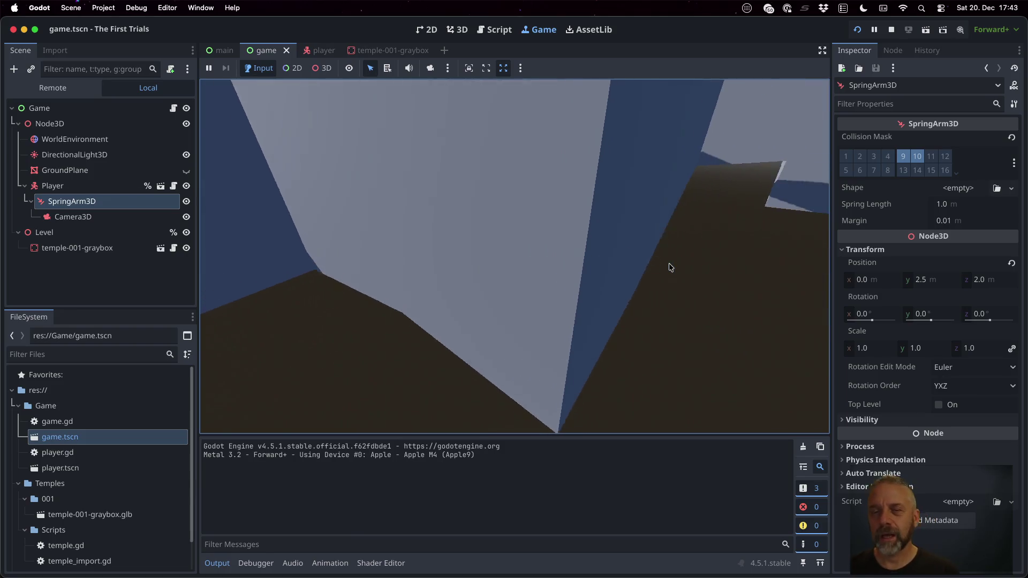
pyautogui.press('a')
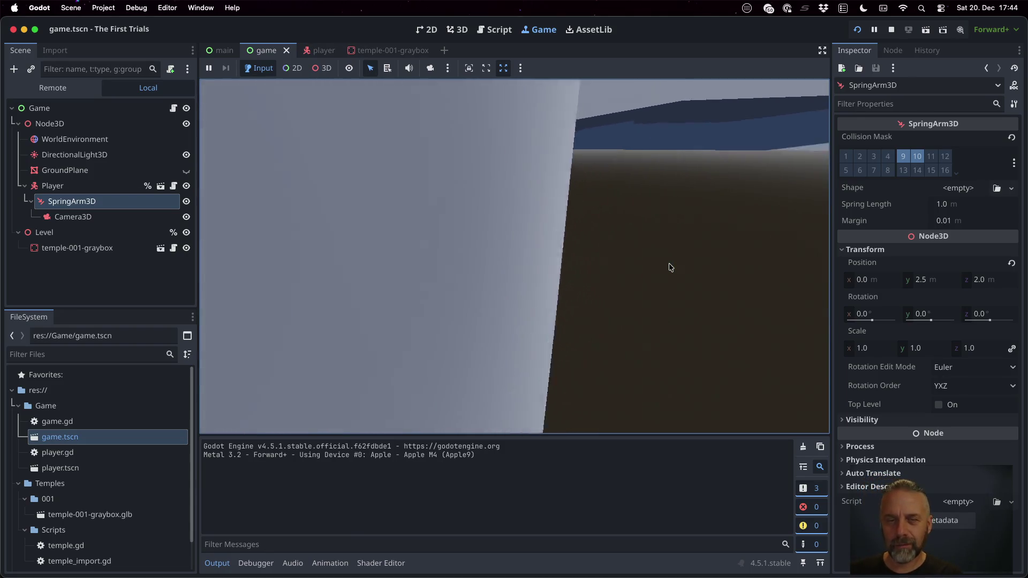
pyautogui.press('d')
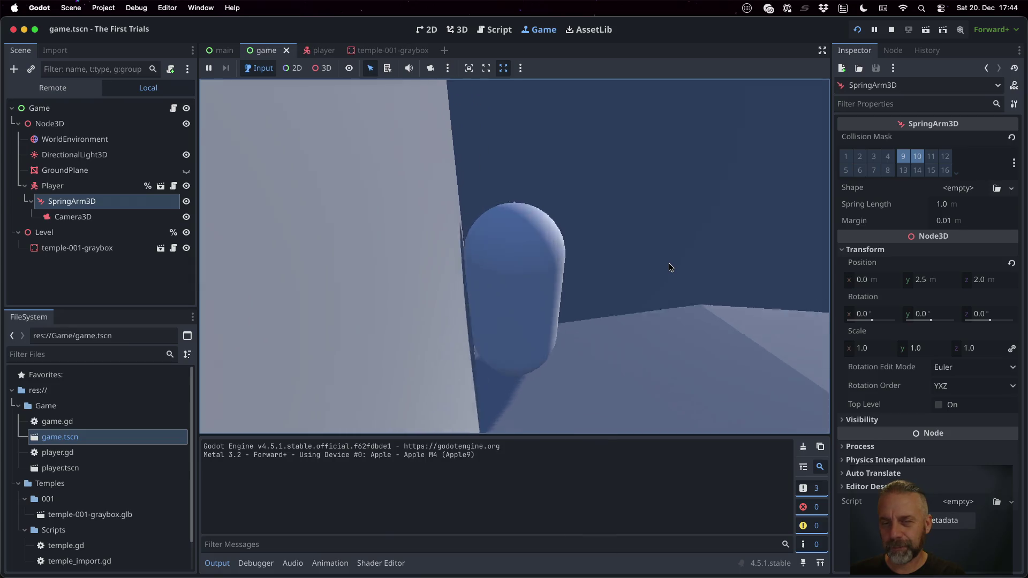
pyautogui.press('a')
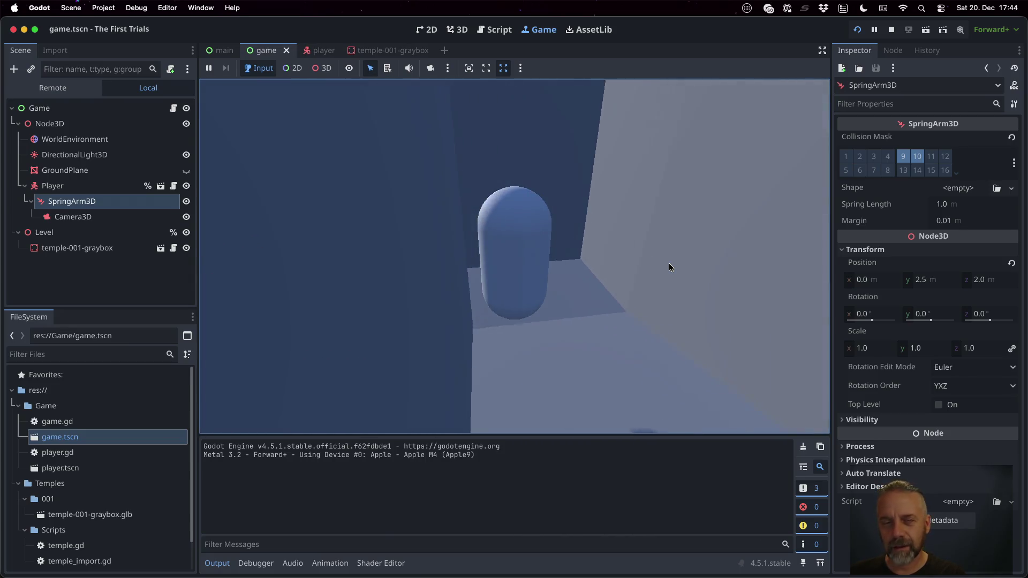
pyautogui.press('a')
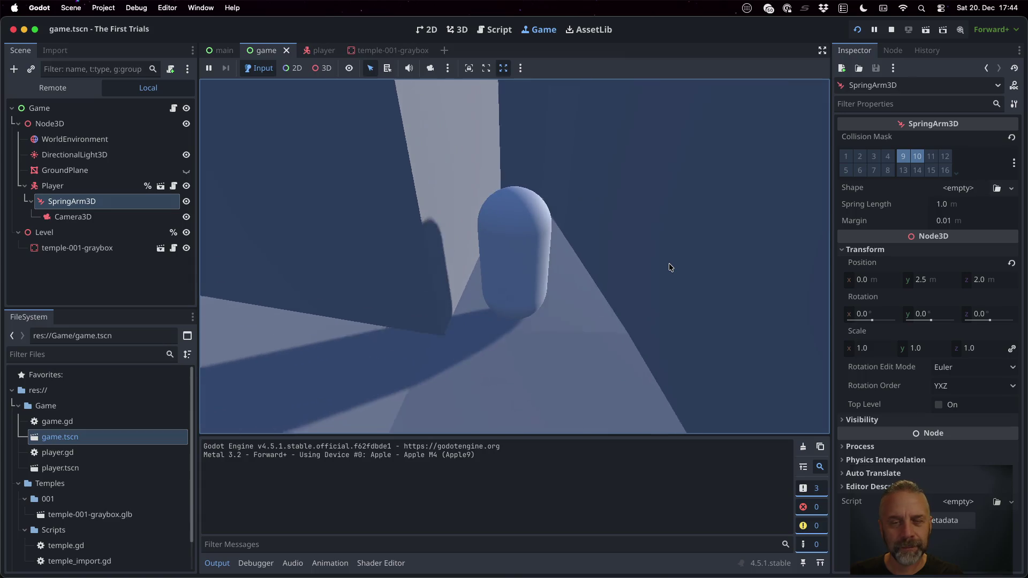
pyautogui.press('a')
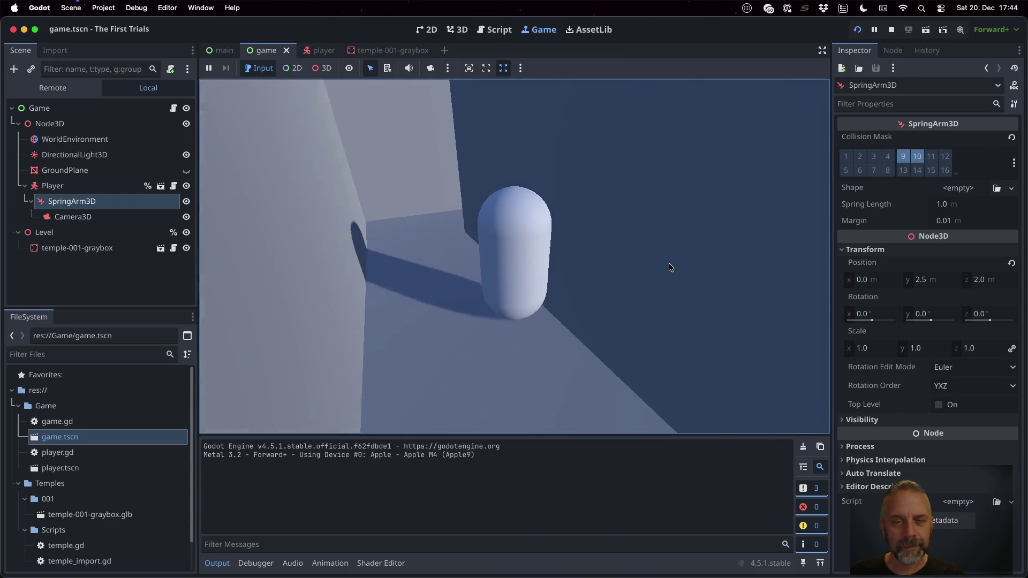
pyautogui.press('a')
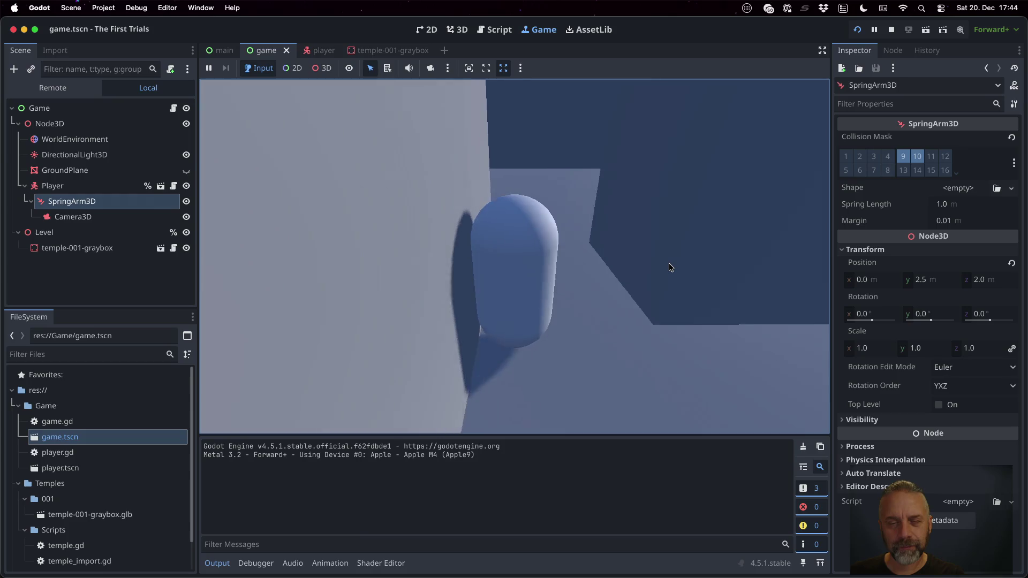
pyautogui.press('a')
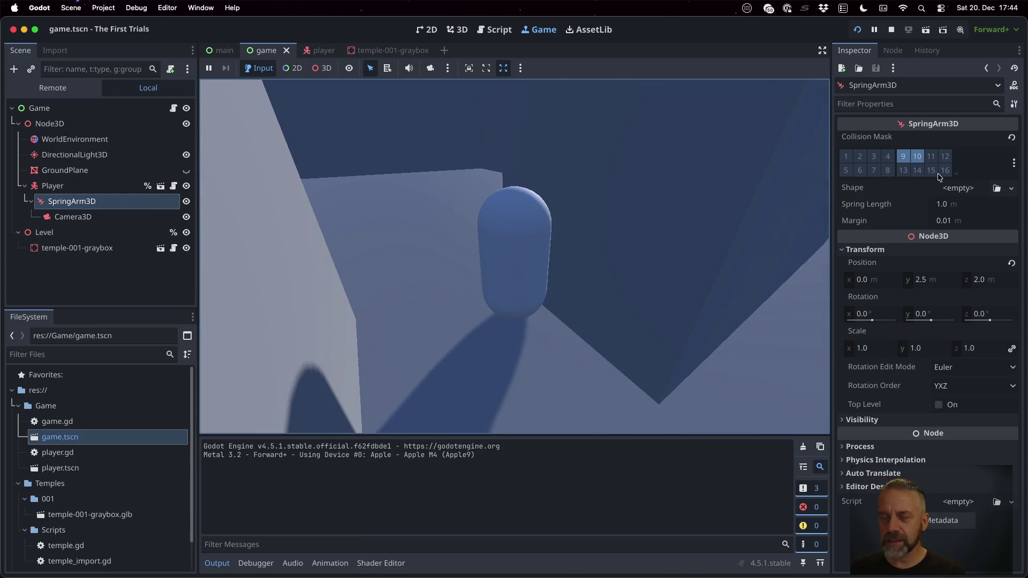
# - Turn off SpringArm3D collision mask layer 9, leaving only layer 10, and stop the game
pyautogui.click(903, 160)
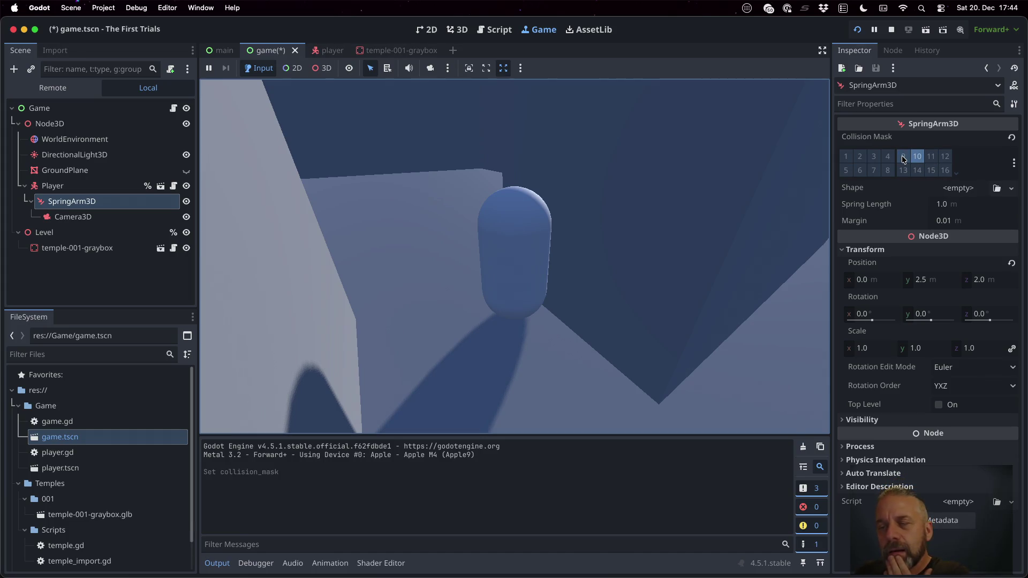
pyautogui.click(892, 29)
pyautogui.scroll(3, 689, 340)
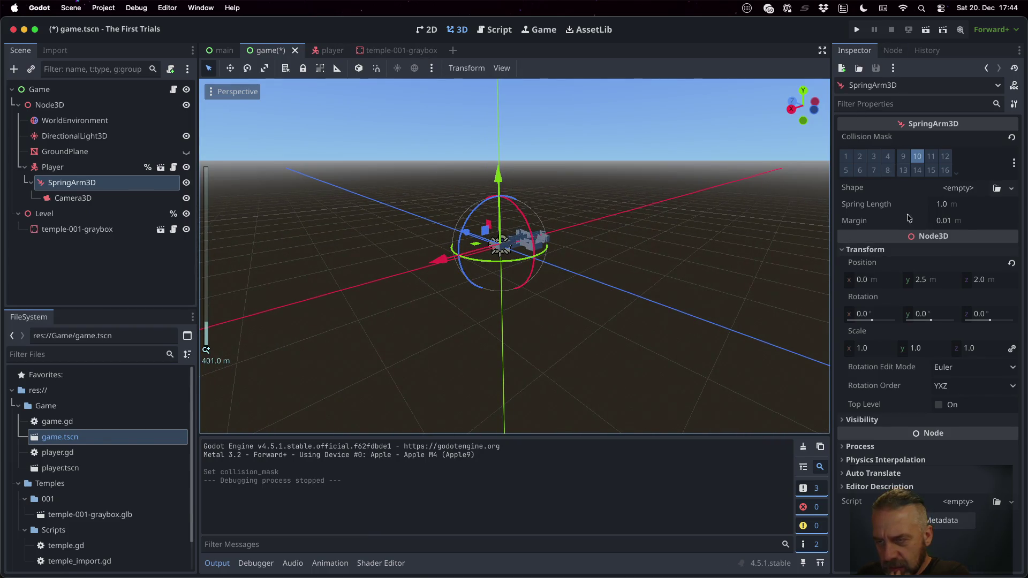
pyautogui.moveTo(858, 226)
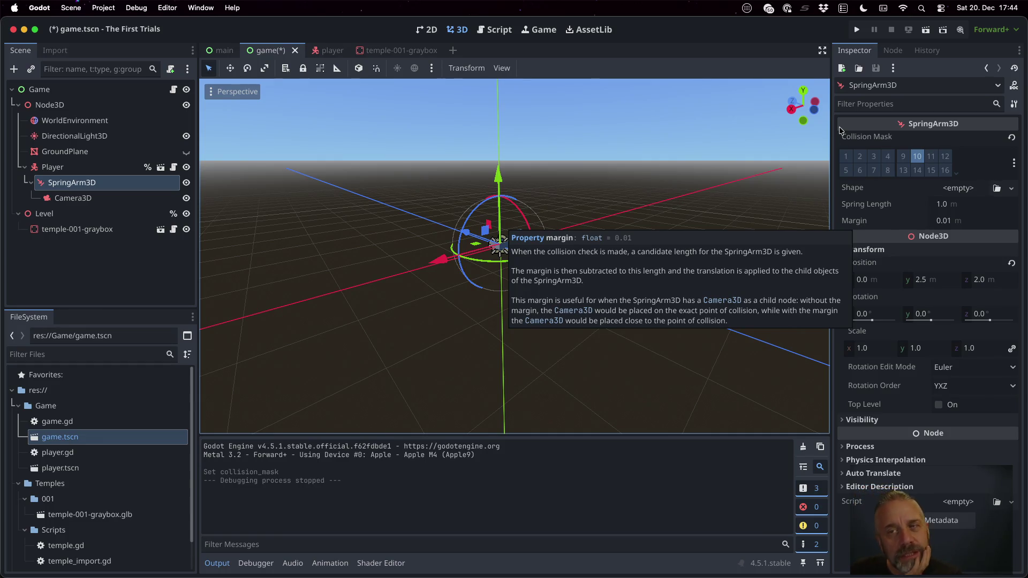
pyautogui.scroll(-4, 671, 218)
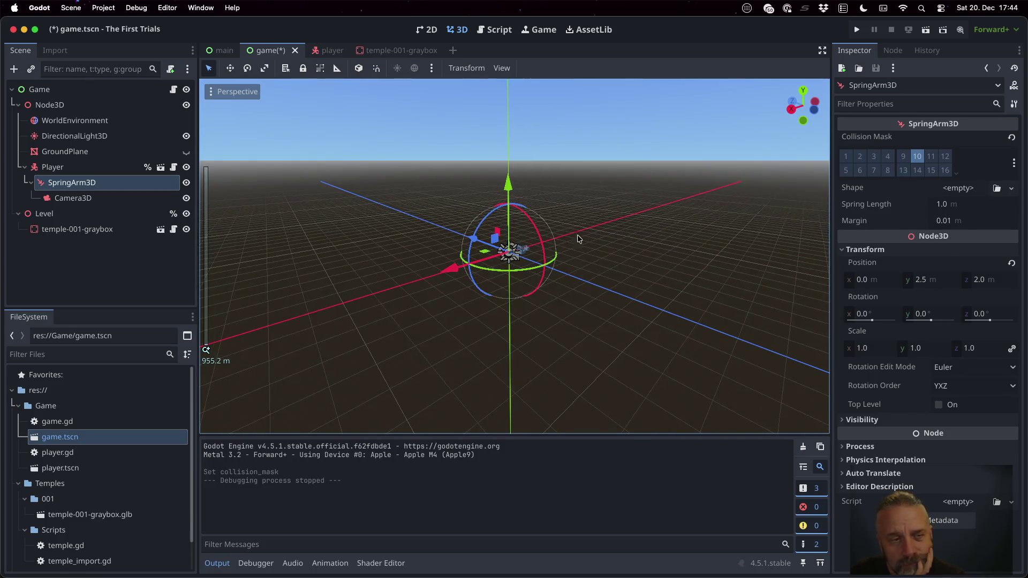
pyautogui.rightClick(101, 235)
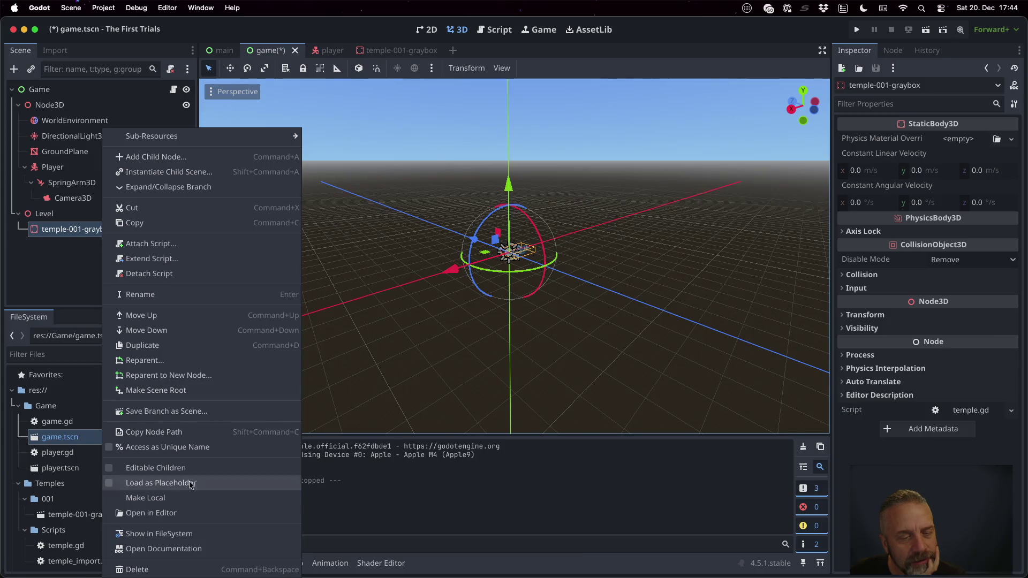
pyautogui.click(176, 498)
pyautogui.click(57, 275)
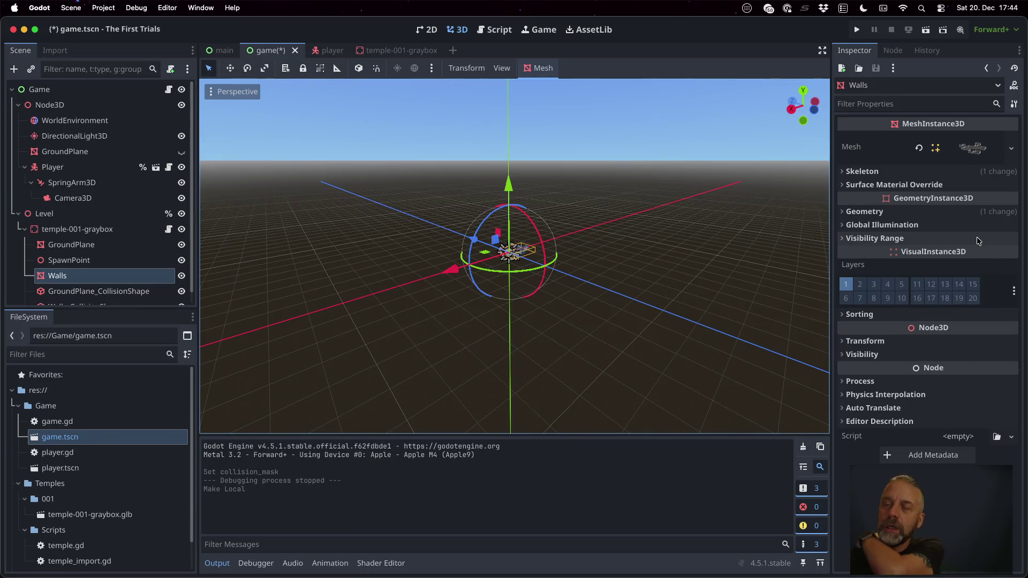
pyautogui.click(979, 152)
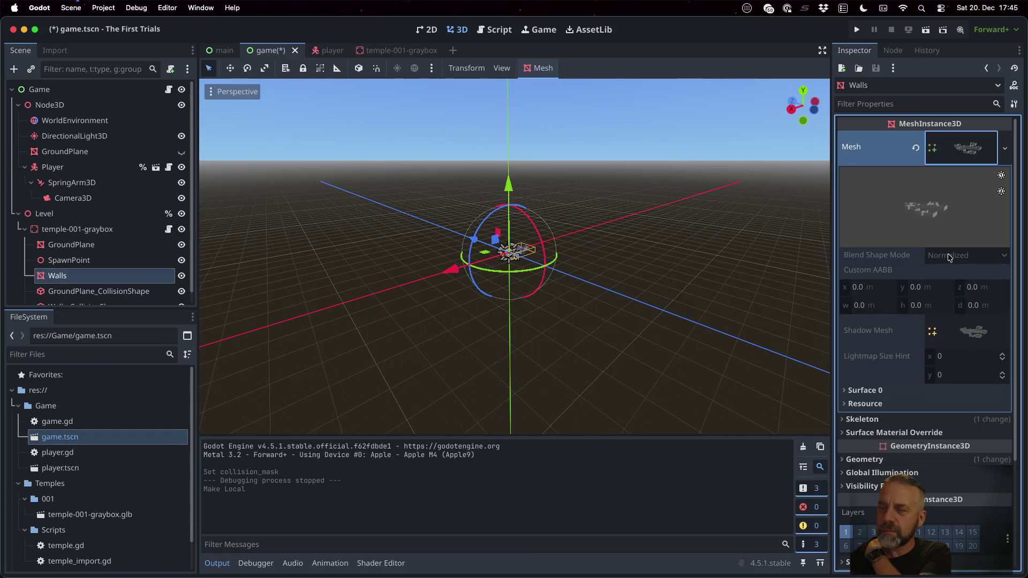
pyautogui.click(865, 391)
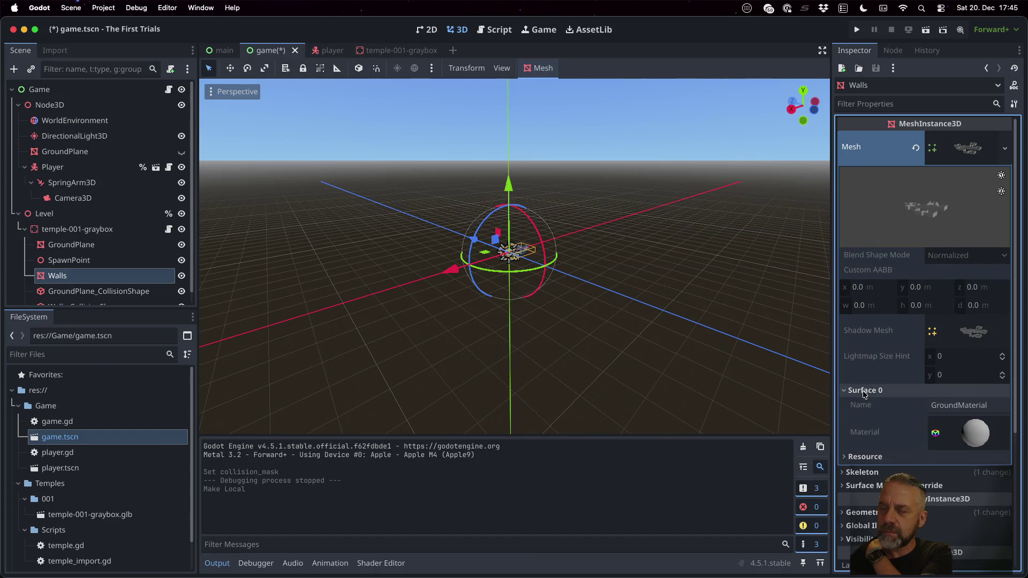
pyautogui.click(863, 391)
pyautogui.click(866, 405)
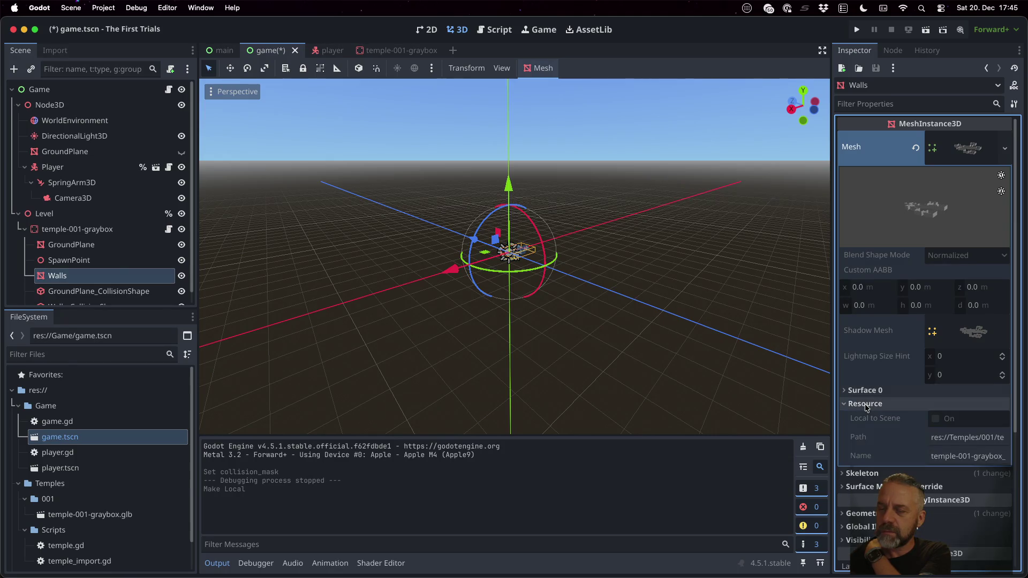
pyautogui.click(866, 405)
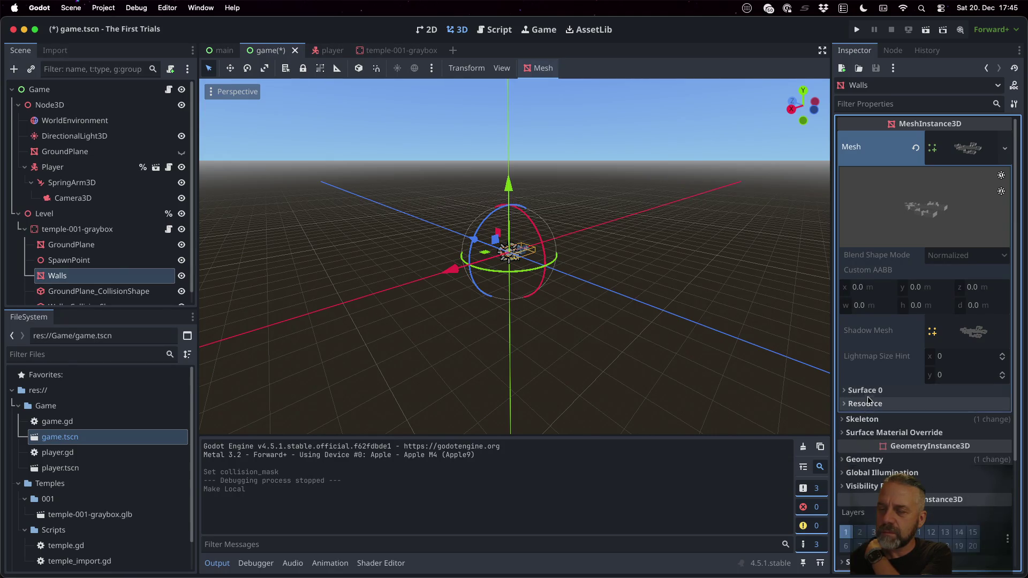
pyautogui.click(868, 391)
pyautogui.scroll(-5, 869, 395)
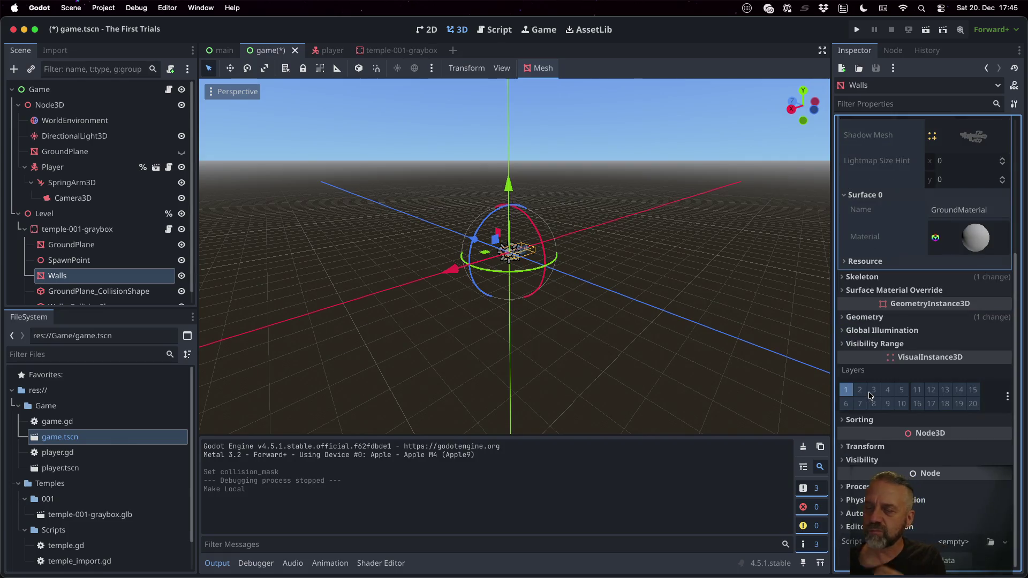
pyautogui.click(875, 344)
pyautogui.scroll(-1, 874, 342)
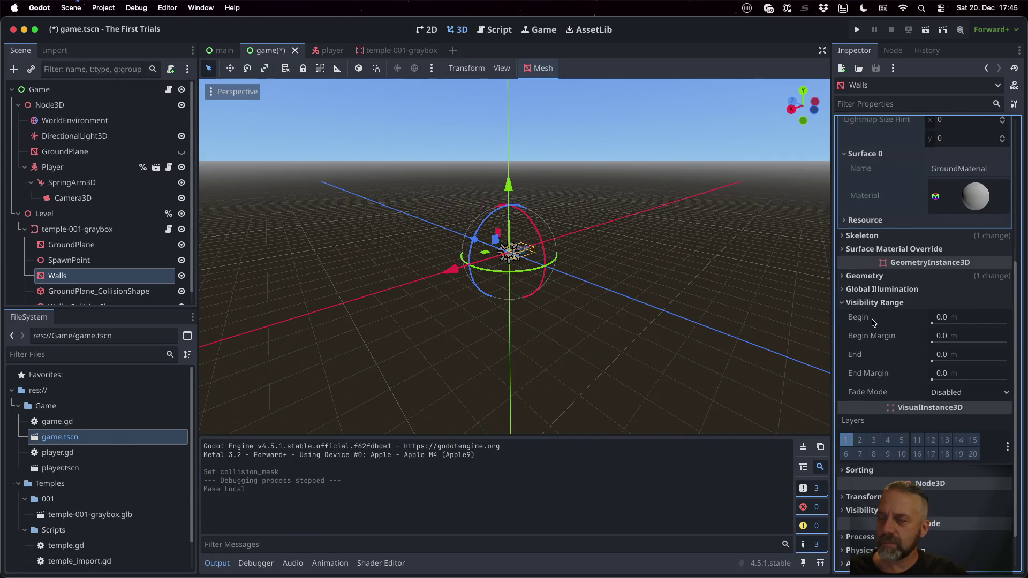
pyautogui.moveTo(858, 318)
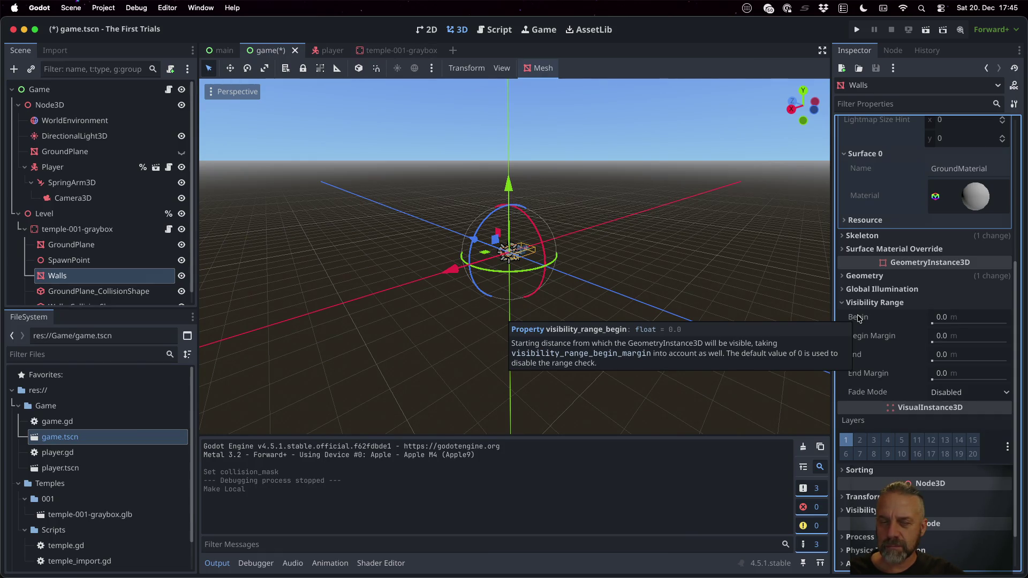
pyautogui.moveTo(860, 337)
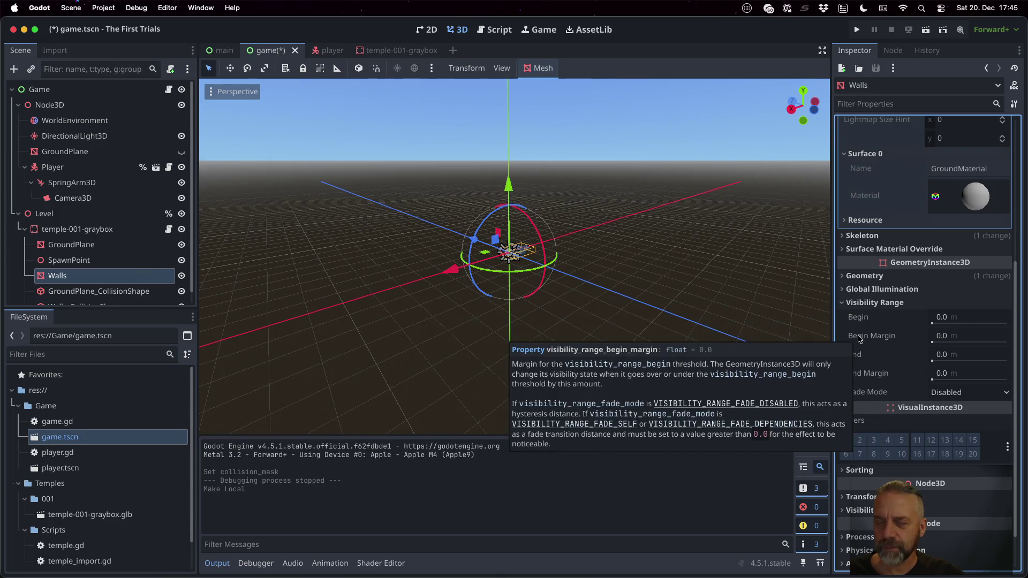
pyautogui.moveTo(863, 361)
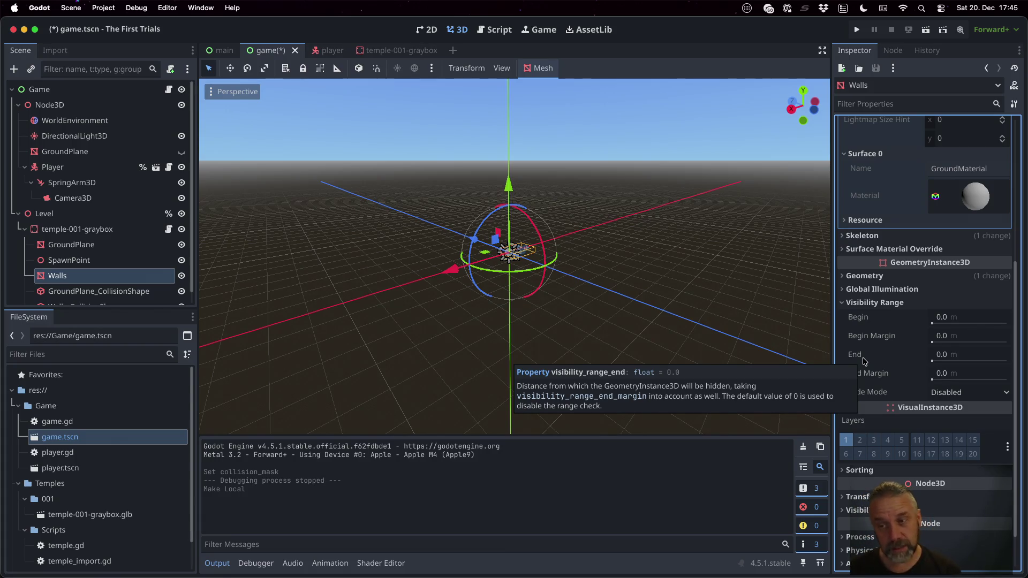
# - Set the Walls' Visibility Range Begin to 5.0 m and try it in a quick game run
pyautogui.click(967, 320)
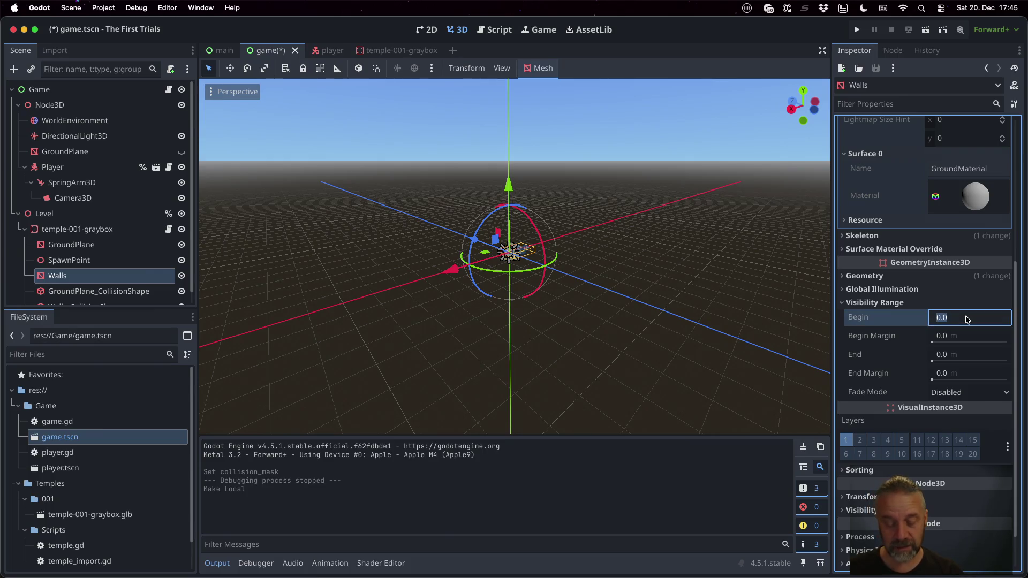
pyautogui.write('5')
pyautogui.press('Return')
pyautogui.scroll(-10, 539, 213)
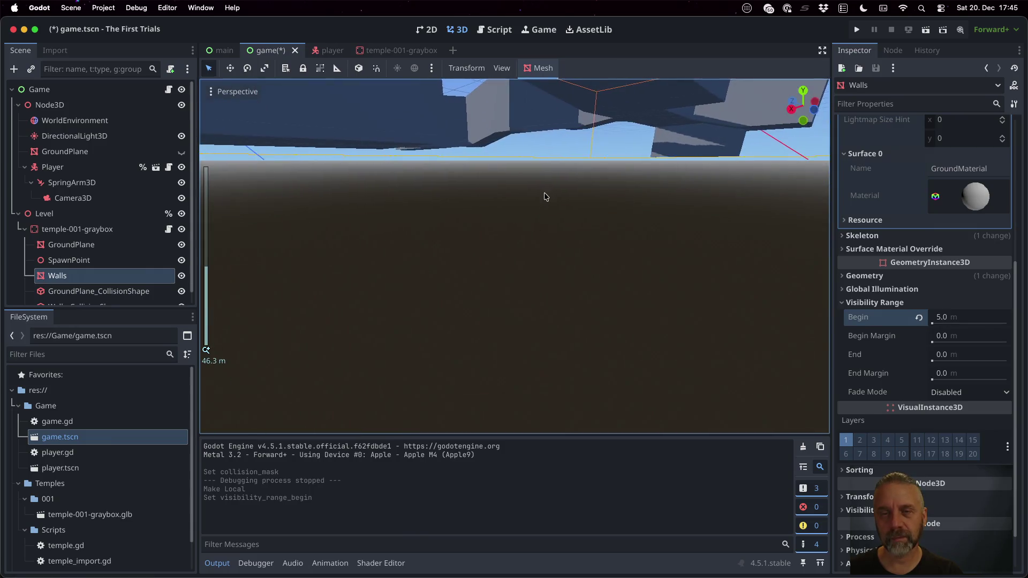
pyautogui.scroll(-8, 554, 271)
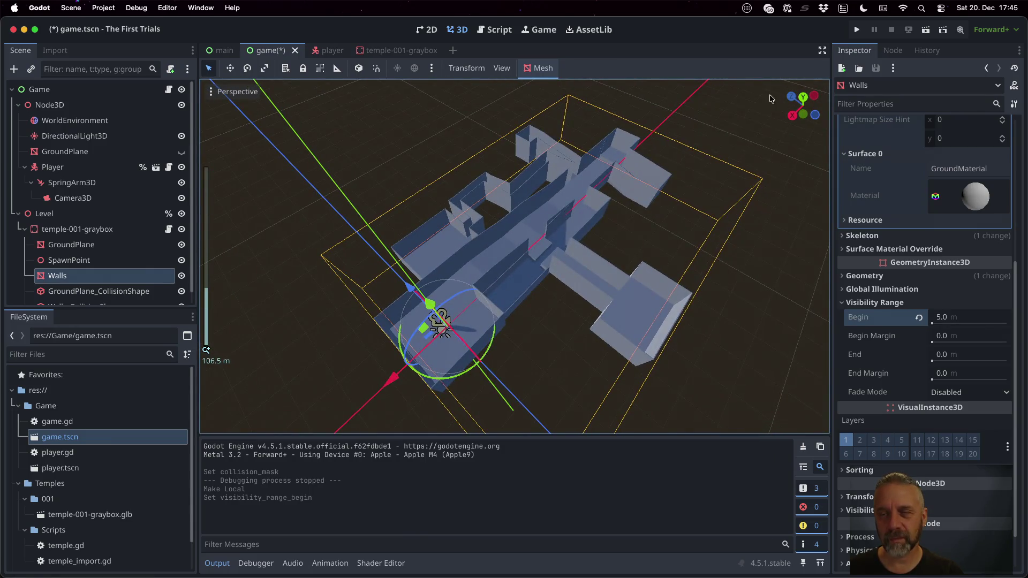
pyautogui.click(857, 29)
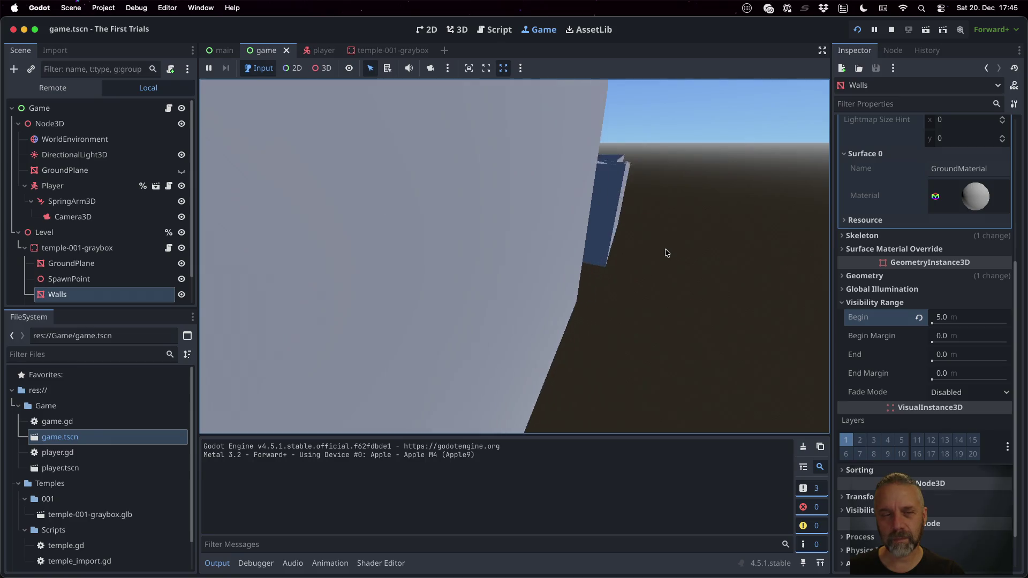
pyautogui.click(891, 29)
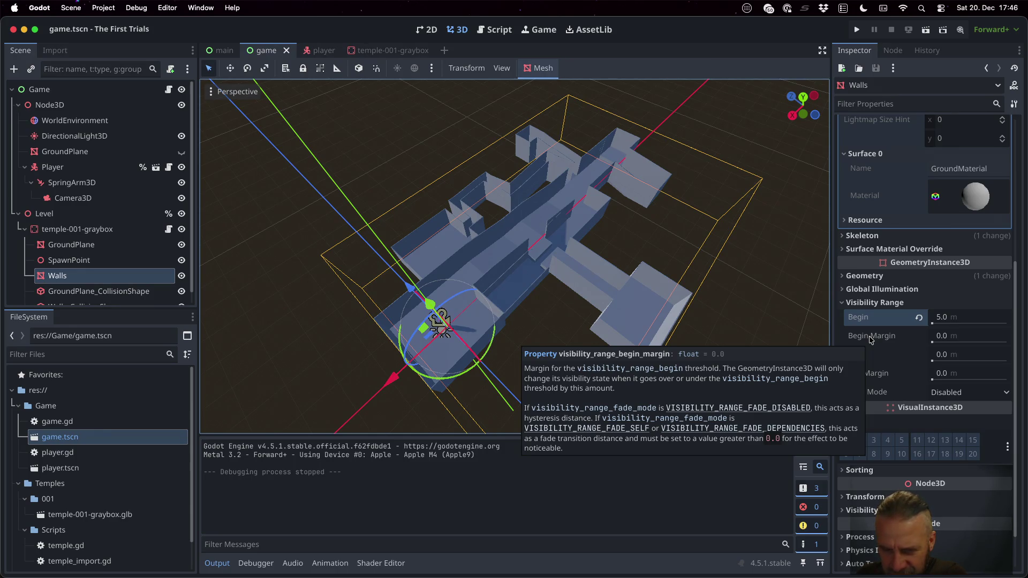
# - Set the Walls' visibility Fade Mode to Self, then save, run, and switch to the editor camera
pyautogui.click(949, 393)
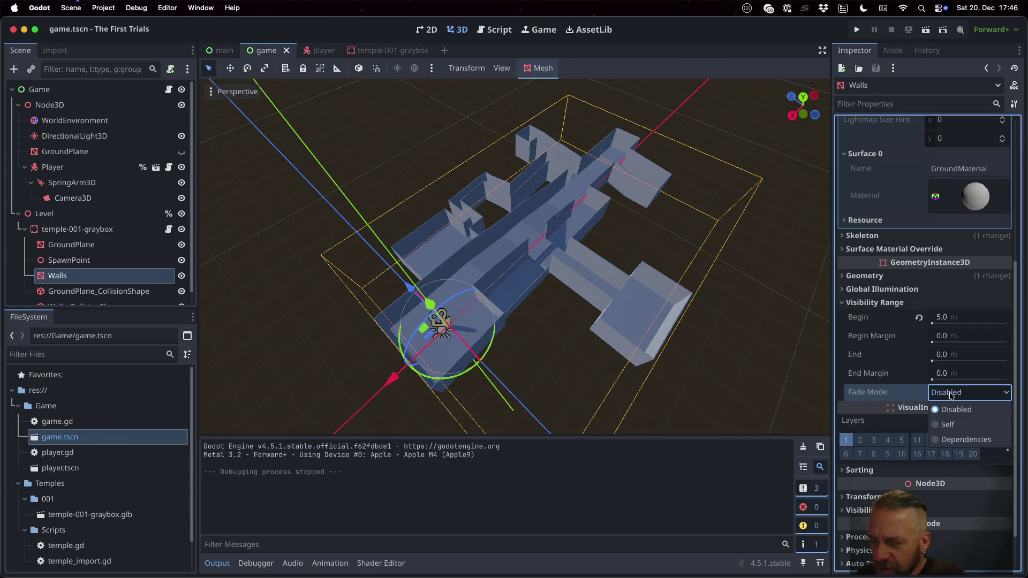
pyautogui.click(958, 428)
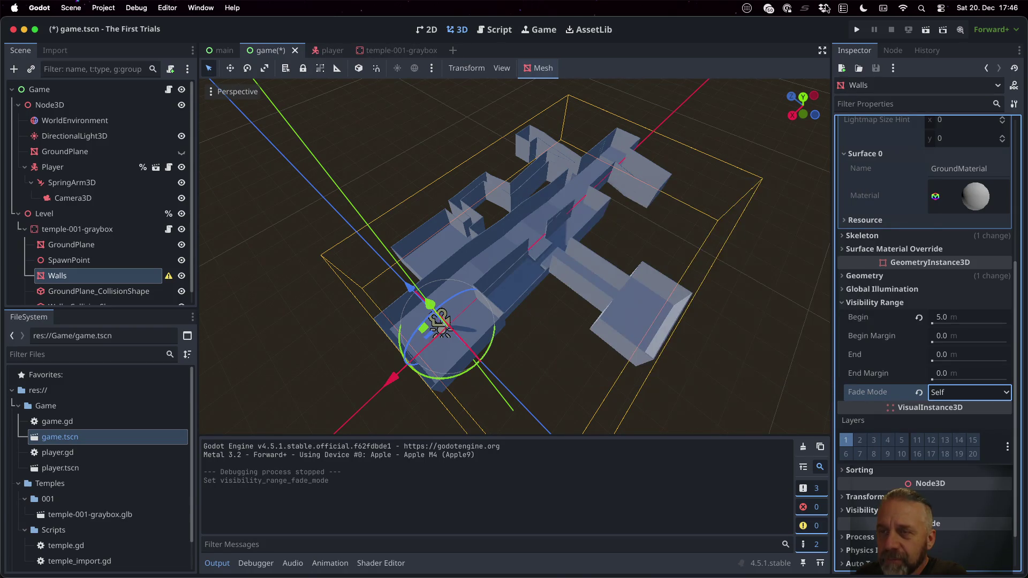
pyautogui.press('super+s')
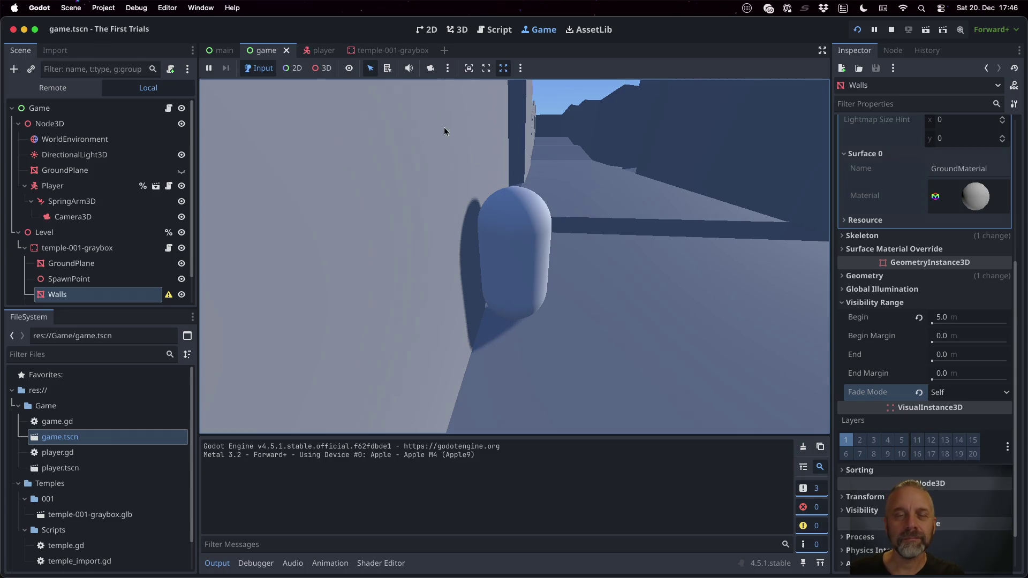
pyautogui.click(426, 70)
pyautogui.click(321, 68)
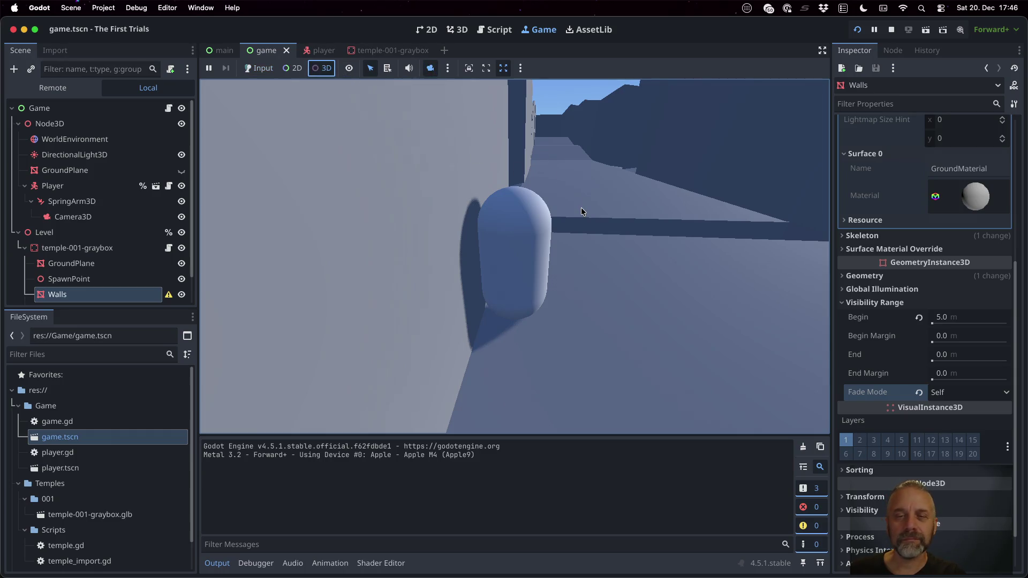
pyautogui.scroll(-2, 582, 211)
pyautogui.scroll(8, 582, 212)
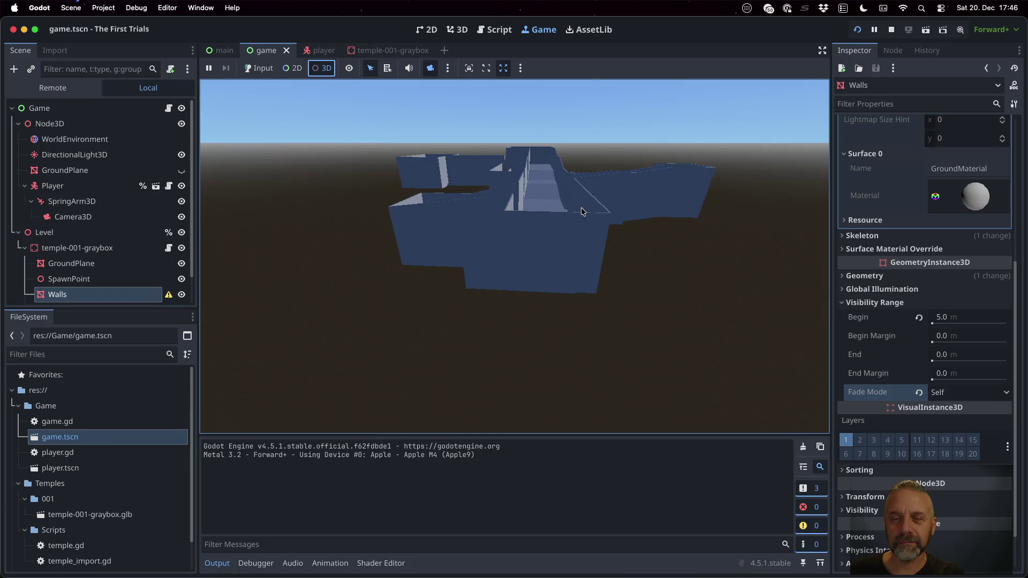
pyautogui.scroll(-5, 582, 211)
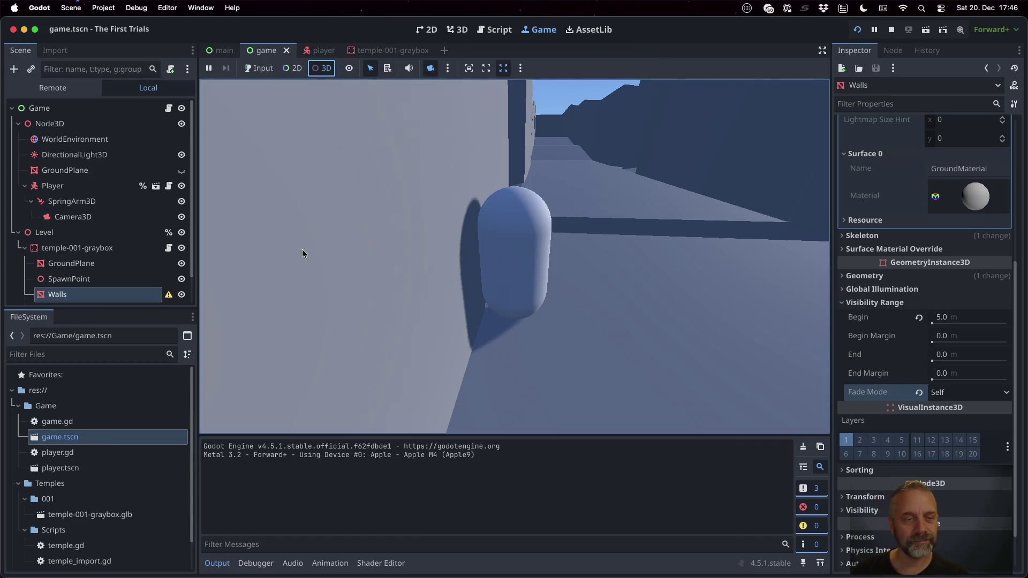
pyautogui.moveTo(170, 298)
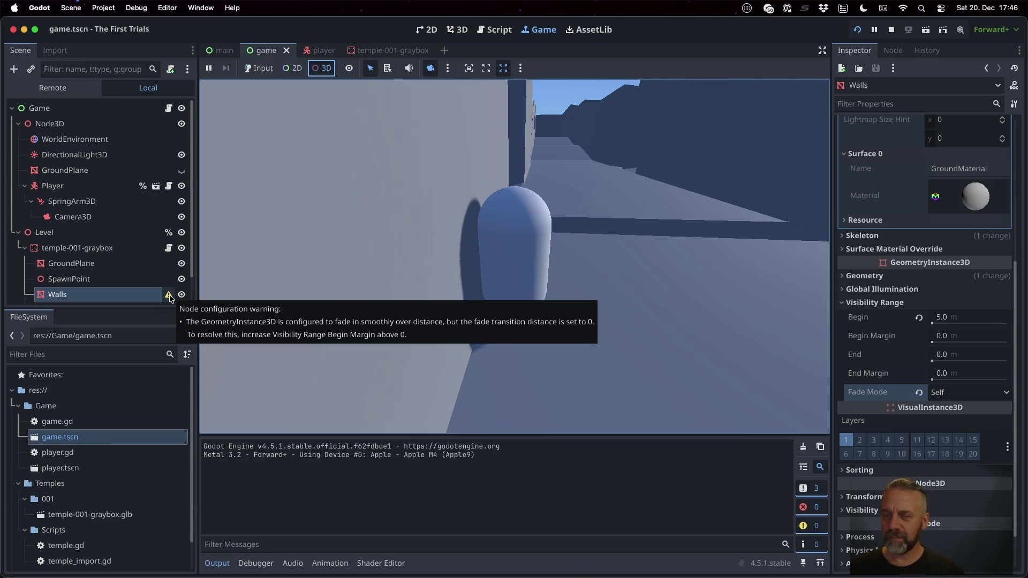
# - Set the Walls' fade Begin Margin to 1.0 m, relaunch the game and select the player capsule
pyautogui.click(979, 342)
pyautogui.write('1')
pyautogui.press('Return')
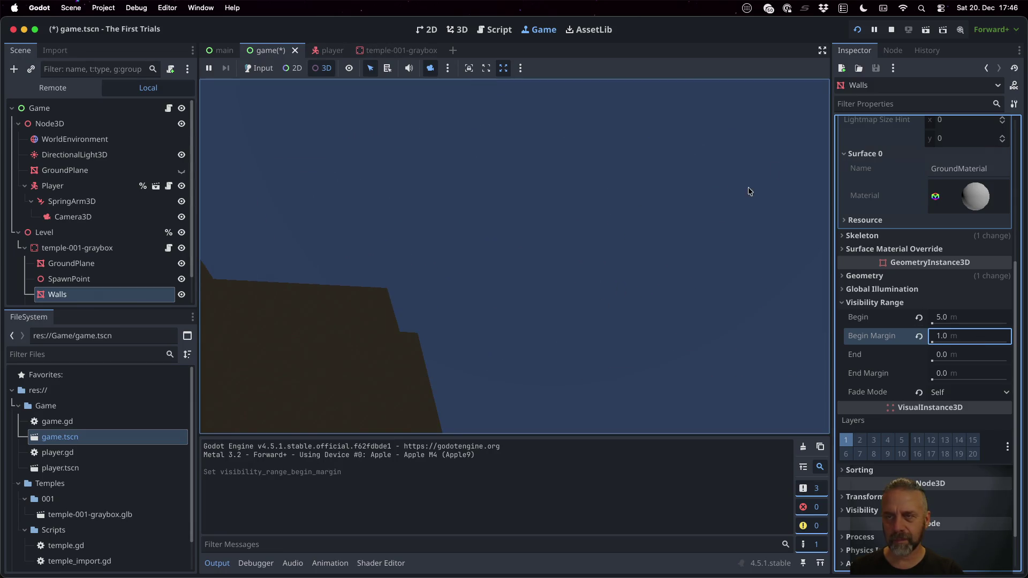
pyautogui.click(891, 29)
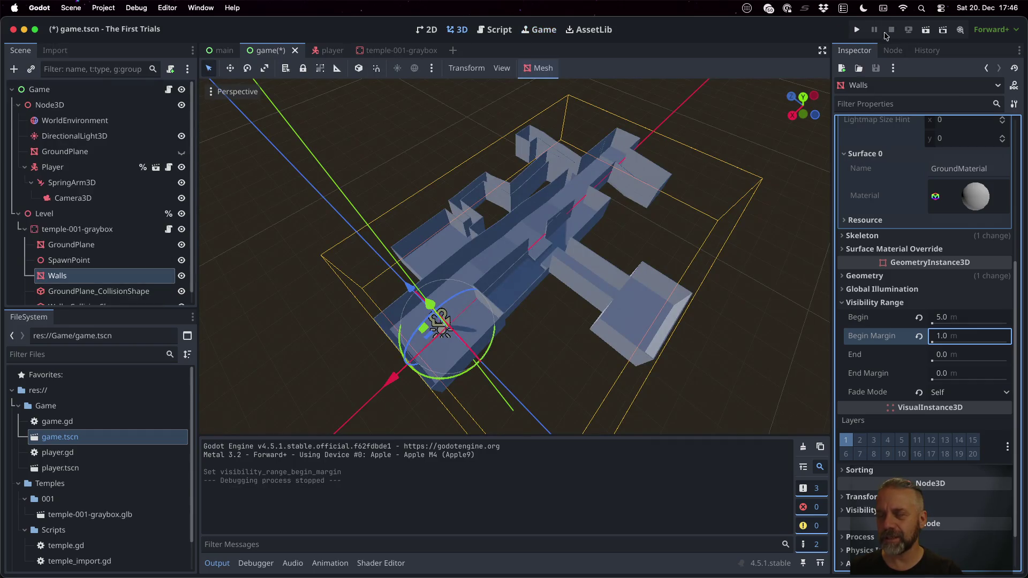
pyautogui.click(856, 30)
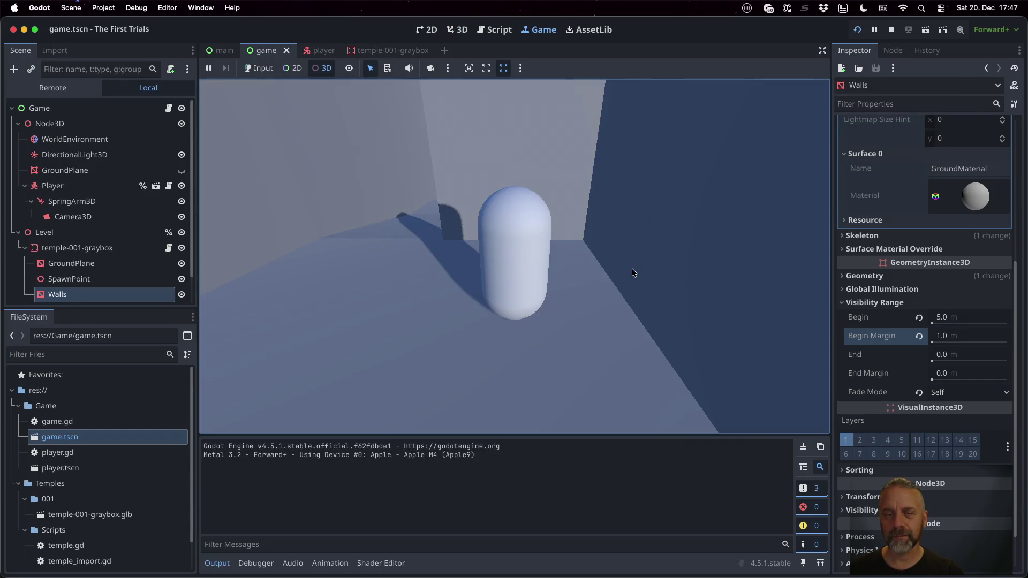
pyautogui.click(544, 262)
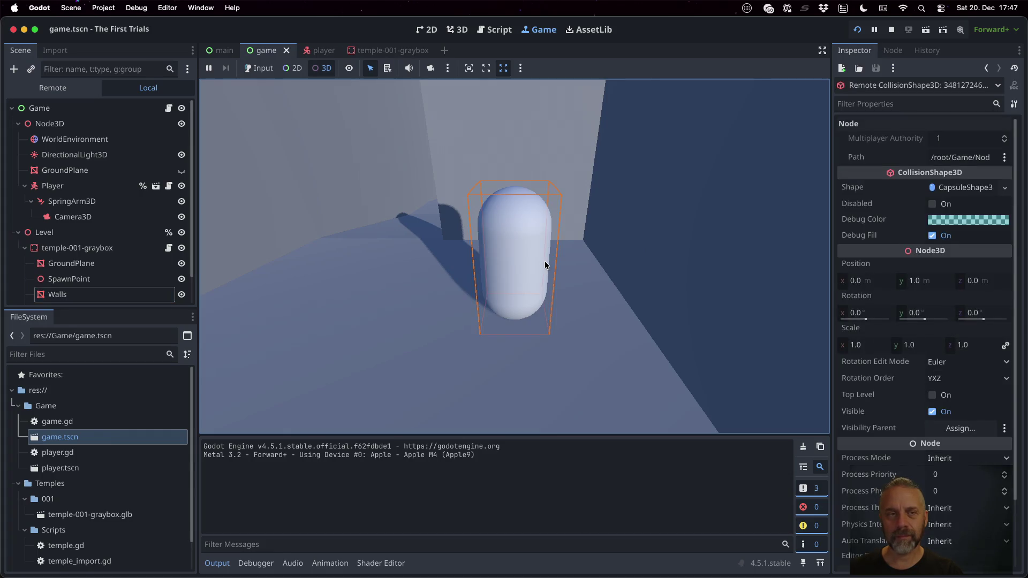
# - Return input to the running game and turn the player camera with W to watch the walls
pyautogui.click(274, 68)
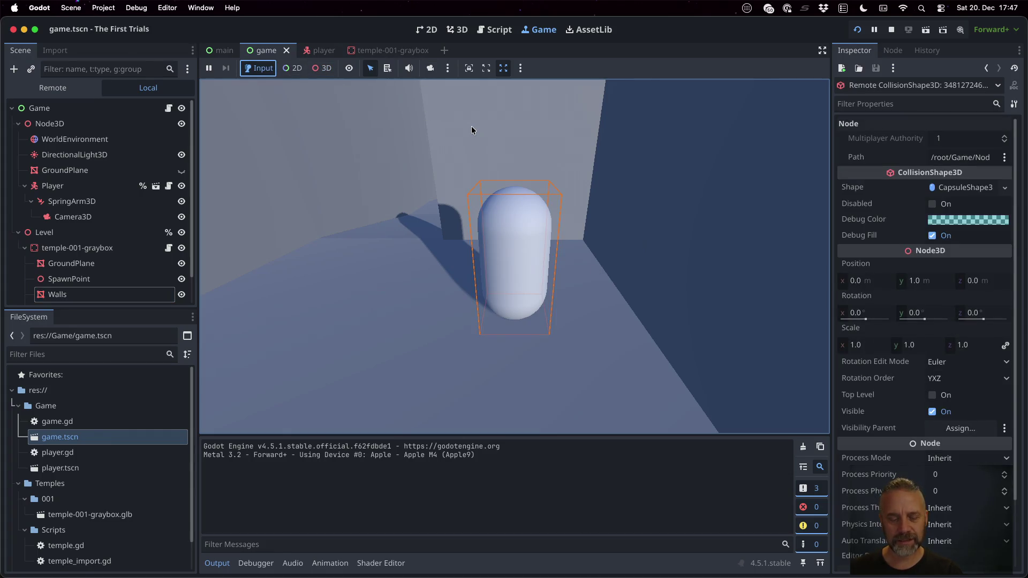
pyautogui.click(427, 159)
pyautogui.press('w')
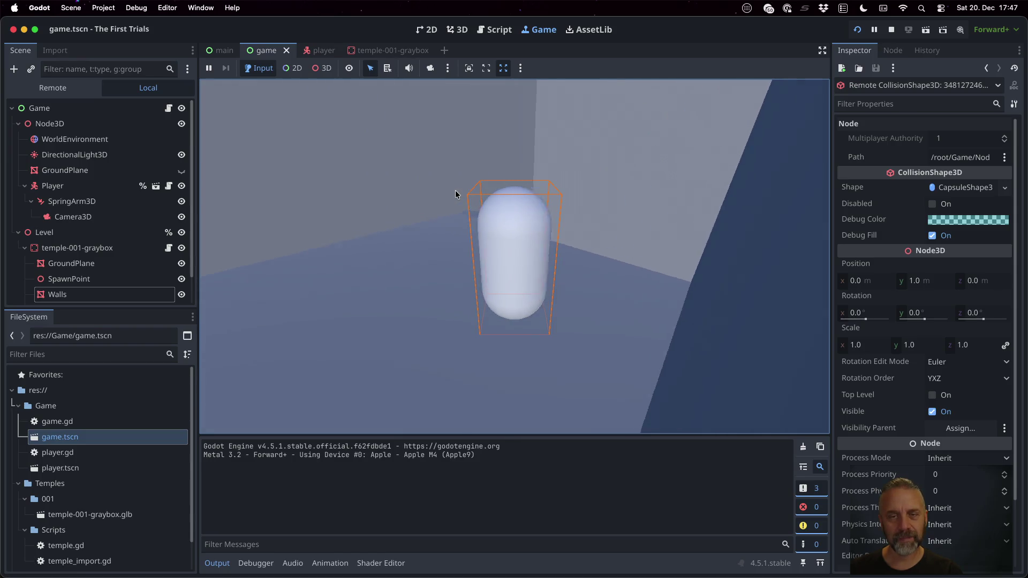
pyautogui.press('w')
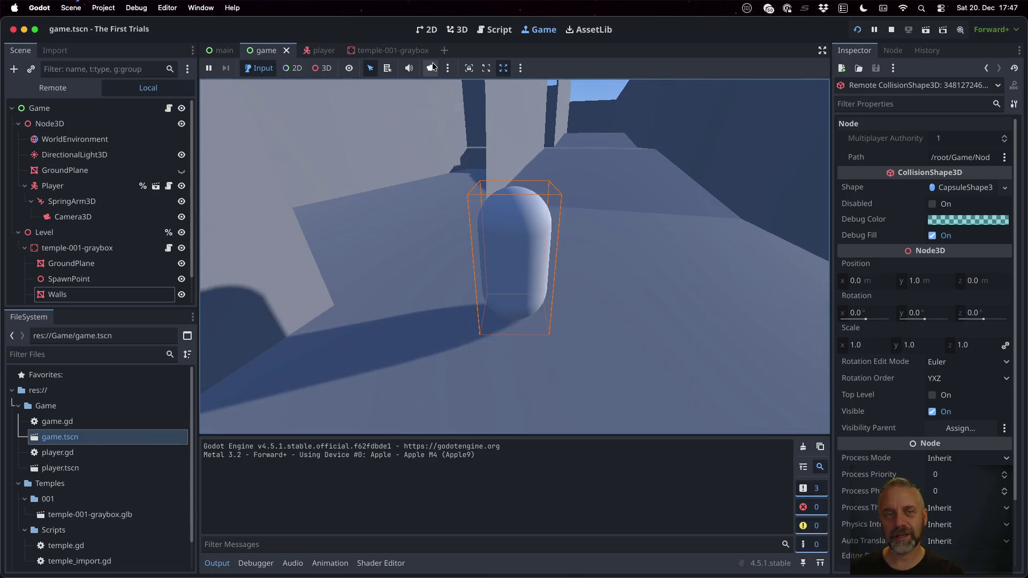
# - Switch to a free 3D camera, select the level walls' collision shape and zoom out over the level
pyautogui.click(326, 65)
pyautogui.scroll(-10, 492, 268)
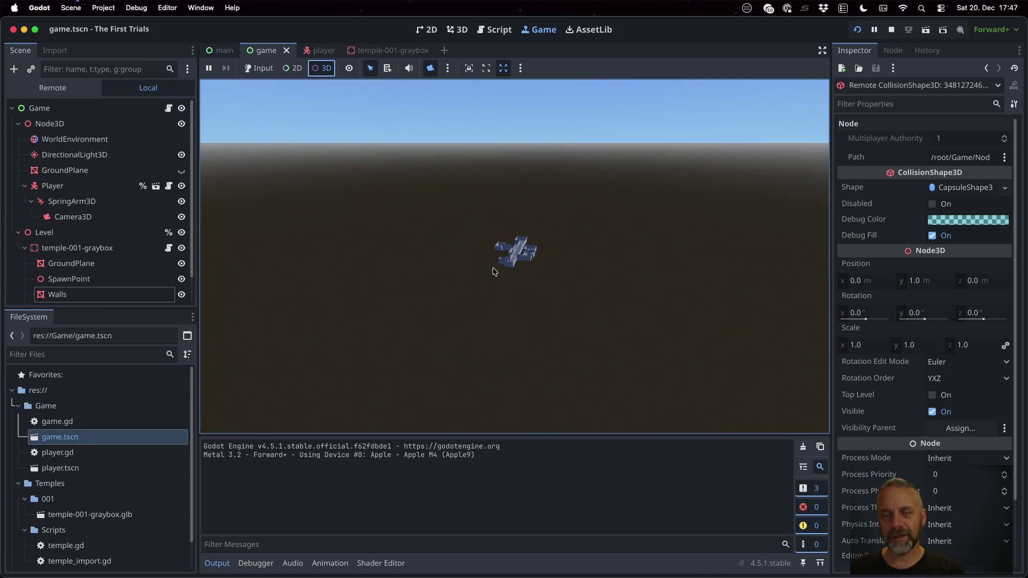
pyautogui.scroll(5, 492, 267)
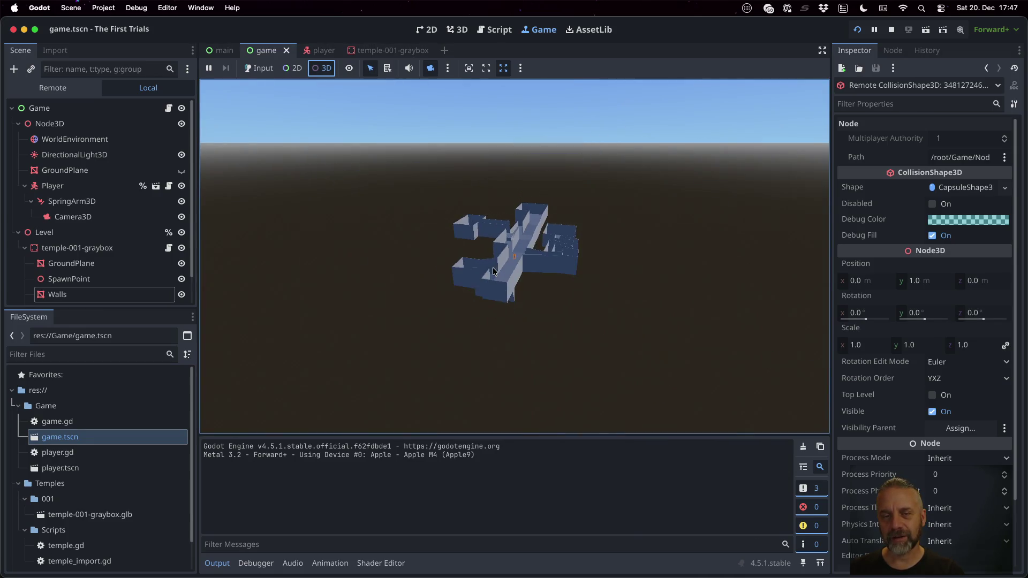
pyautogui.click(499, 314)
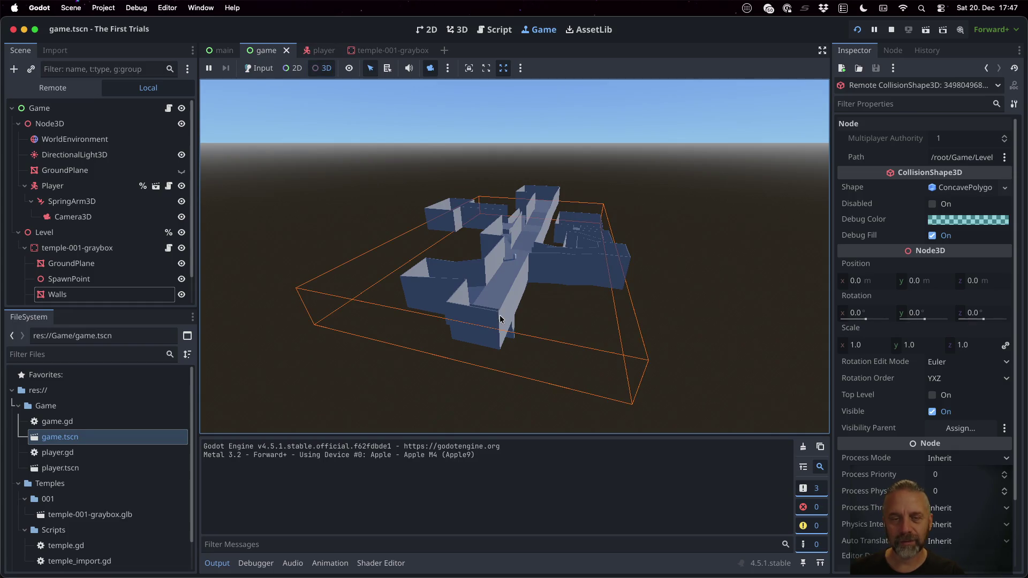
pyautogui.scroll(3, 547, 338)
pyautogui.scroll(3, 547, 339)
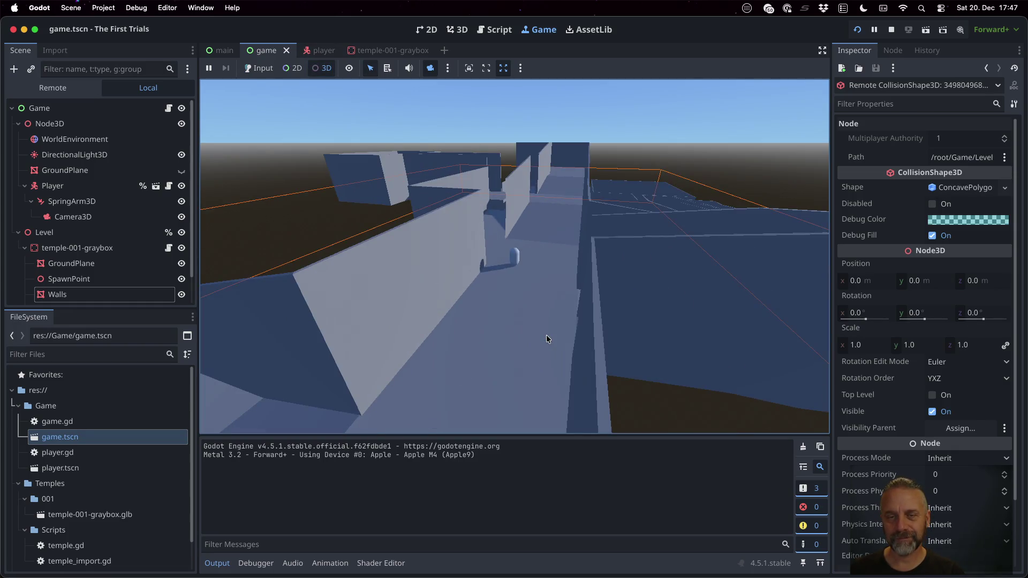
pyautogui.scroll(2, 547, 339)
pyautogui.scroll(-3, 547, 339)
pyautogui.scroll(-5, 546, 338)
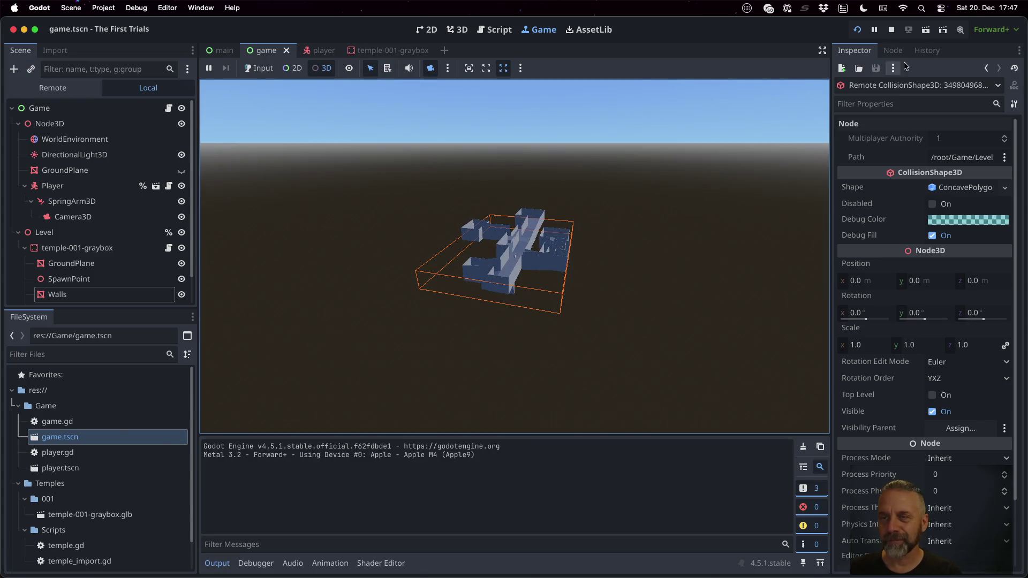
# - Stop the game and give the Walls a 50.0 m visibility End with a 55 m End Margin
pyautogui.click(892, 30)
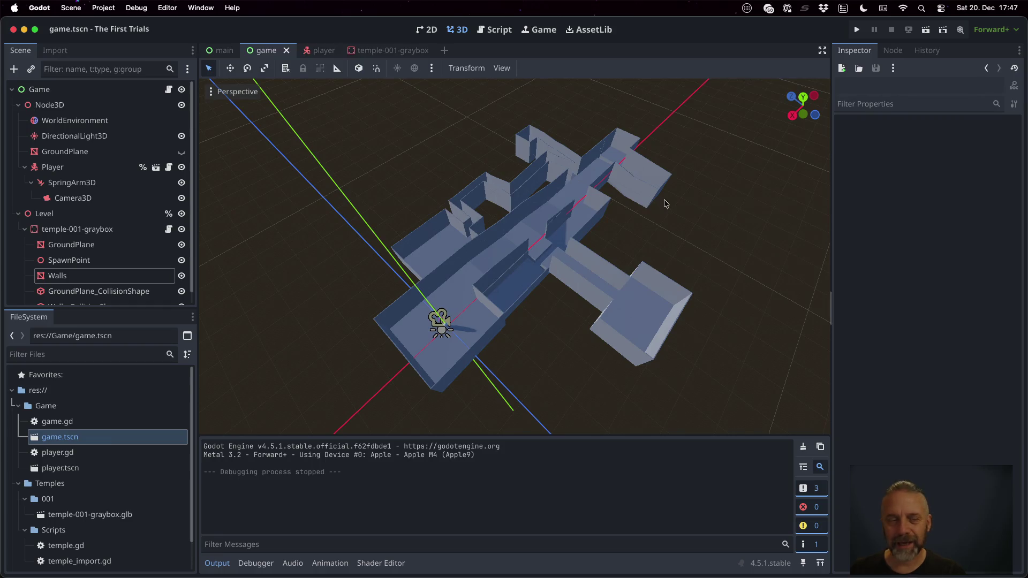
pyautogui.click(112, 276)
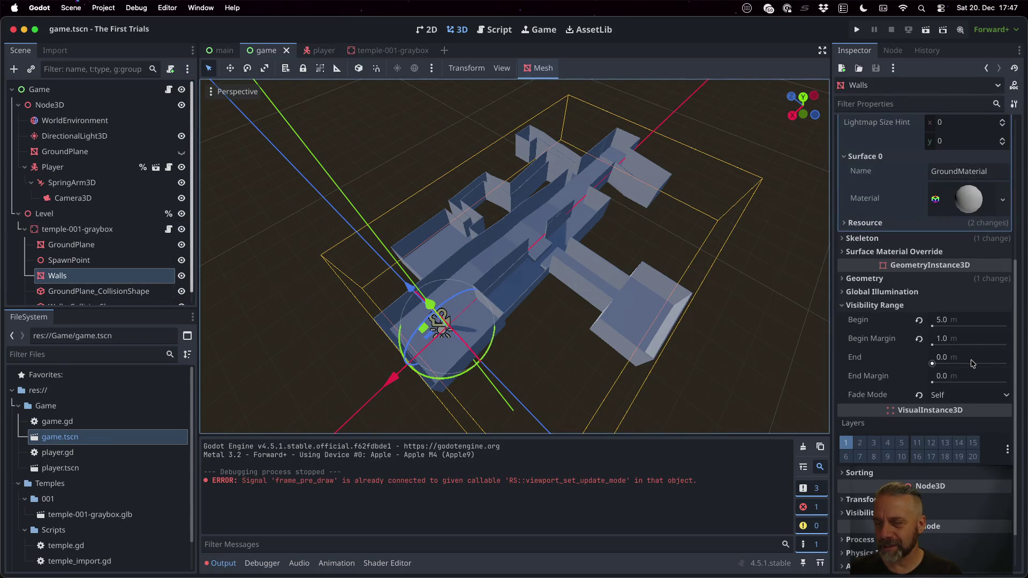
pyautogui.click(970, 363)
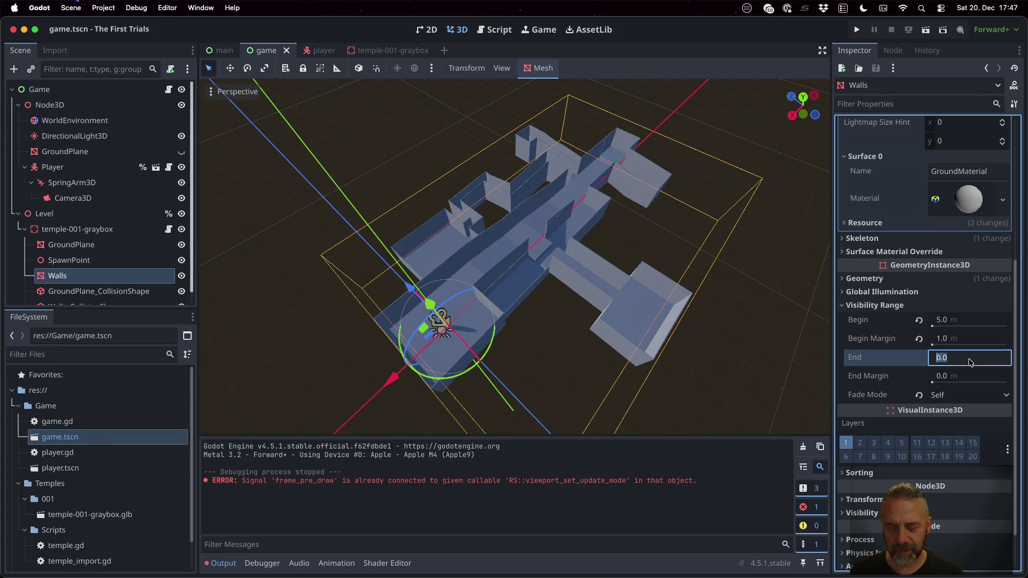
pyautogui.write('50')
pyautogui.press('Tab')
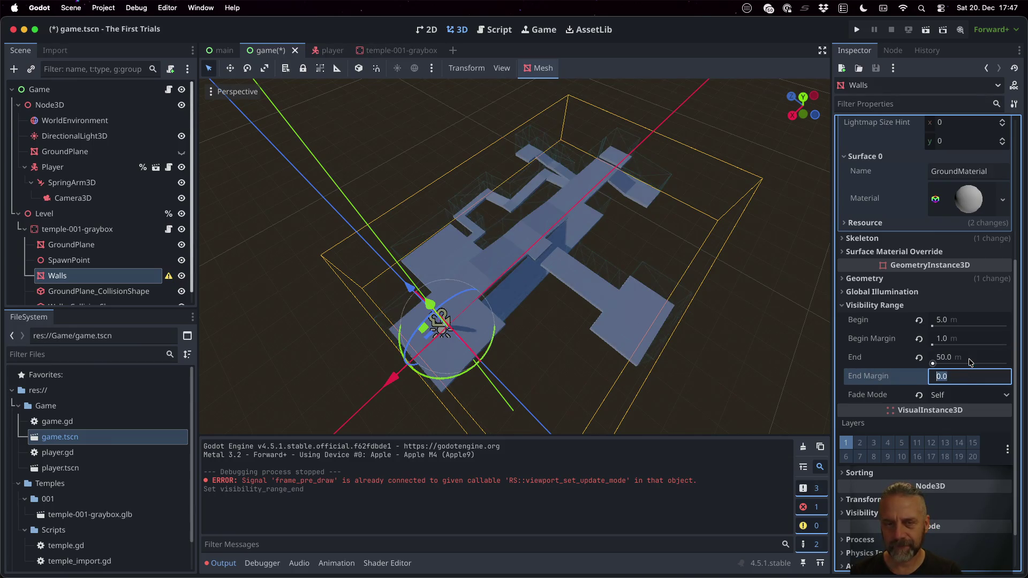
pyautogui.write('55')
pyautogui.press('Tab')
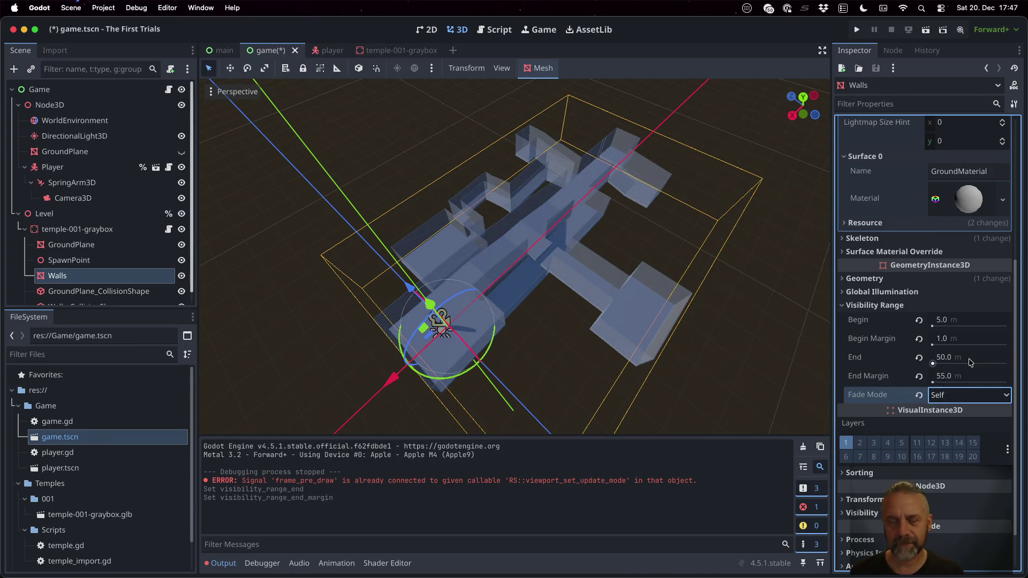
# - Zoom the 3D viewport in and out to preview the wall fade, then save and run the game
pyautogui.scroll(5, 568, 329)
pyautogui.scroll(-2, 566, 329)
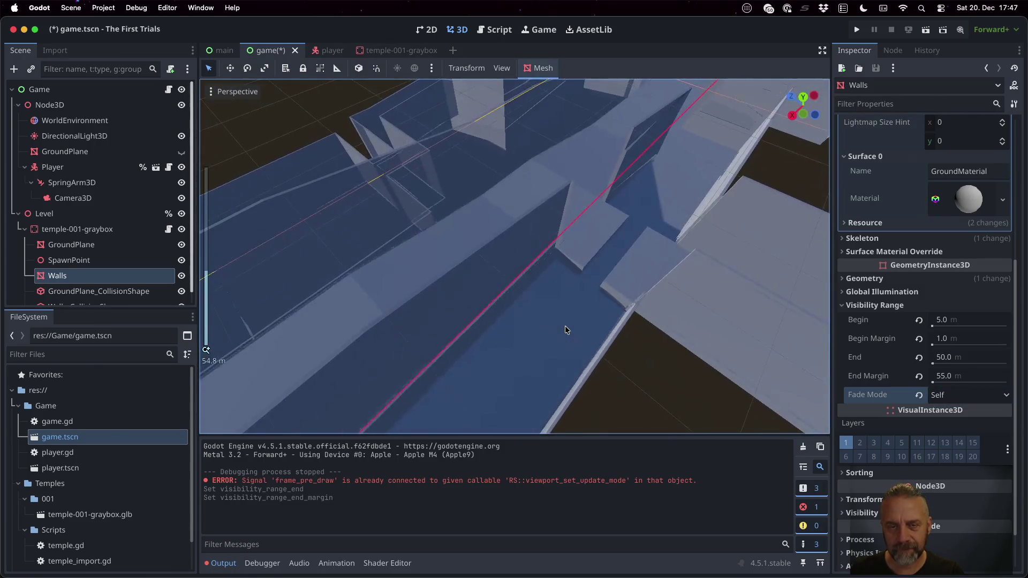
pyautogui.scroll(-6, 566, 329)
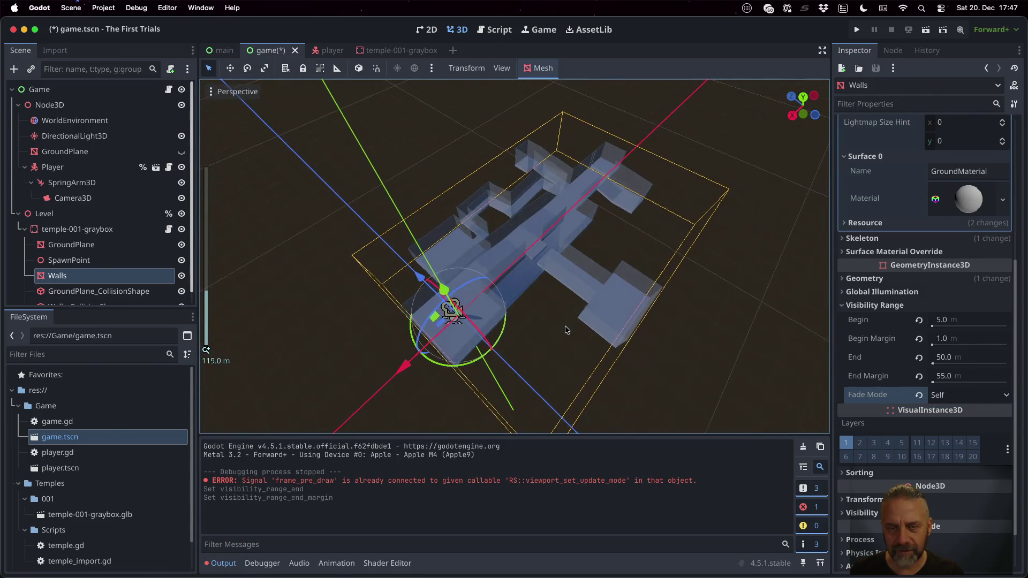
pyautogui.scroll(1, 566, 330)
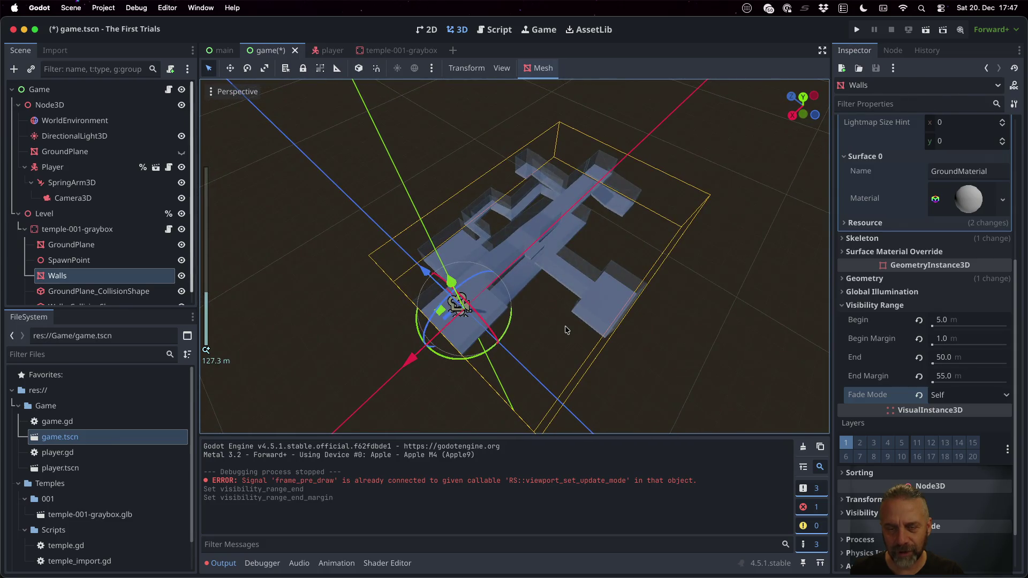
pyautogui.scroll(2, 567, 329)
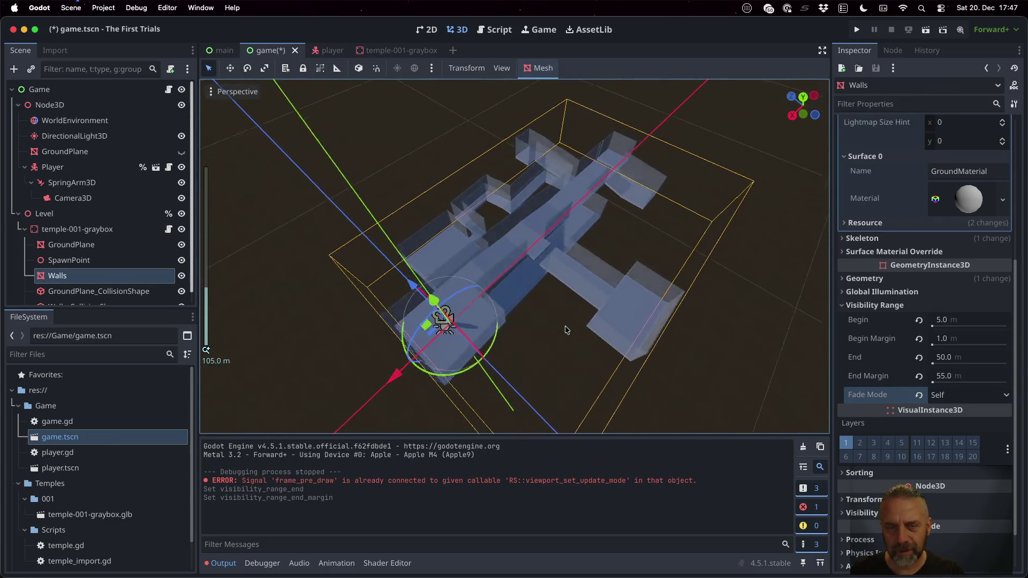
pyautogui.scroll(12, 566, 329)
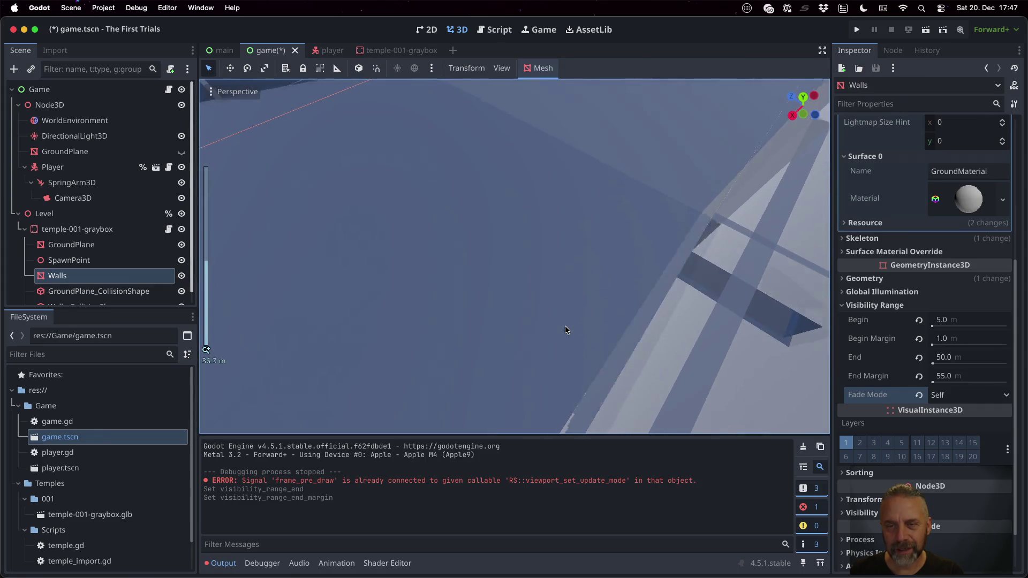
pyautogui.press('super+b')
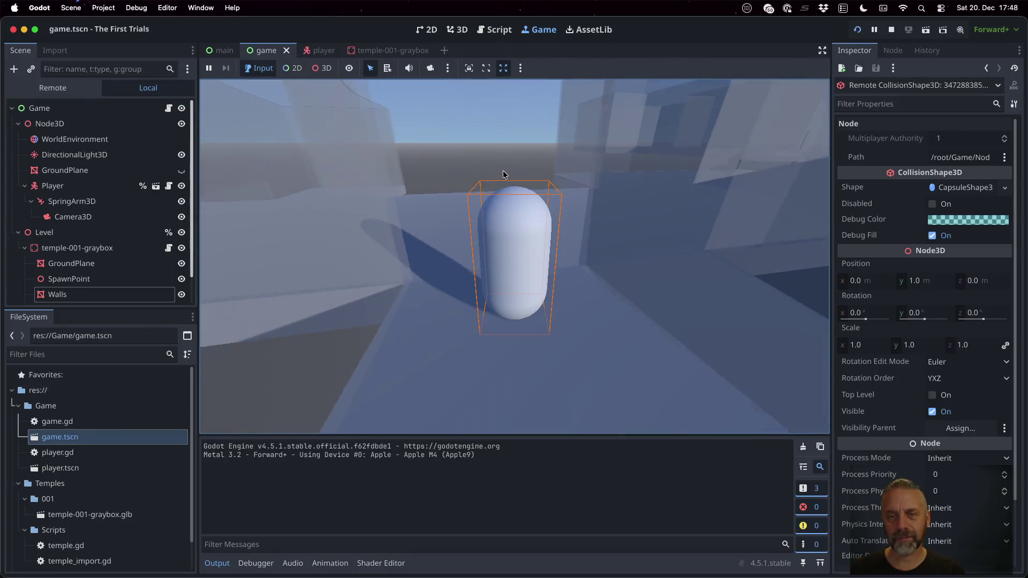
# - Orbit the spring-arm camera around the capsule with A to check the wall fade, then stop the game
pyautogui.press('a')
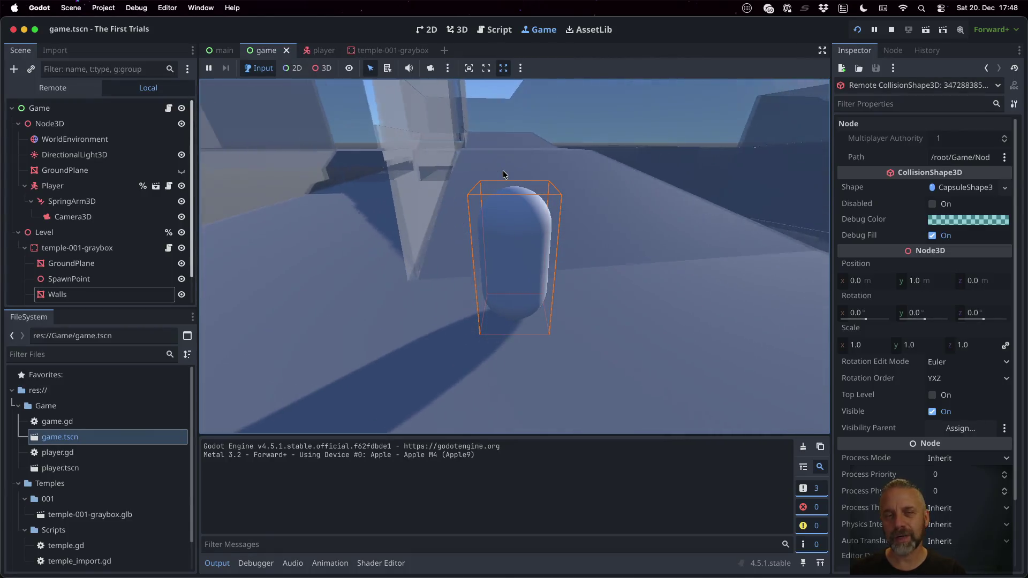
pyautogui.press('a')
pyautogui.press('a')
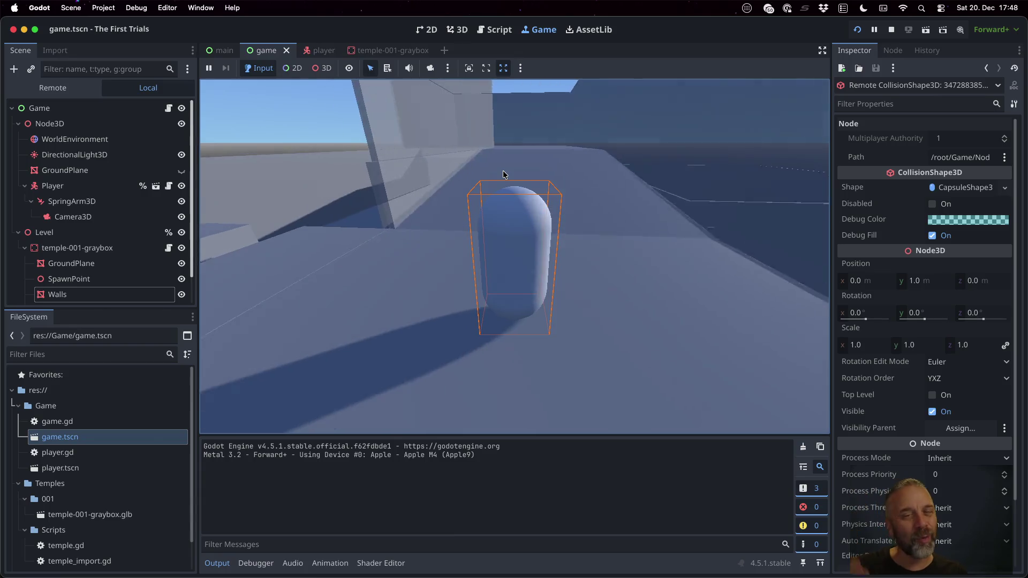
pyautogui.press('a')
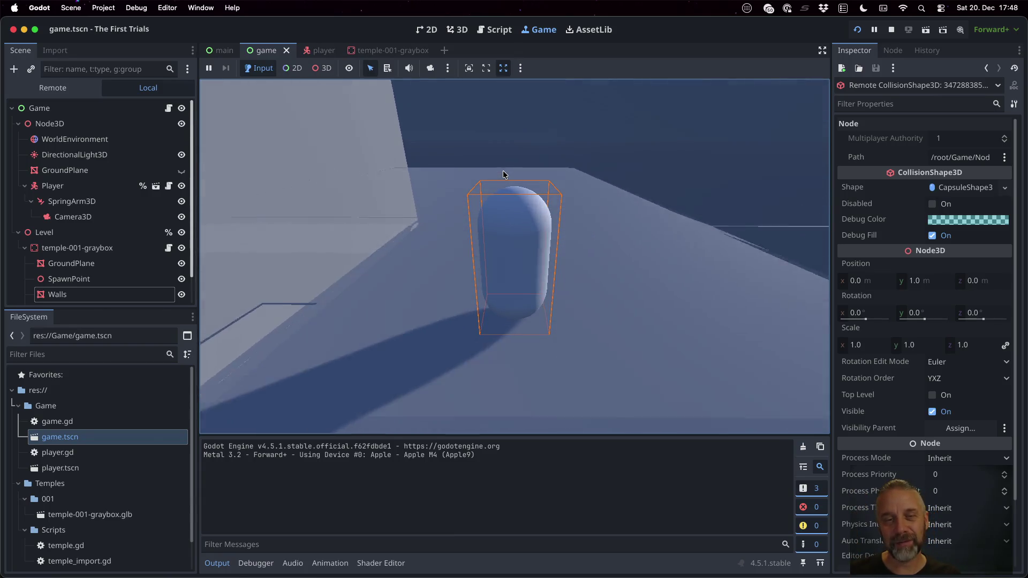
pyautogui.press('a')
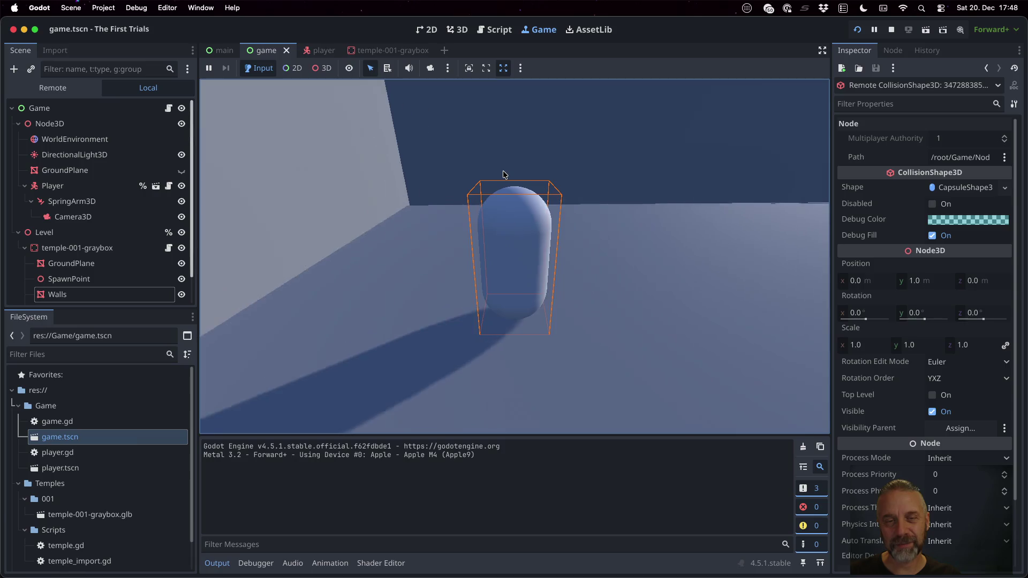
pyautogui.press('a')
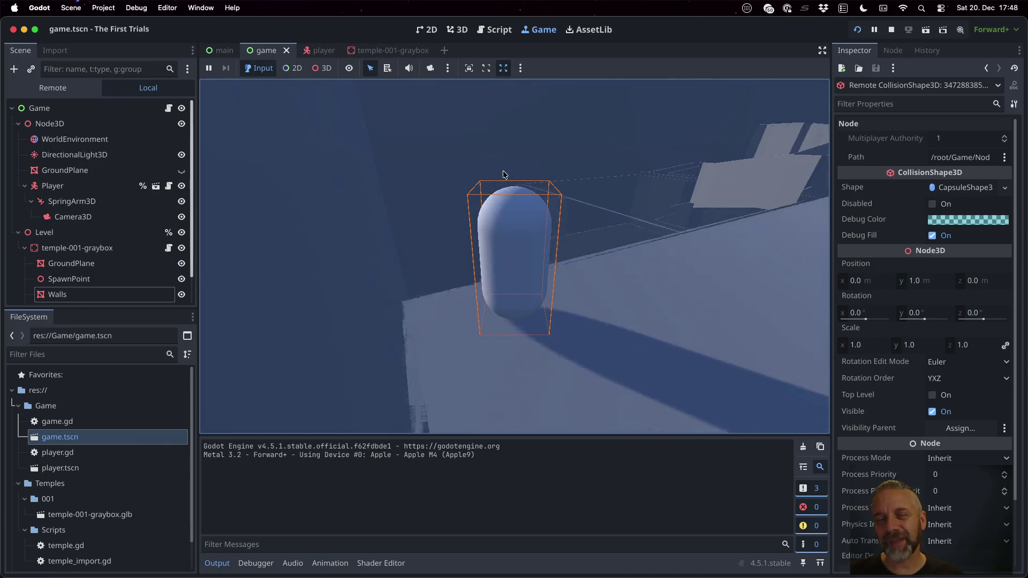
pyautogui.press('a')
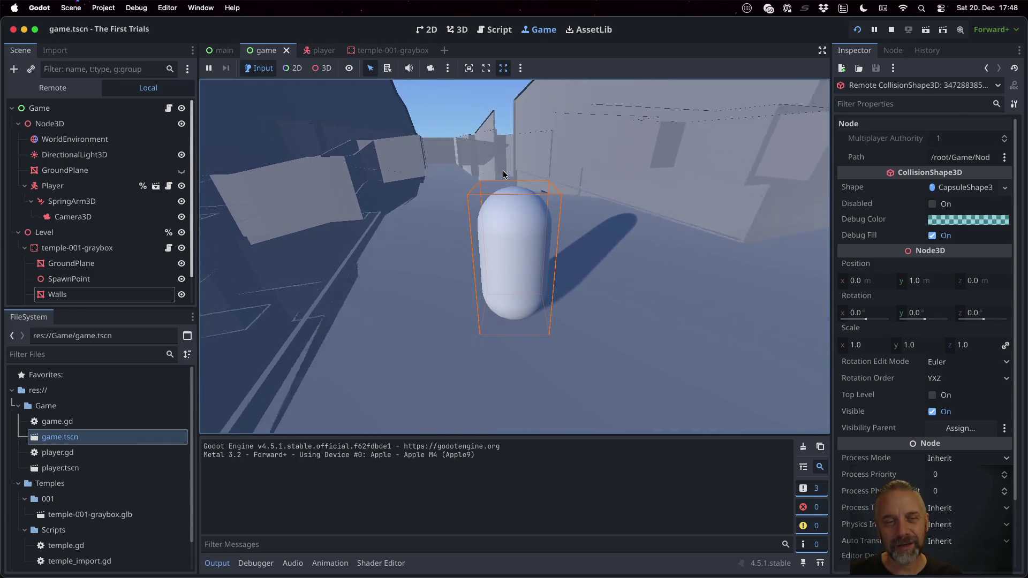
pyautogui.press('a')
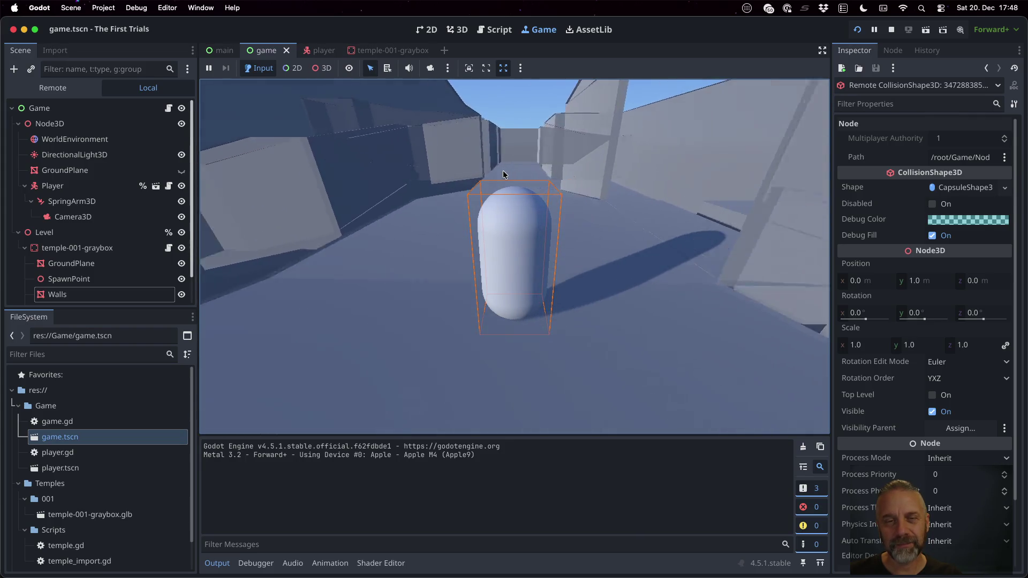
pyautogui.press('a')
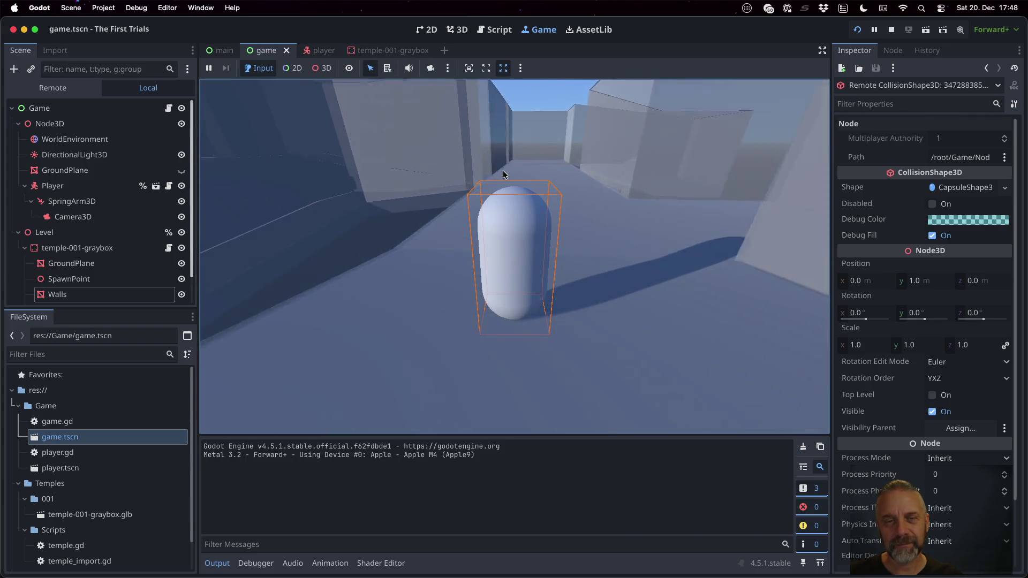
pyautogui.press('a')
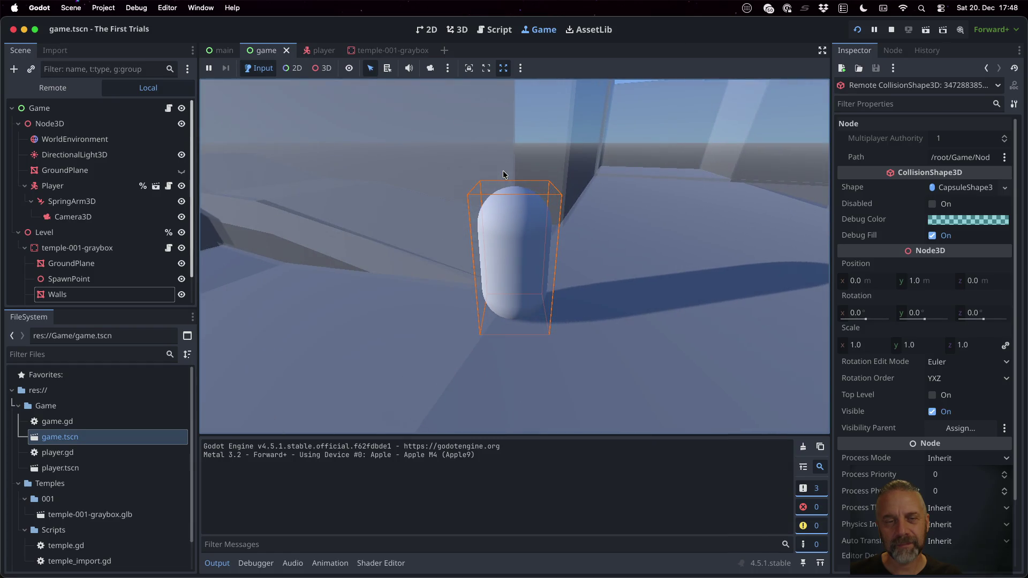
pyautogui.press('a')
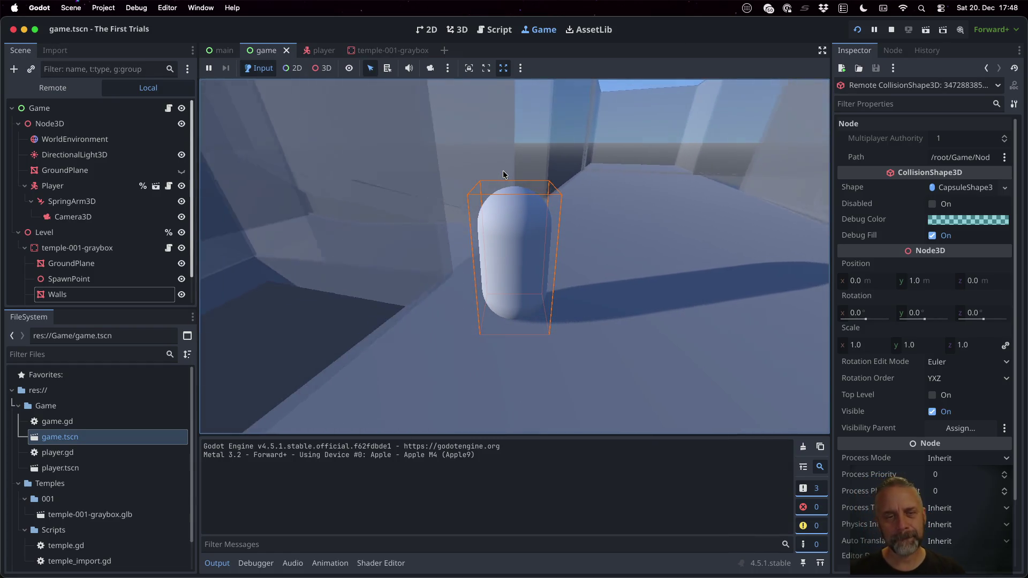
pyautogui.press('a')
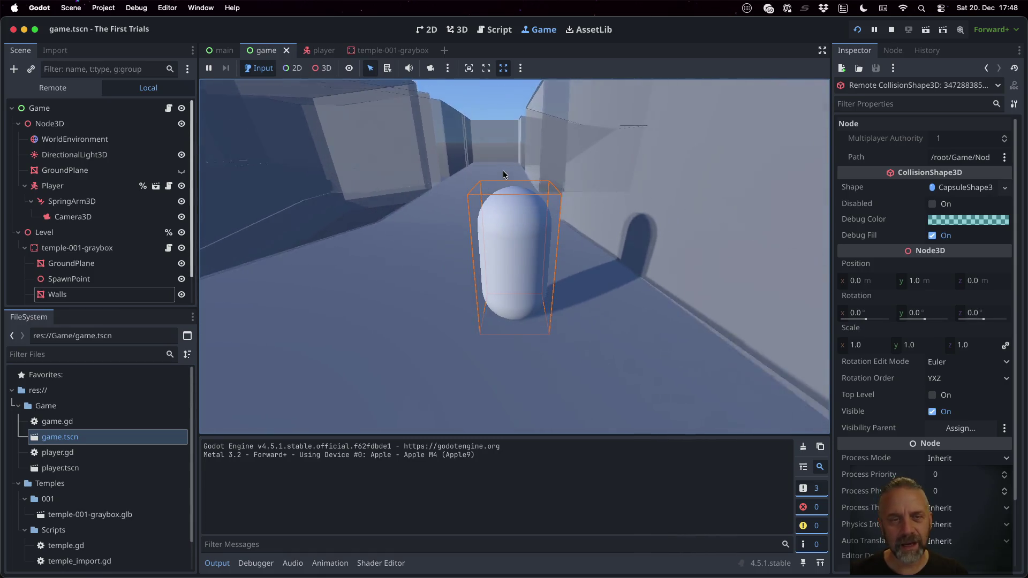
pyautogui.press('a')
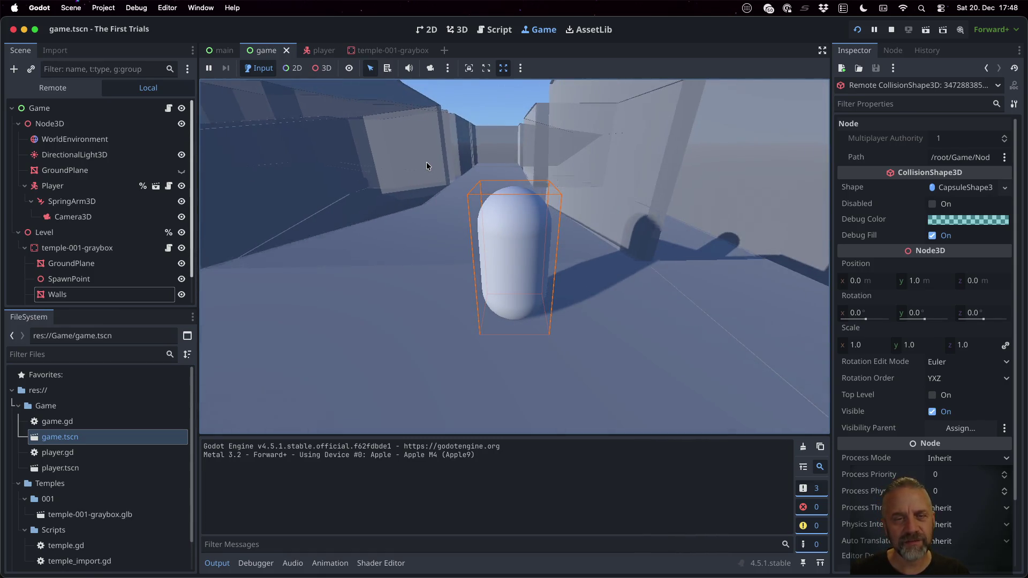
pyautogui.press('a')
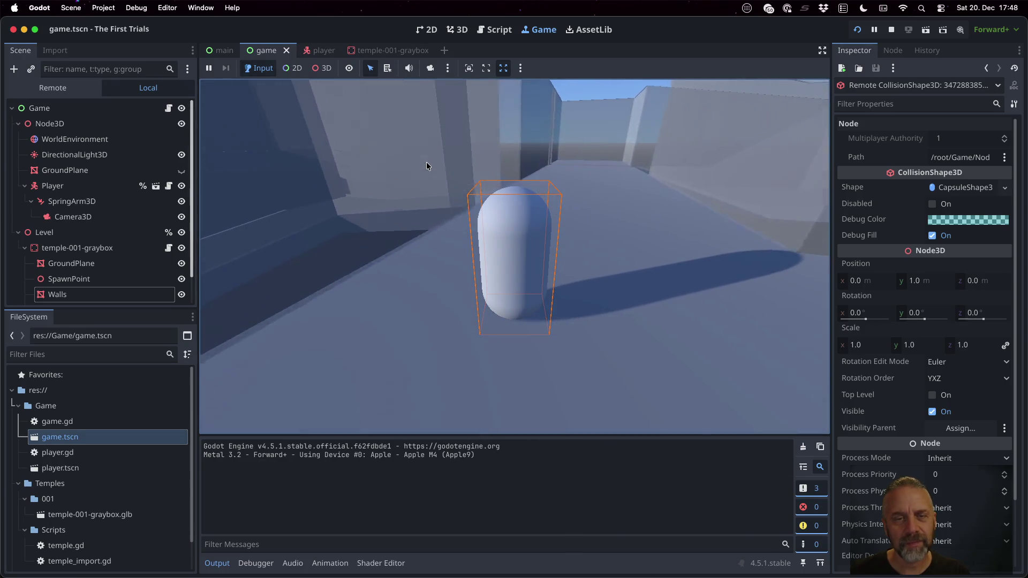
pyautogui.press('a')
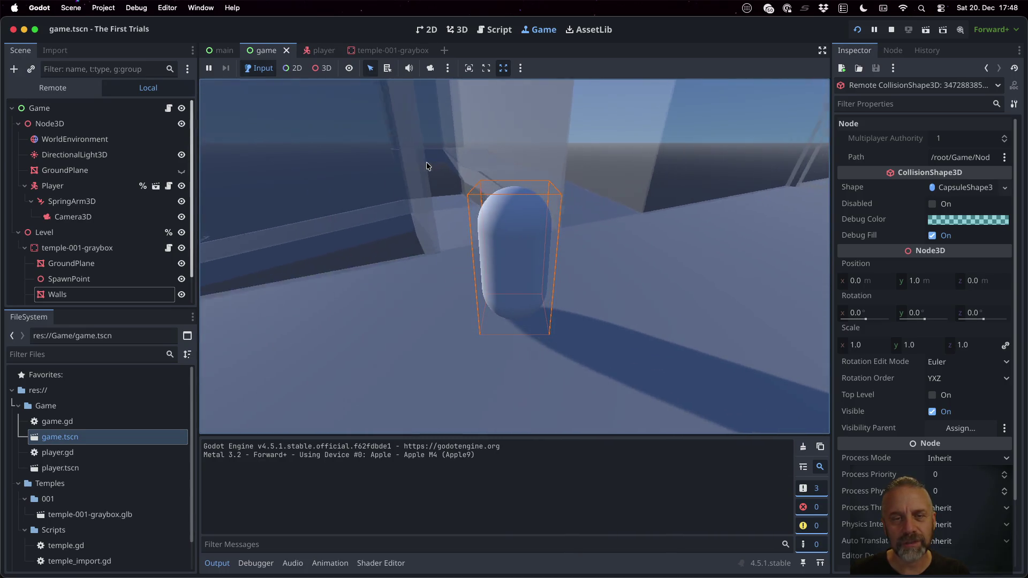
pyautogui.press('a')
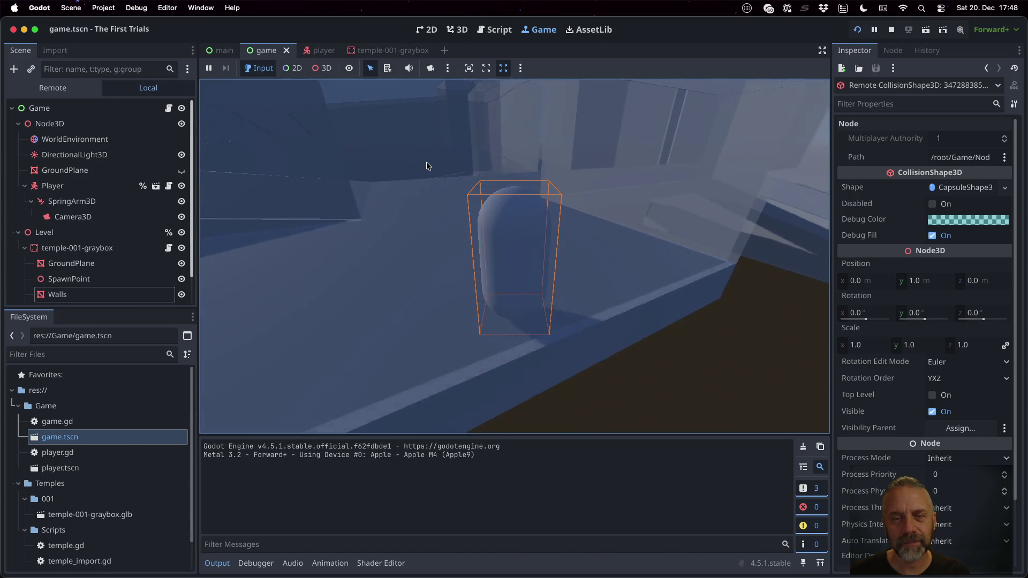
pyautogui.press('a')
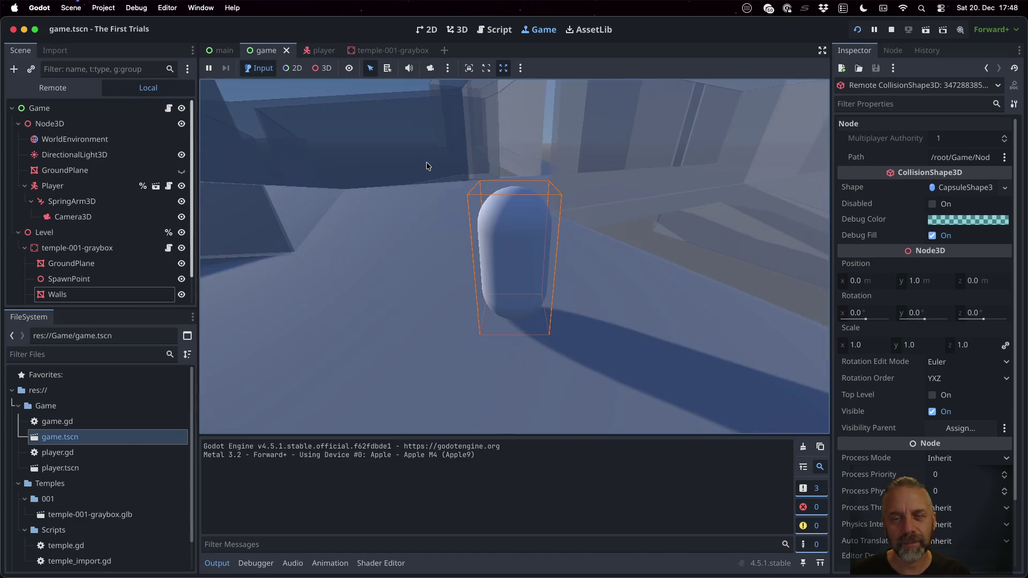
pyautogui.press('a')
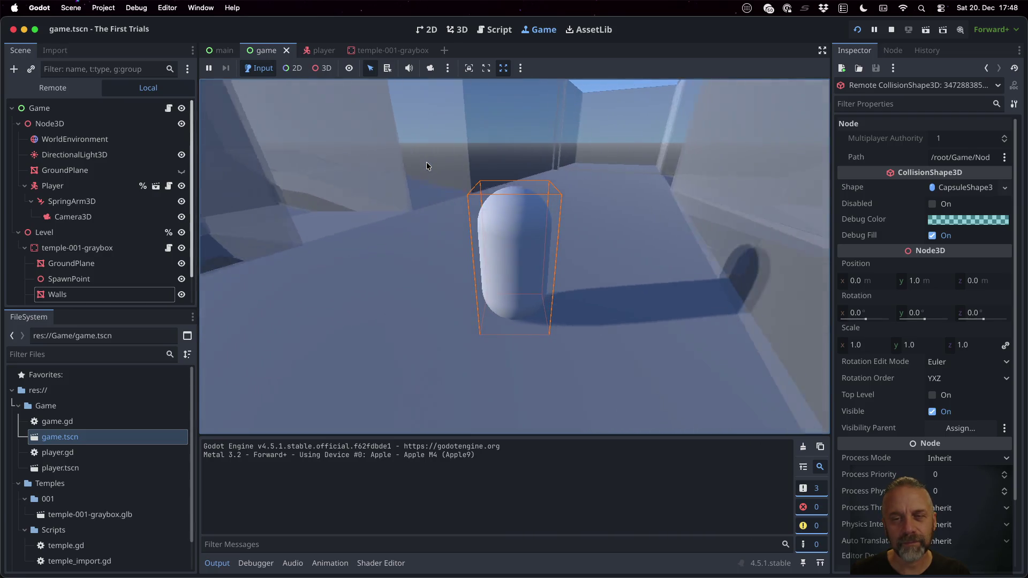
pyautogui.press('a')
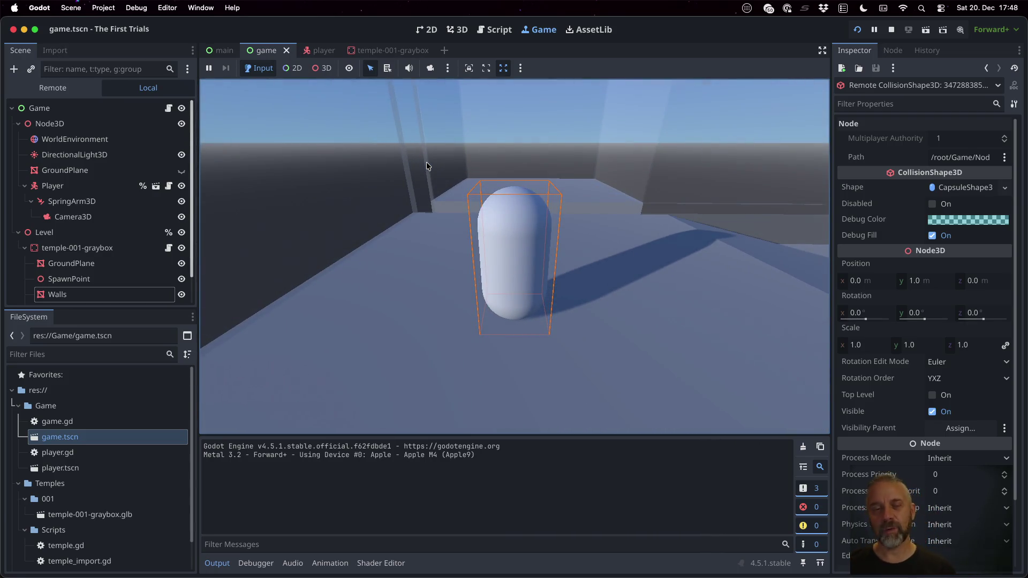
pyautogui.click(890, 30)
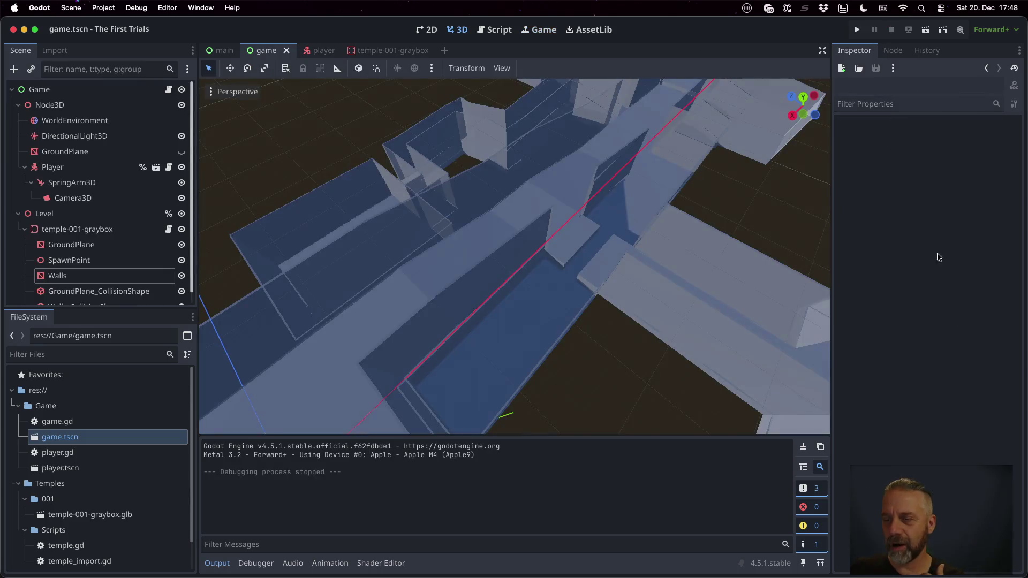
# - On the Walls node, revert a Visibility Range distance to its default of 0 m
pyautogui.click(36, 278)
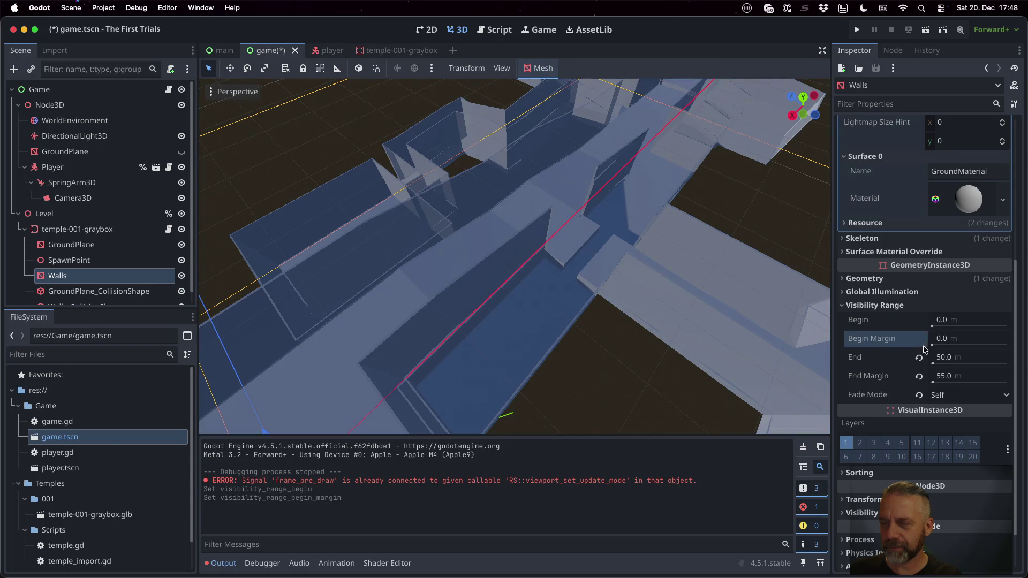
pyautogui.click(918, 357)
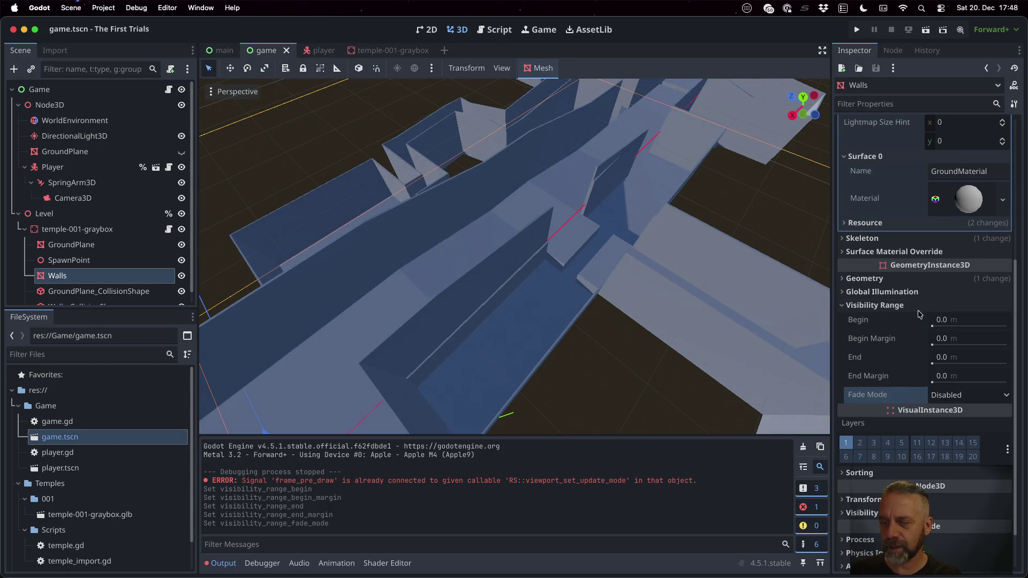
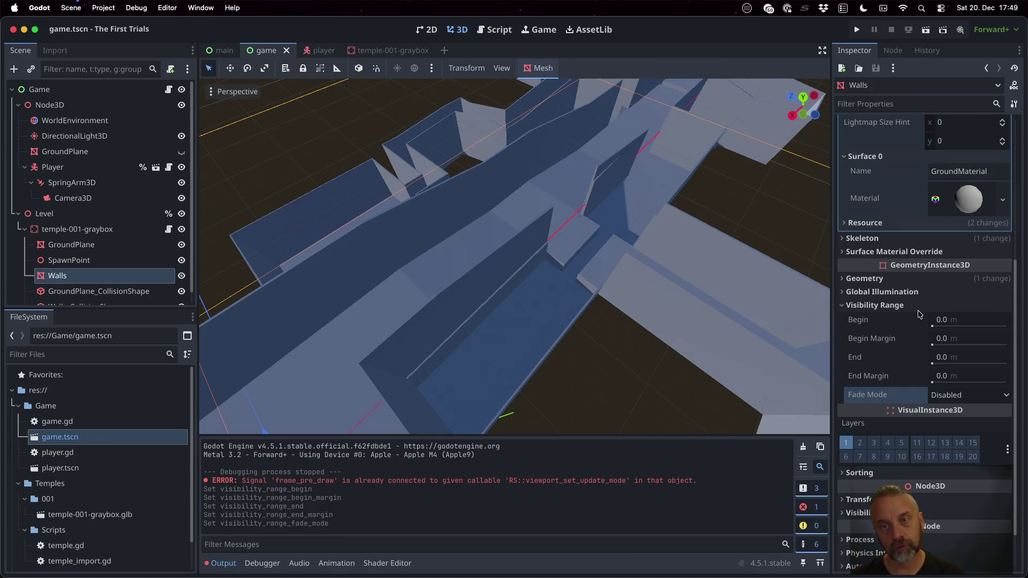
# - Frame and orbit the Walls mesh, hide it in the Scene dock, and run the game
pyautogui.press('f')
pyautogui.scroll(3, 534, 261)
pyautogui.moveTo(544, 236)
pyautogui.mouseDown()
pyautogui.moveTo(636, 204)
pyautogui.moveTo(757, 211)
pyautogui.moveTo(770, 253)
pyautogui.mouseUp()
pyautogui.hscroll(3, 770, 253)
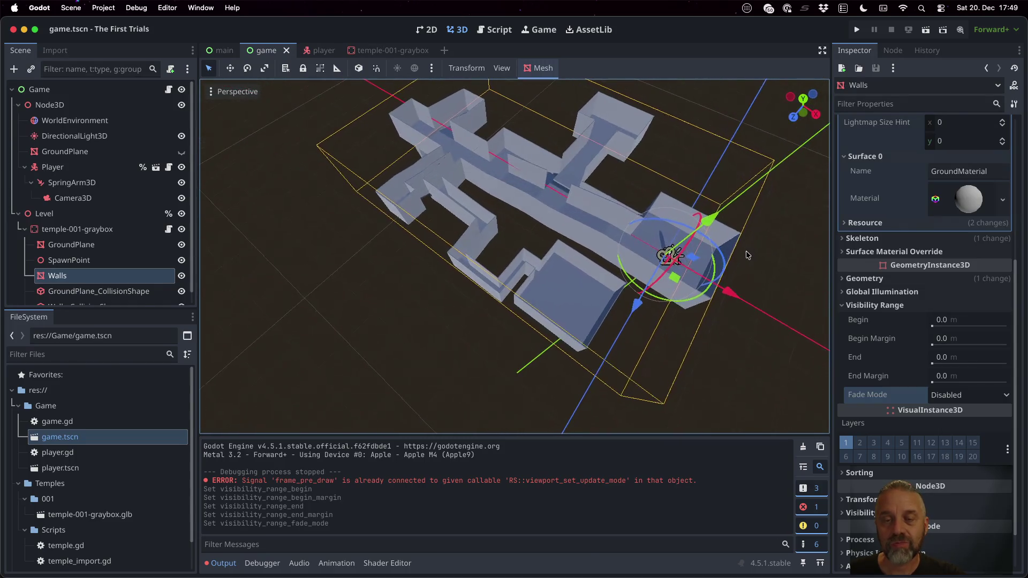
pyautogui.hscroll(3, 749, 244)
pyautogui.hscroll(2, 749, 244)
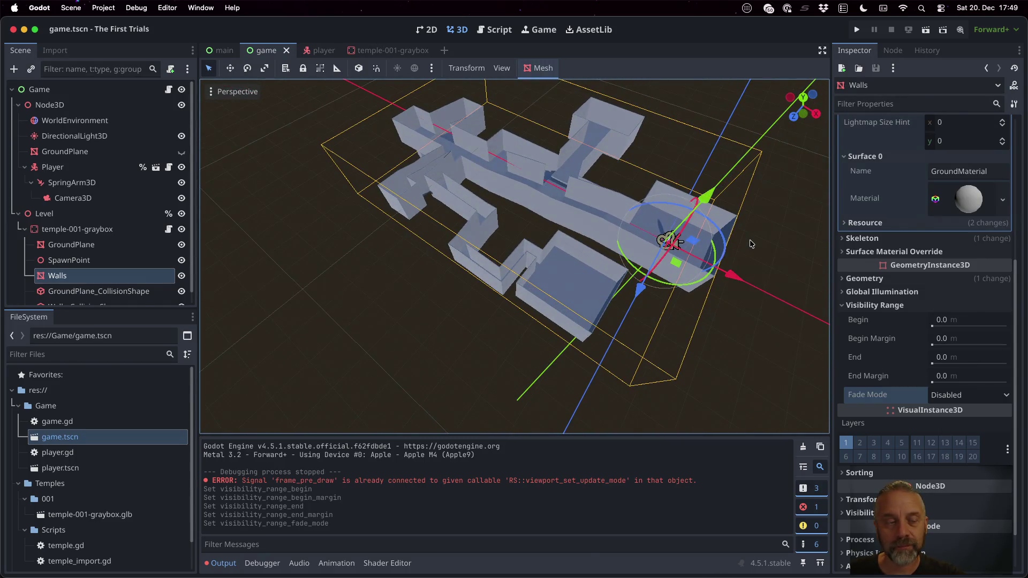
pyautogui.click(182, 275)
pyautogui.click(857, 30)
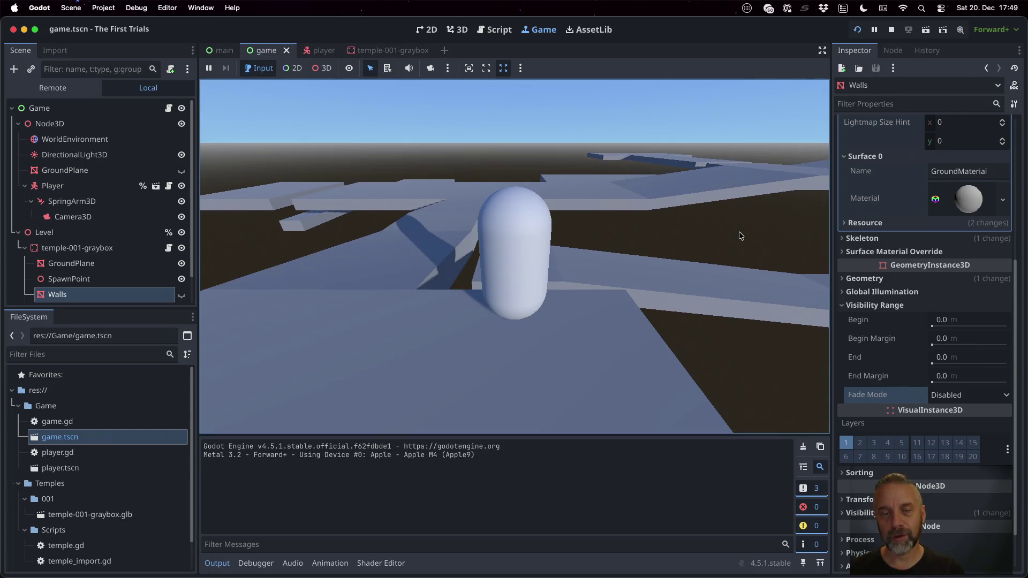
# - Orbit the game camera around the capsule player to view the walls, ledges and platforms
pyautogui.press('Left')
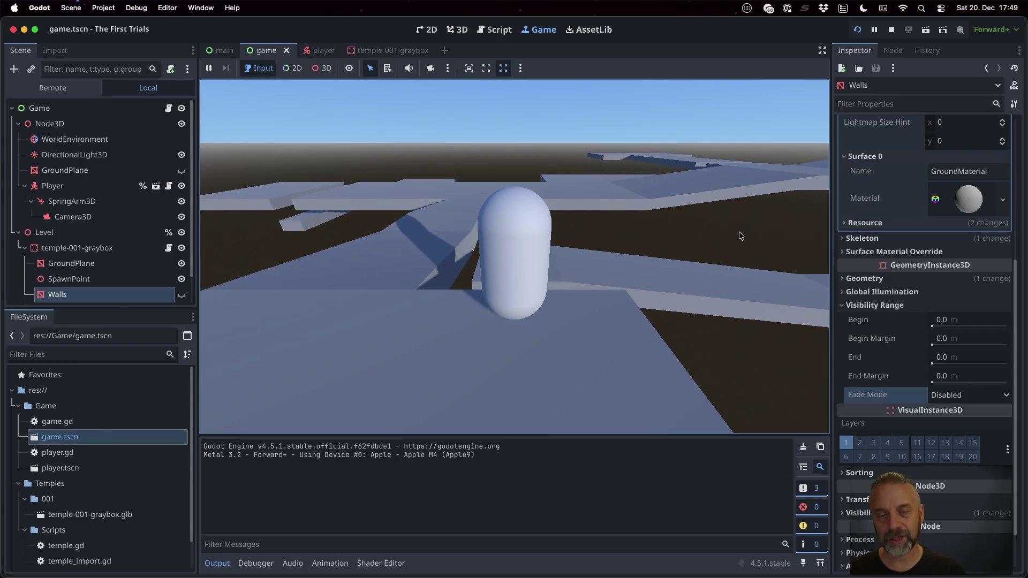
pyautogui.press('Left')
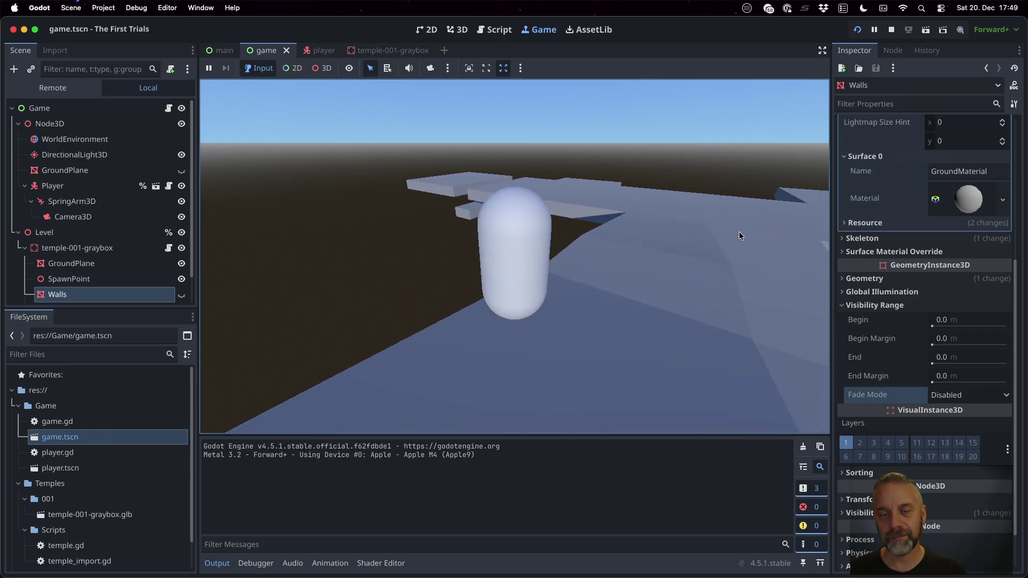
pyautogui.press('Left')
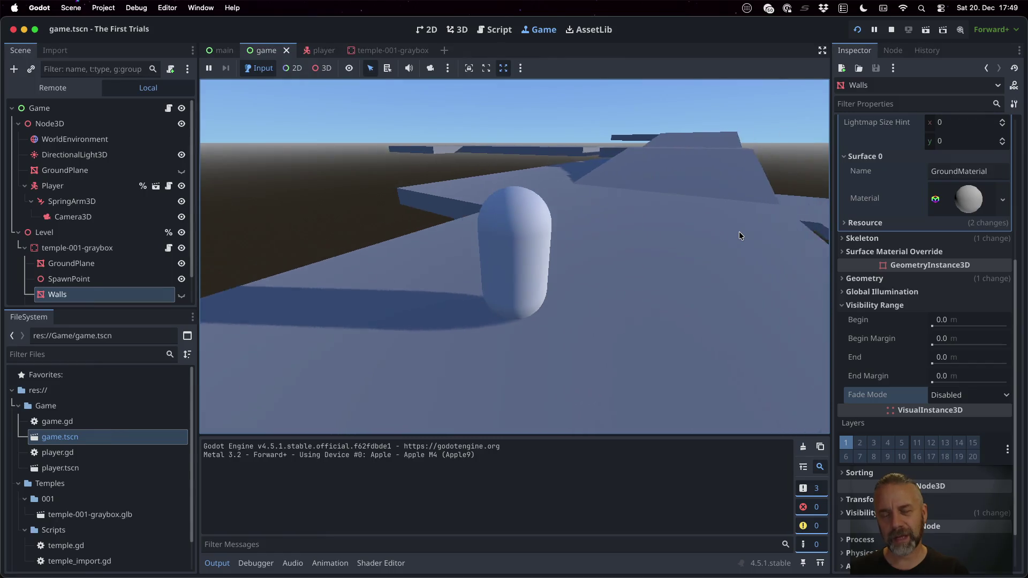
pyautogui.press('Left')
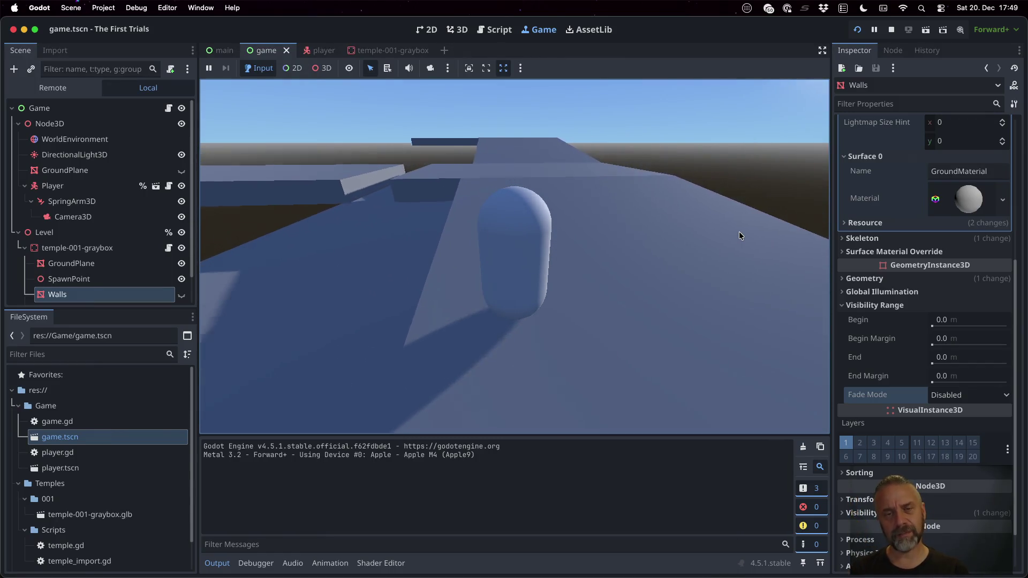
pyautogui.press('Left')
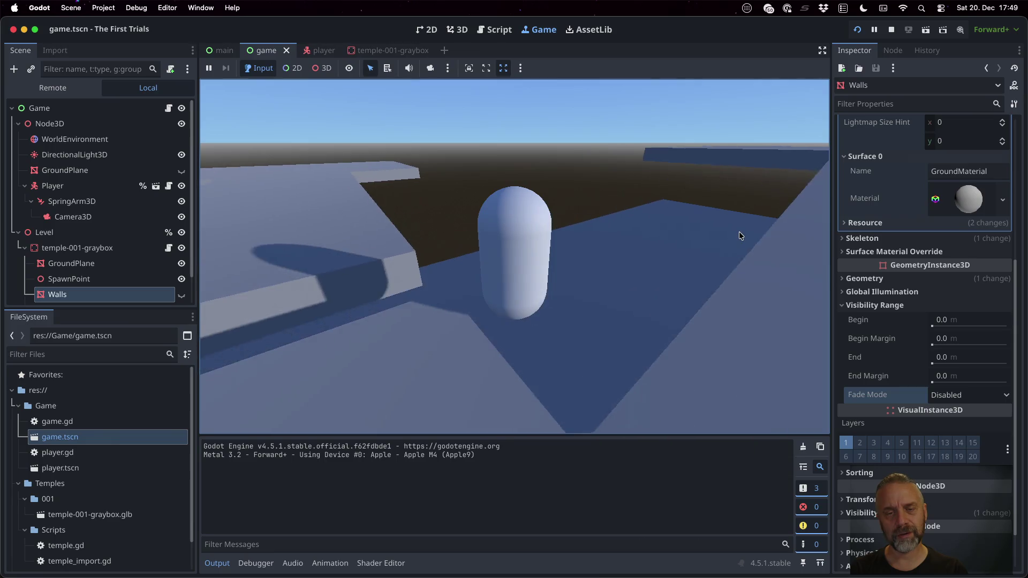
pyautogui.press('Left')
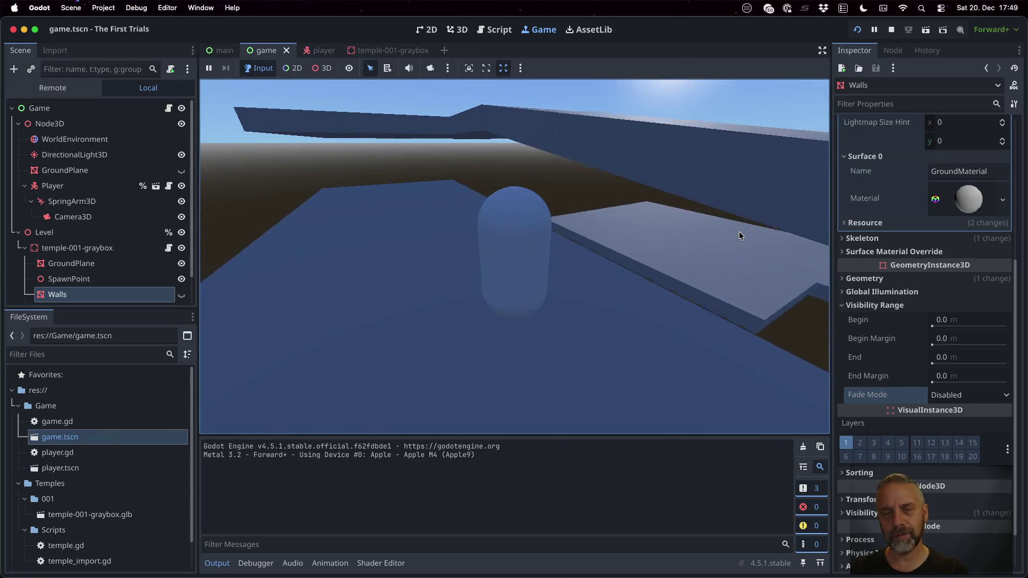
pyautogui.press('Left')
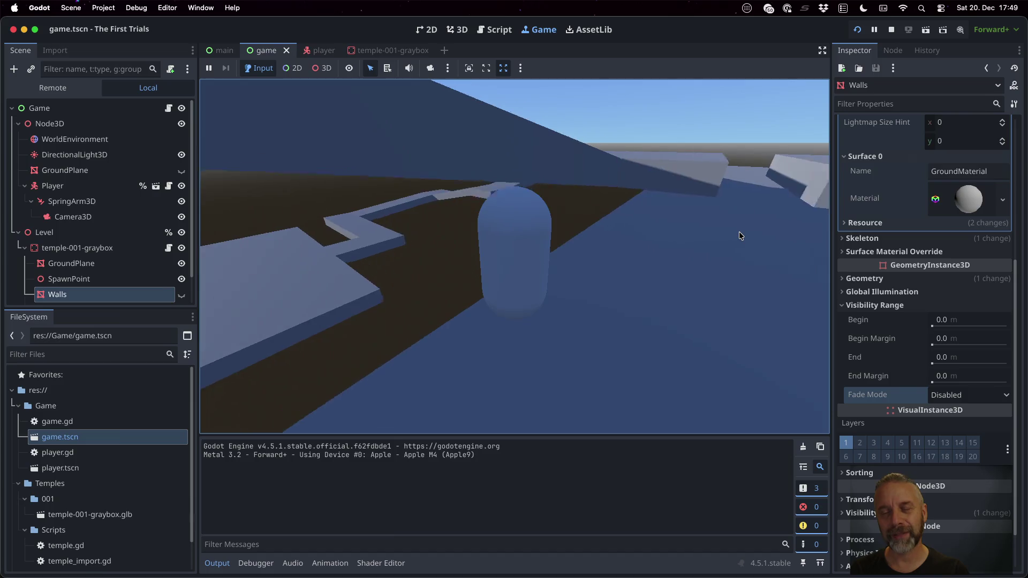
pyautogui.press('Left')
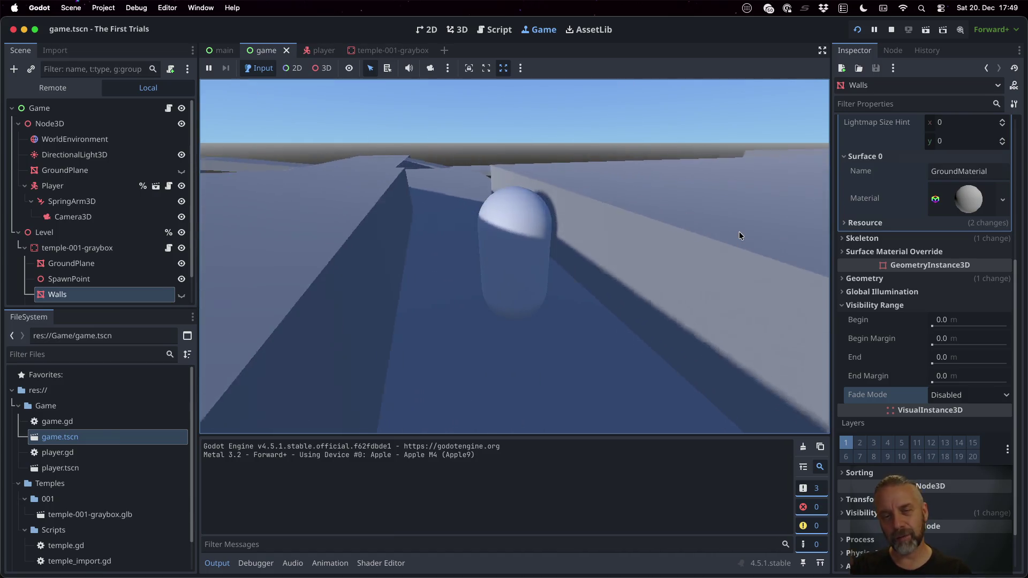
pyautogui.press('Left')
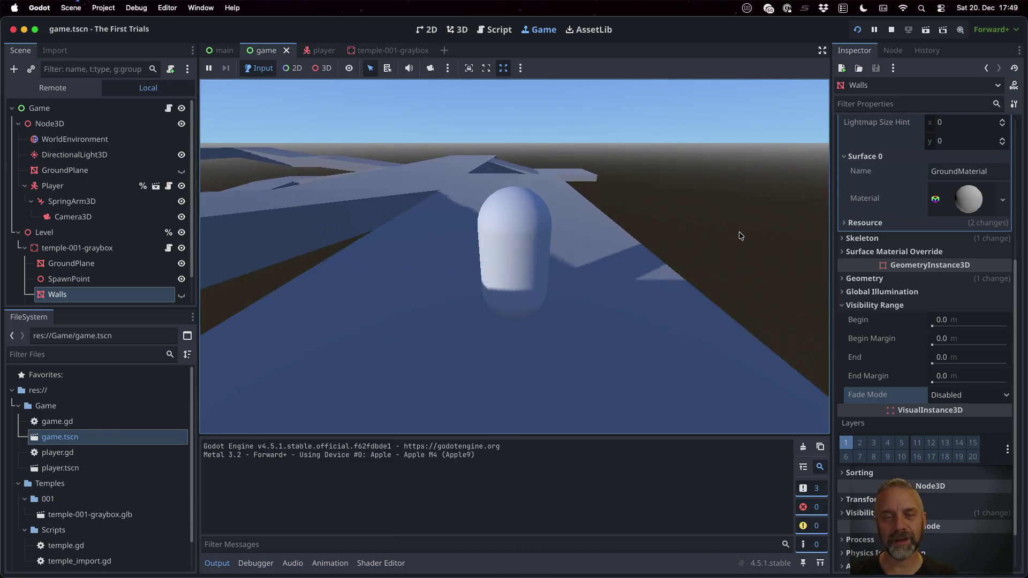
pyautogui.press('Left')
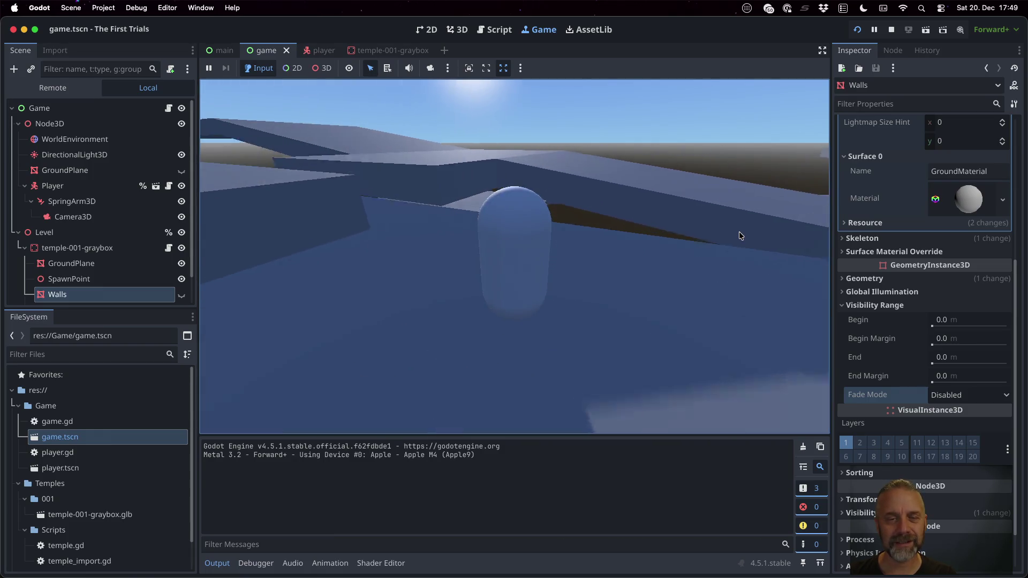
pyautogui.press('Left')
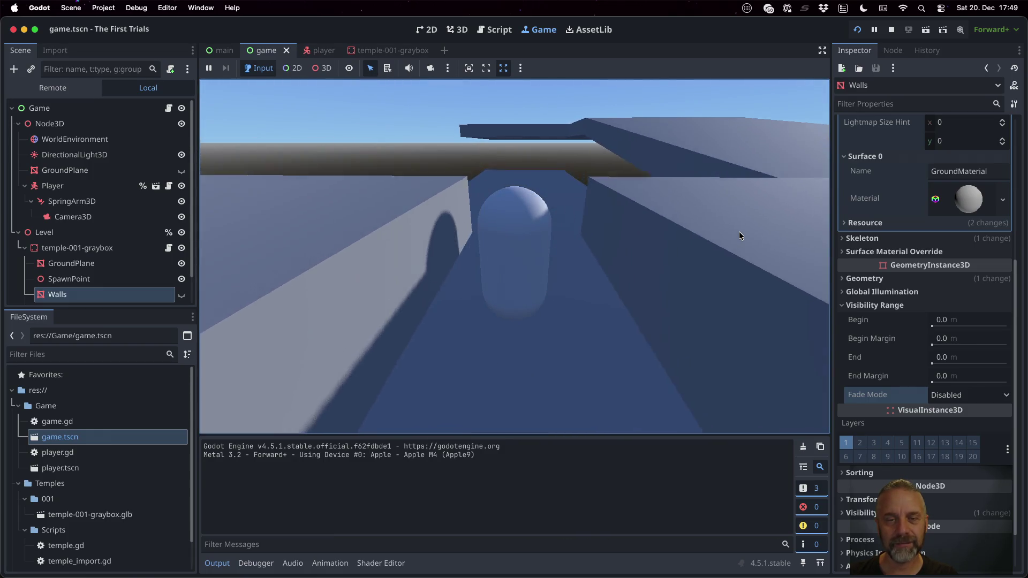
pyautogui.press('Left')
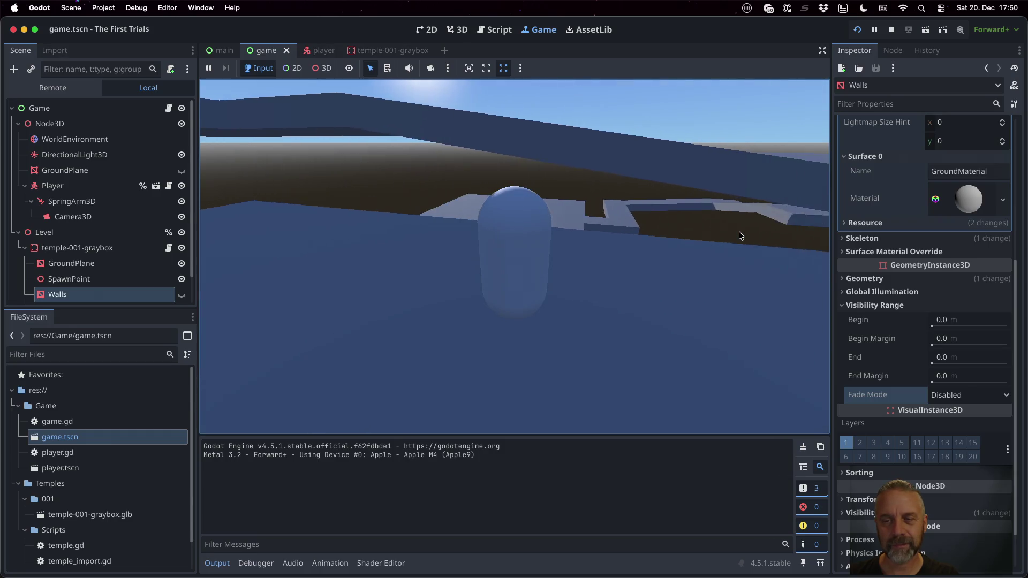
pyautogui.press('Left')
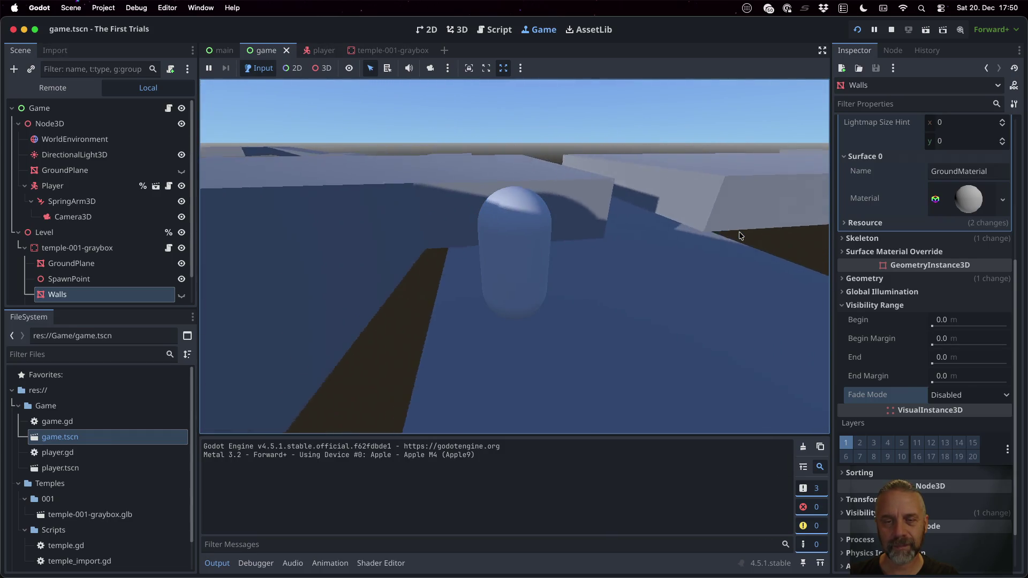
pyautogui.press('Left')
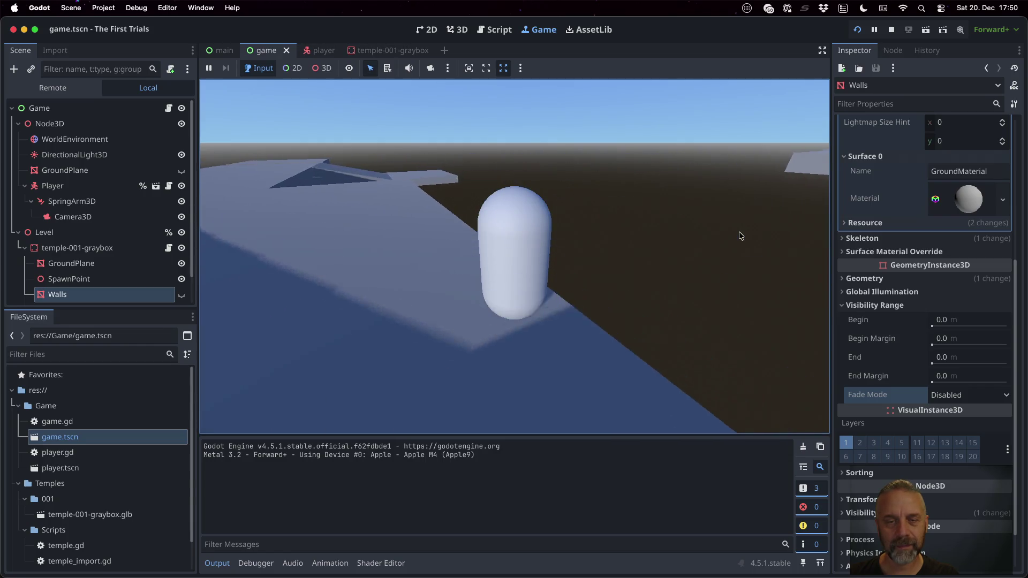
pyautogui.press('Left')
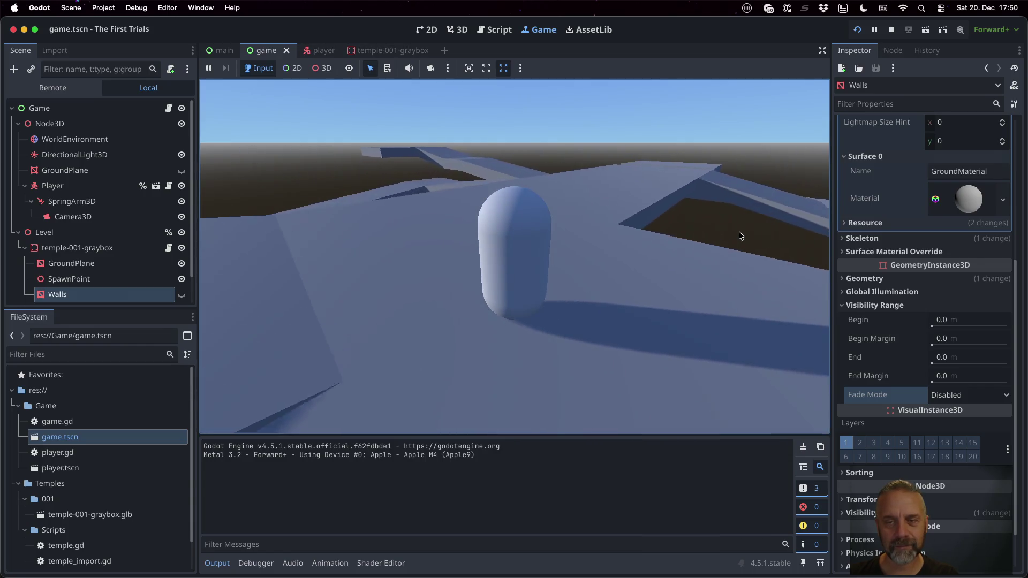
pyautogui.press('Left')
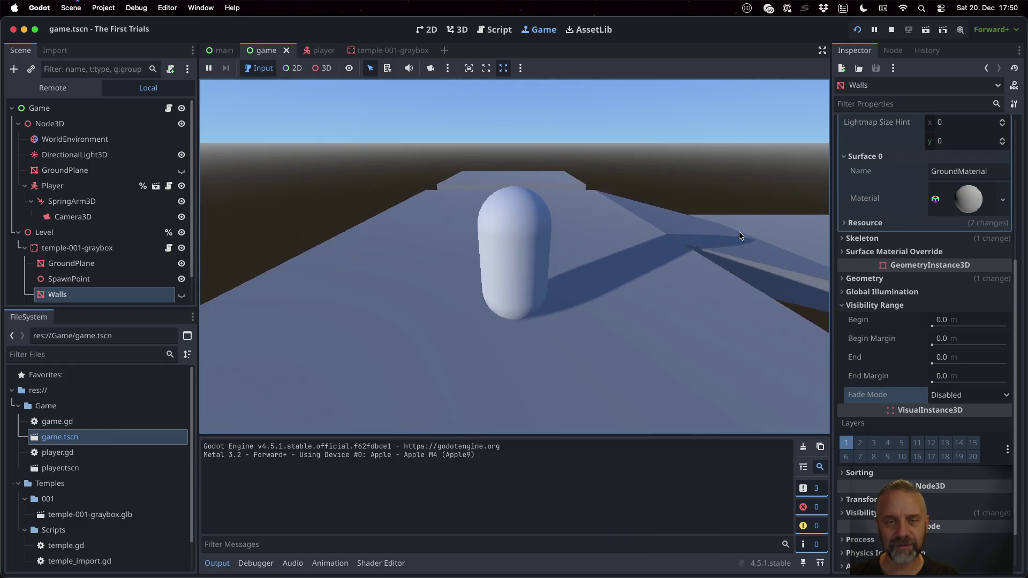
pyautogui.press('Left')
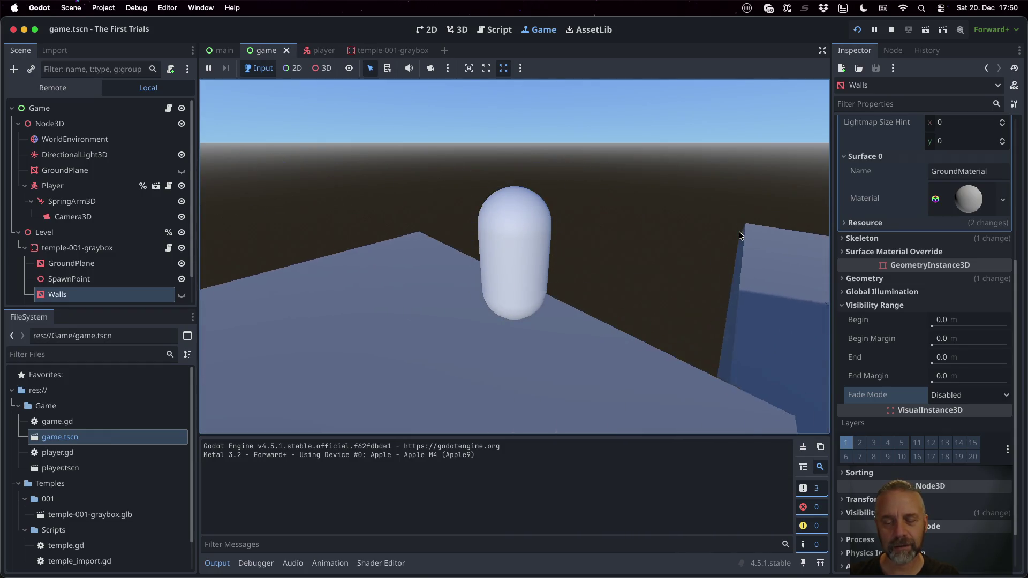
pyautogui.press('Left')
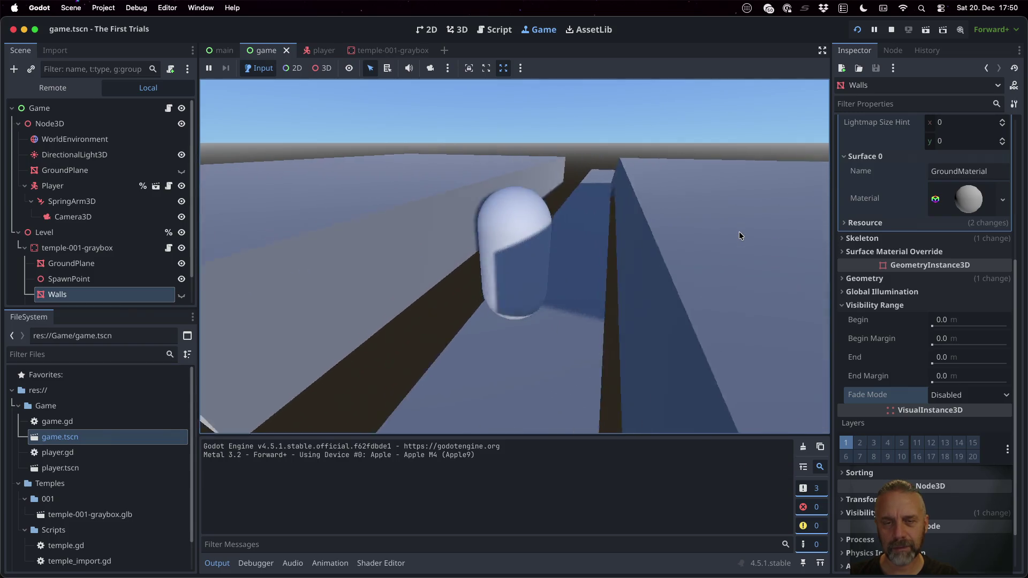
pyautogui.press('Left')
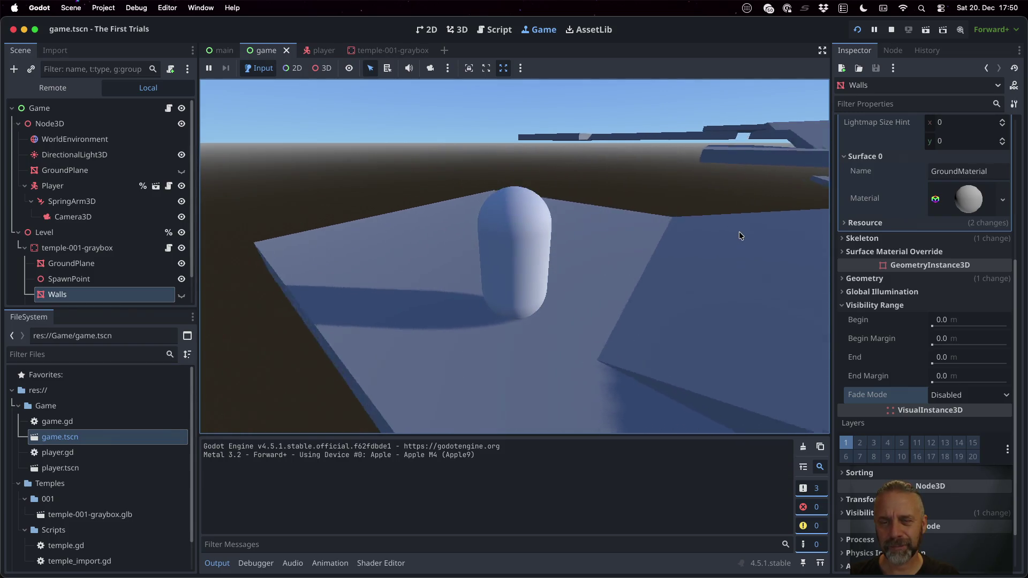
pyautogui.press('Left')
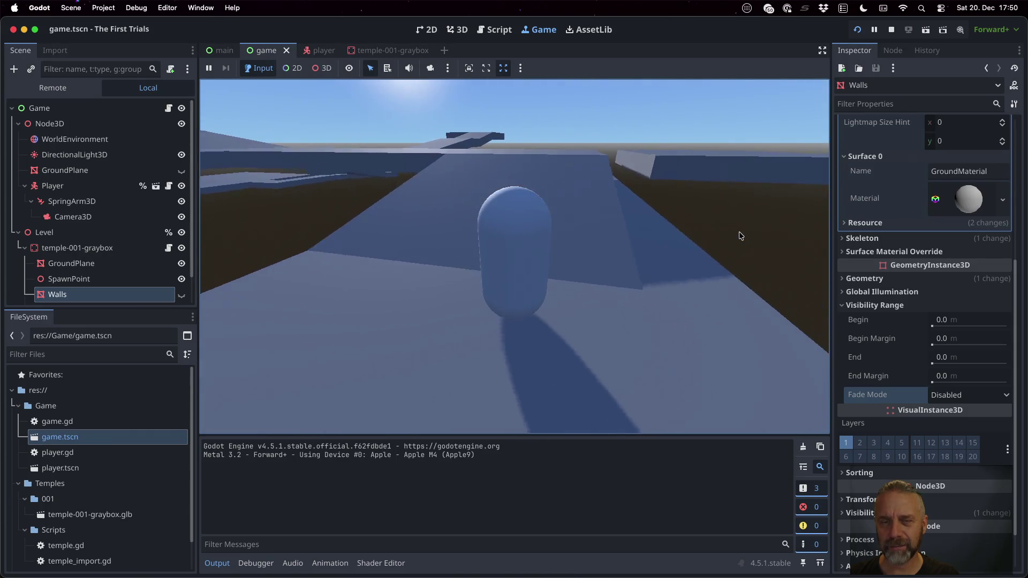
# - Walk the capsule across the slab and along the walkway to the junction, turning the camera
pyautogui.press('w')
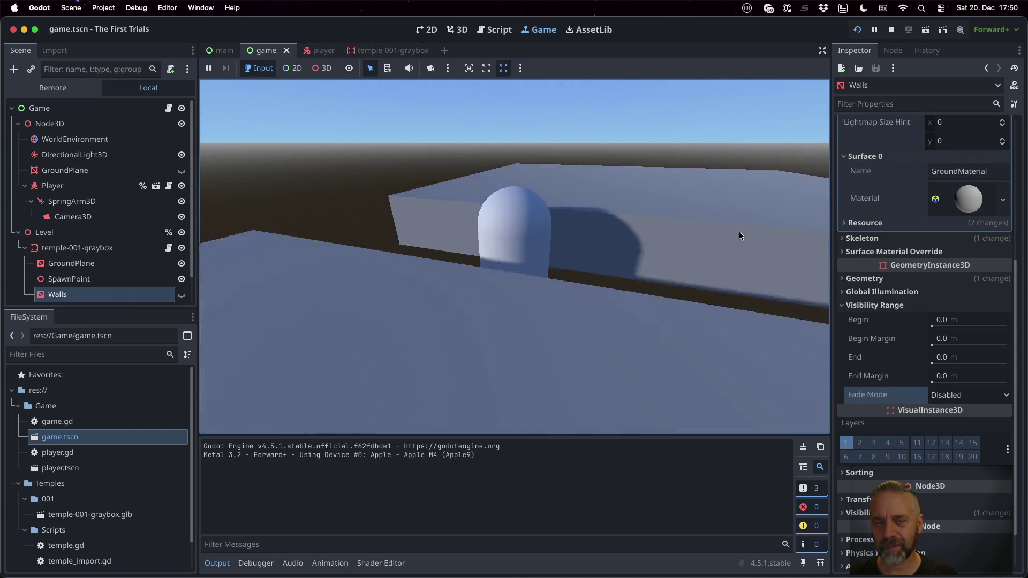
pyautogui.press('w')
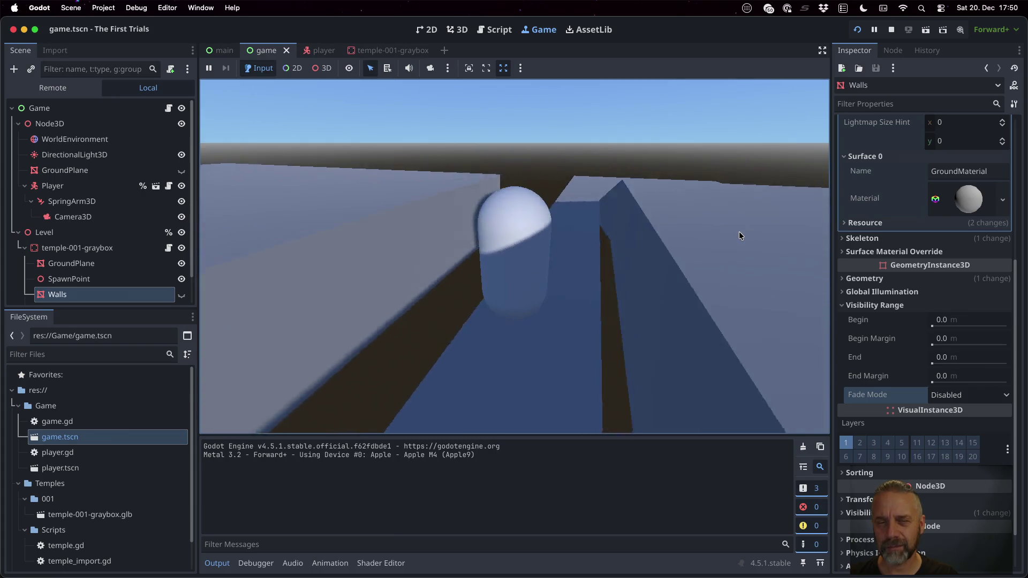
pyautogui.press('Left')
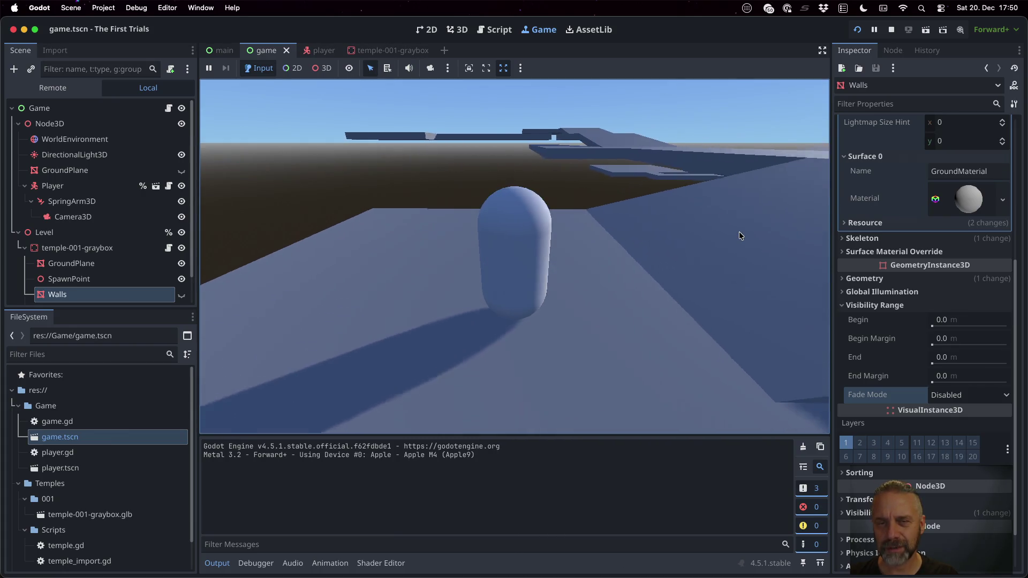
pyautogui.press('Left')
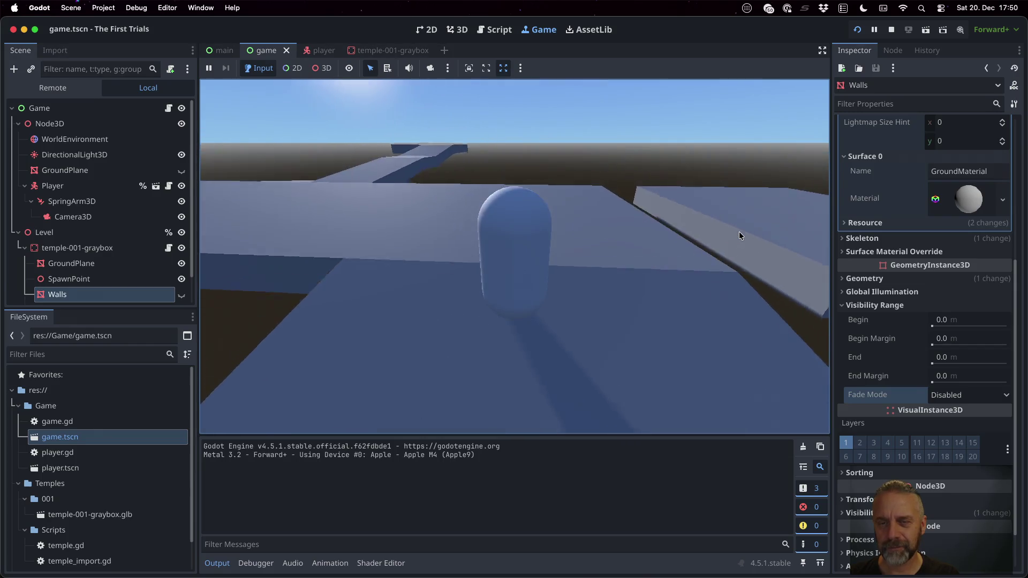
pyautogui.press('Left')
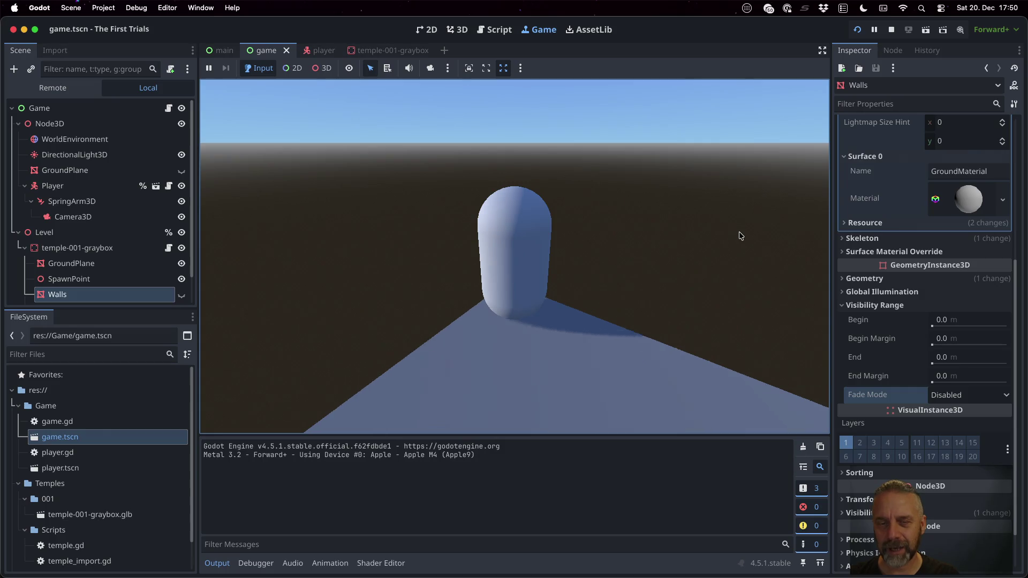
pyautogui.press('Left')
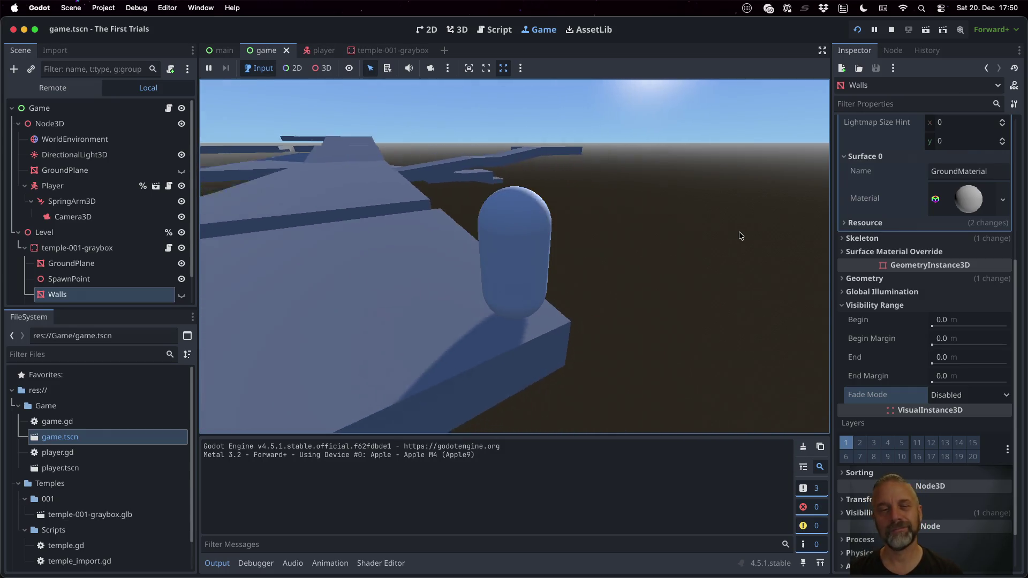
pyautogui.press('Left')
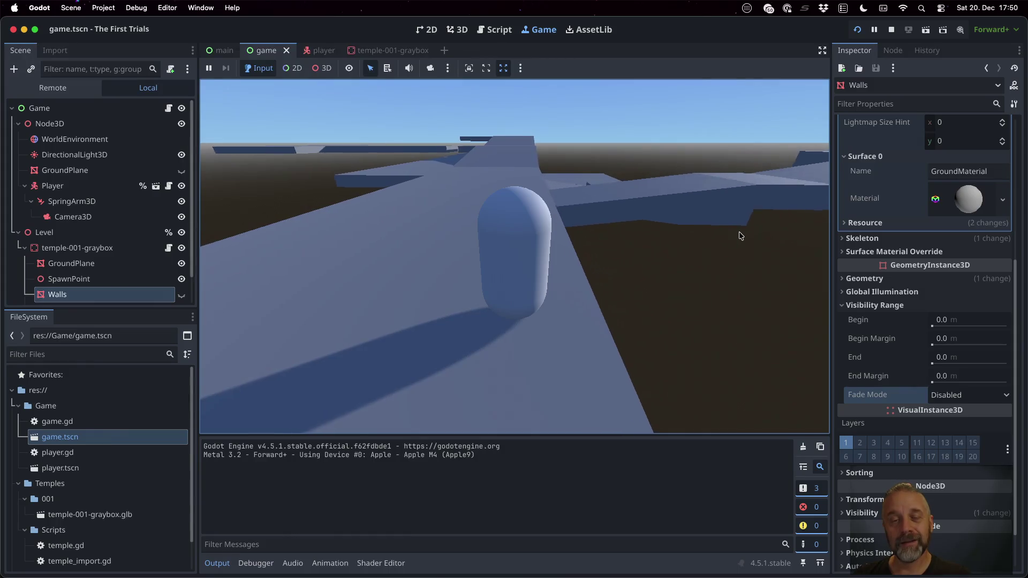
pyautogui.press('Left')
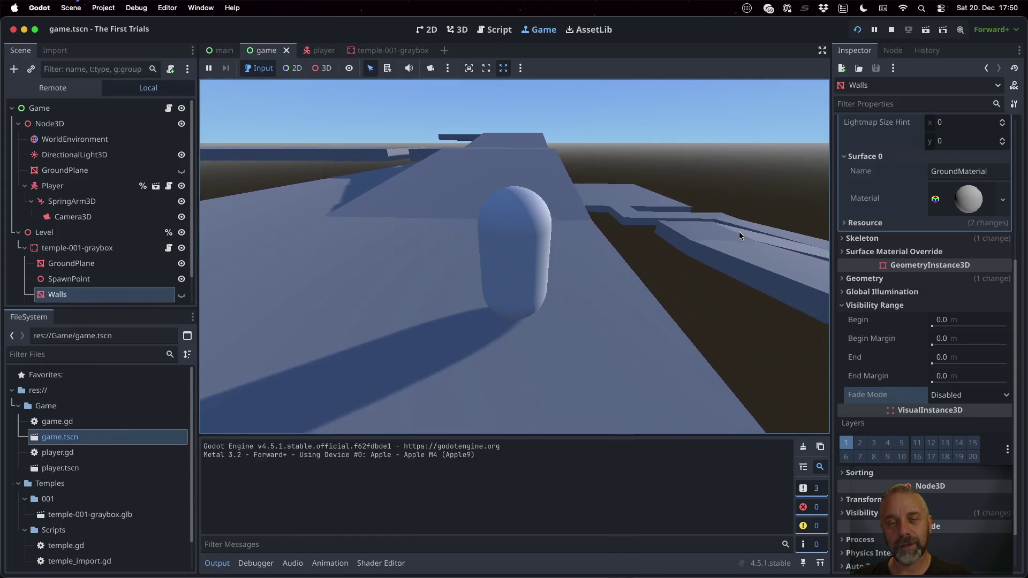
pyautogui.press('Left')
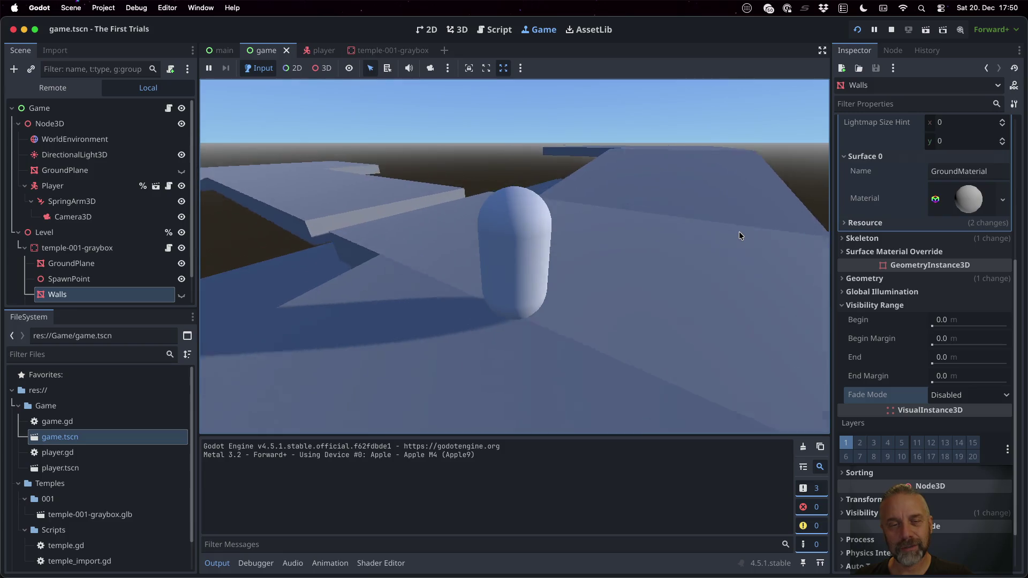
pyautogui.press('Left')
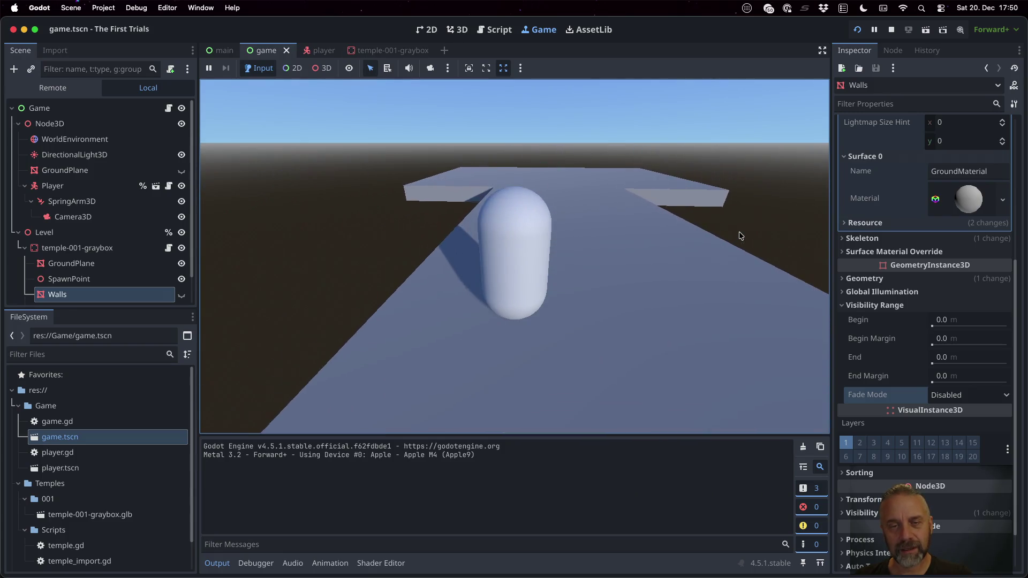
pyautogui.press('Left')
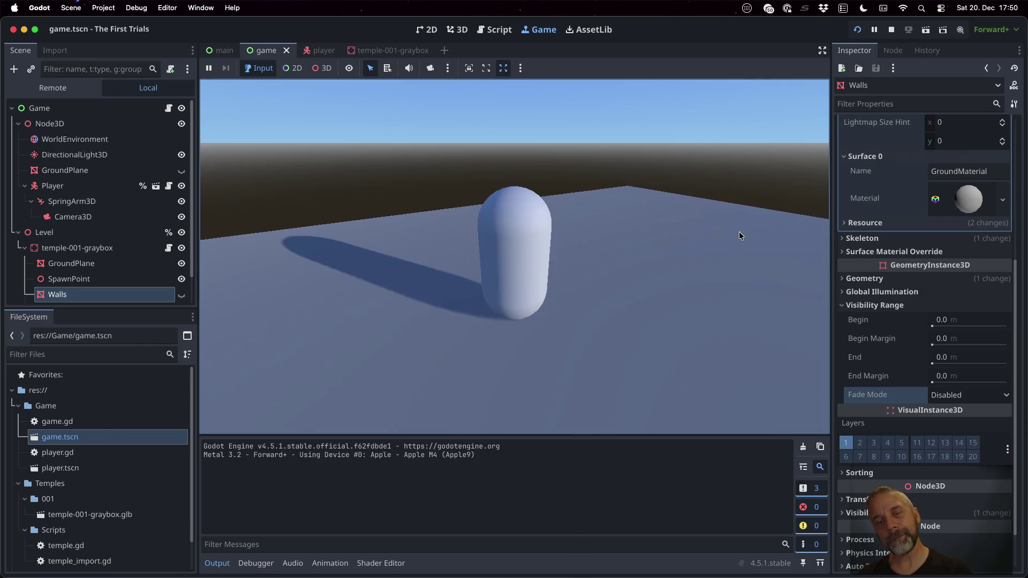
pyautogui.press('Left')
pyautogui.press('w')
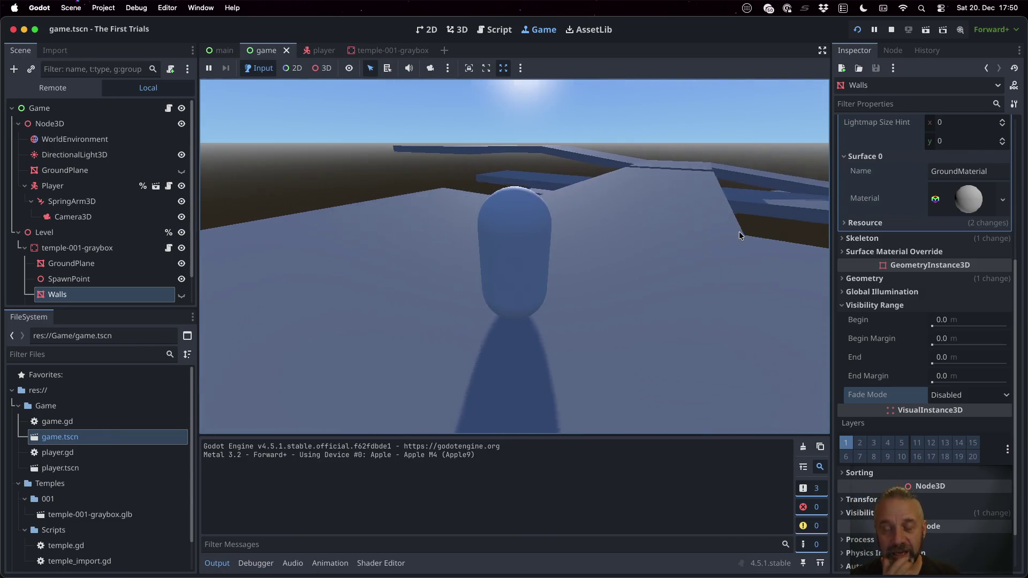
pyautogui.press('w')
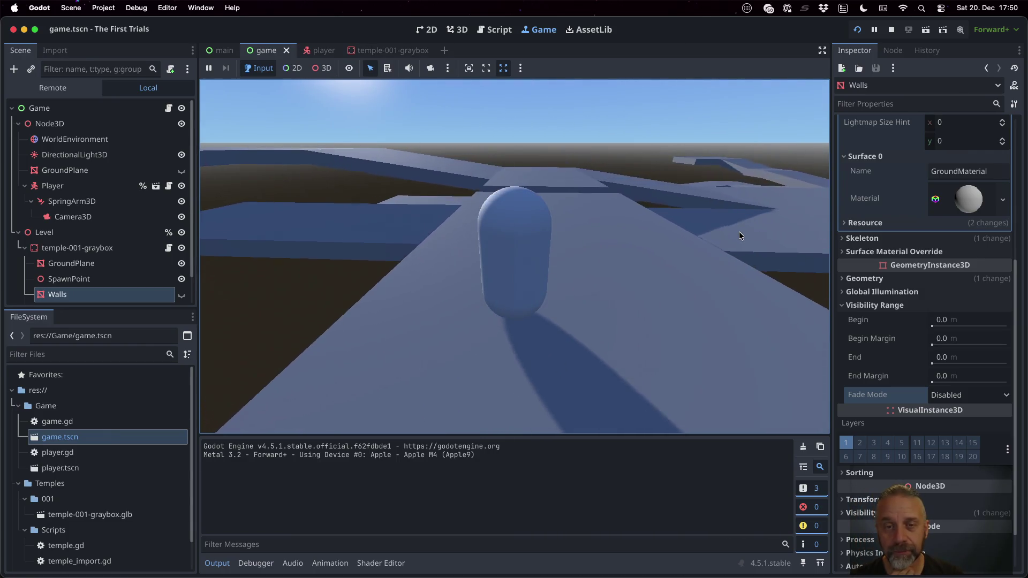
pyautogui.press('w')
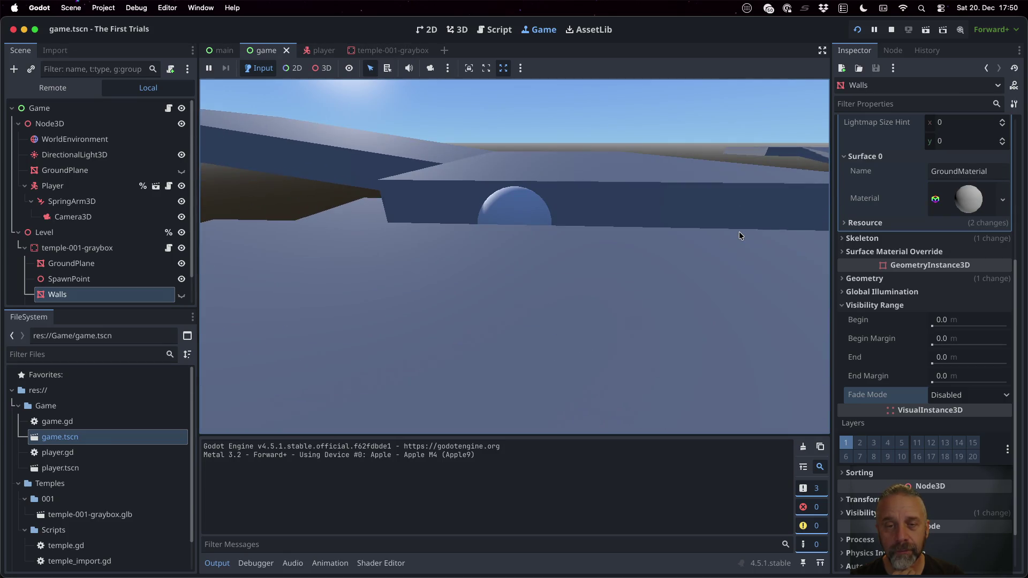
pyautogui.press('w')
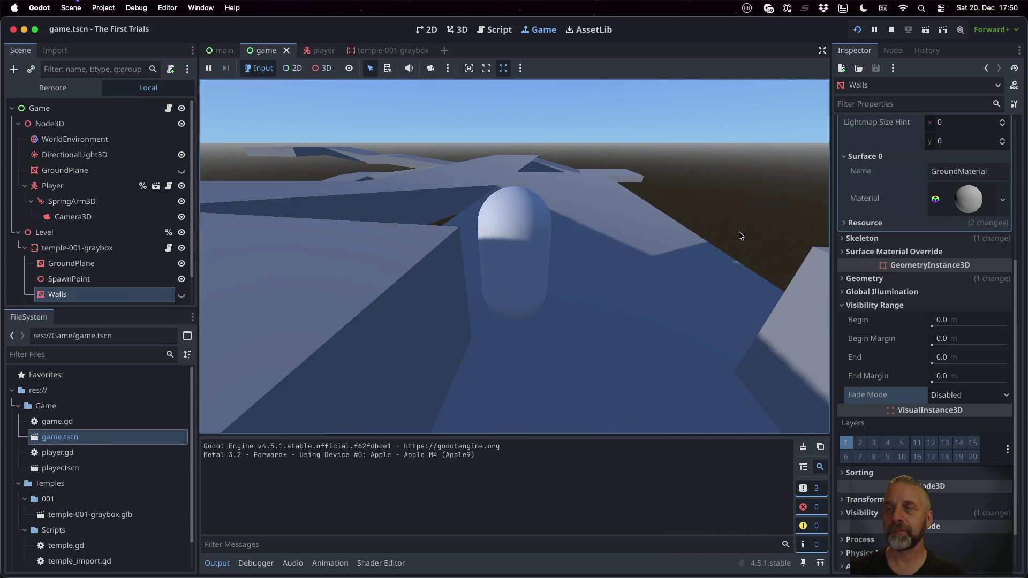
# - Restart the game from the spawn point, orbit the camera to inspect the walls, then stop it
pyautogui.click(891, 31)
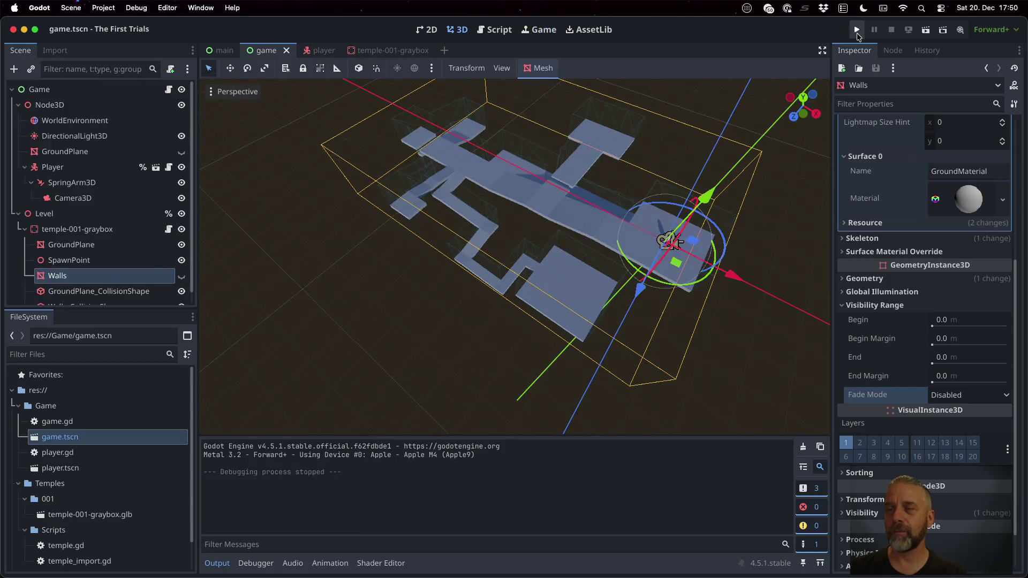
pyautogui.click(857, 31)
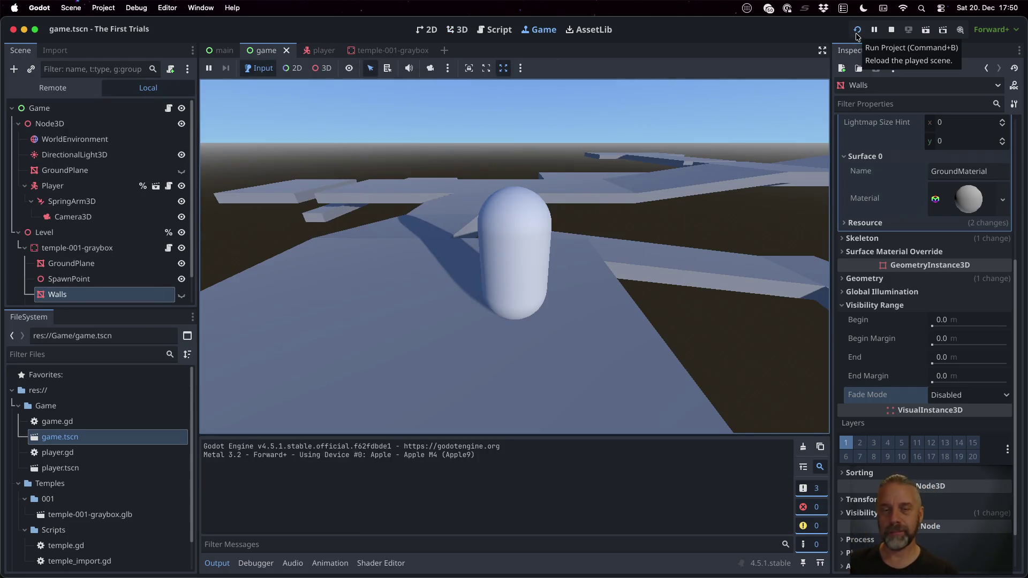
pyautogui.press('a')
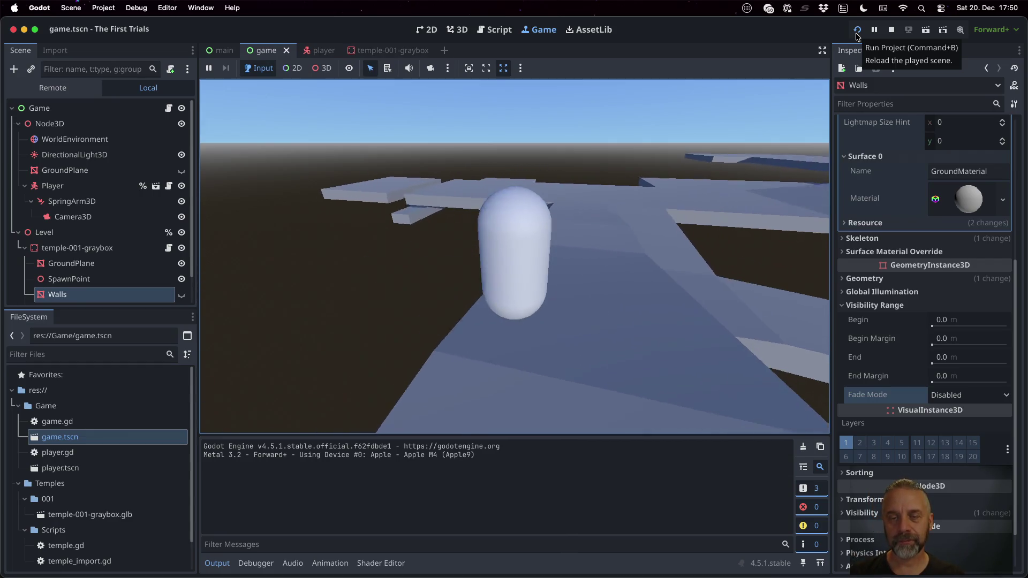
pyautogui.press('a')
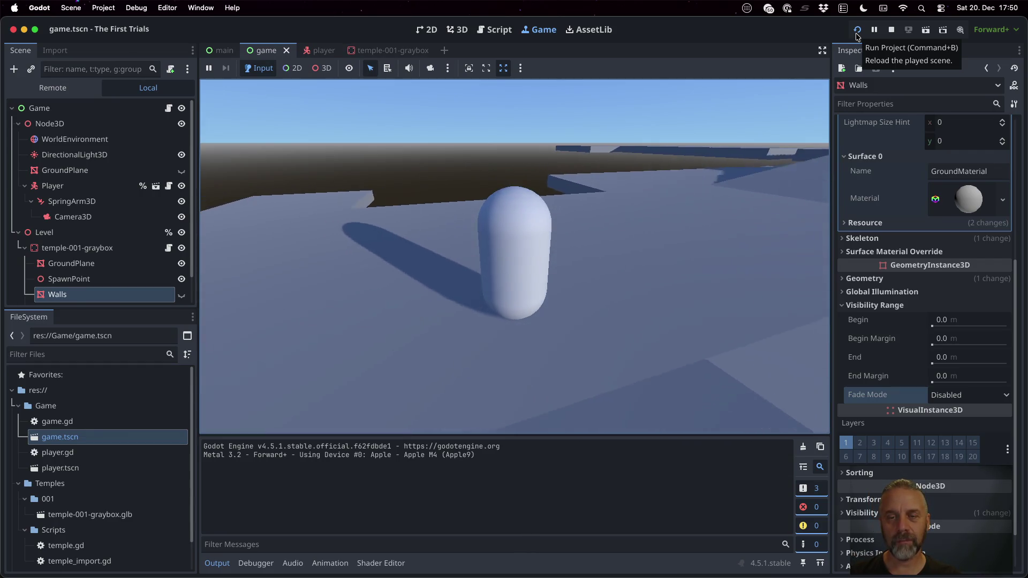
pyautogui.press('a')
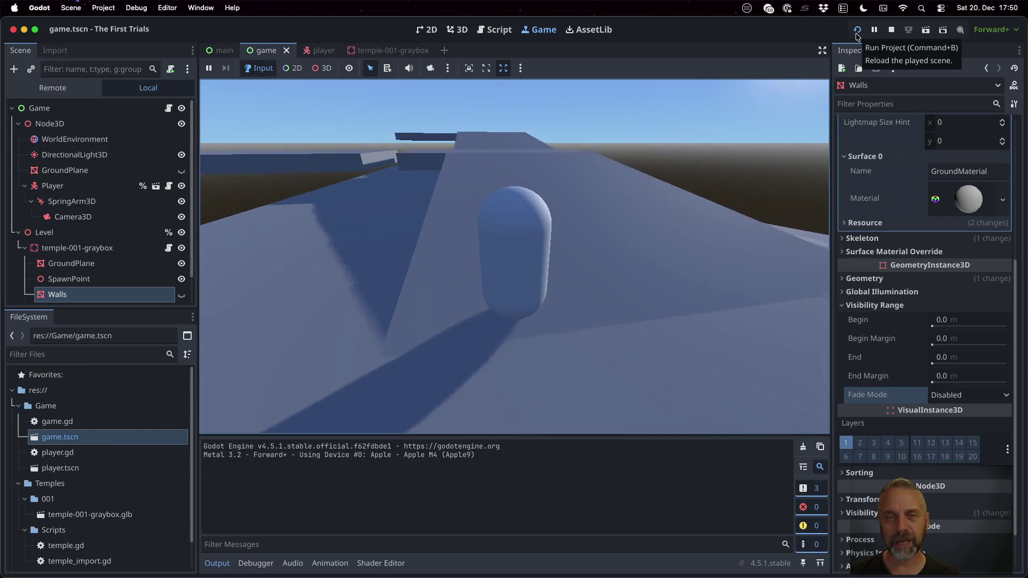
pyautogui.press('a')
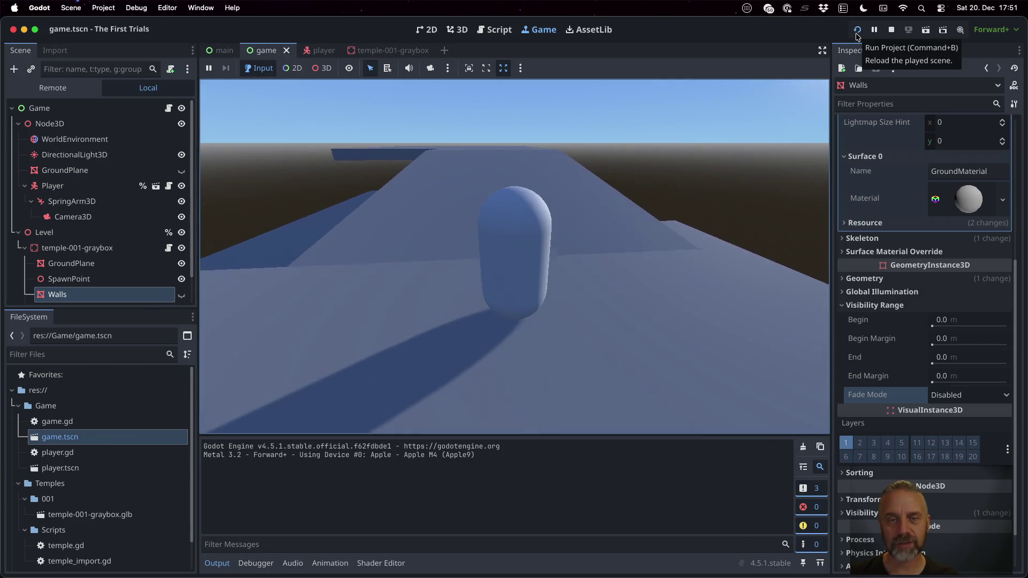
pyautogui.press('a')
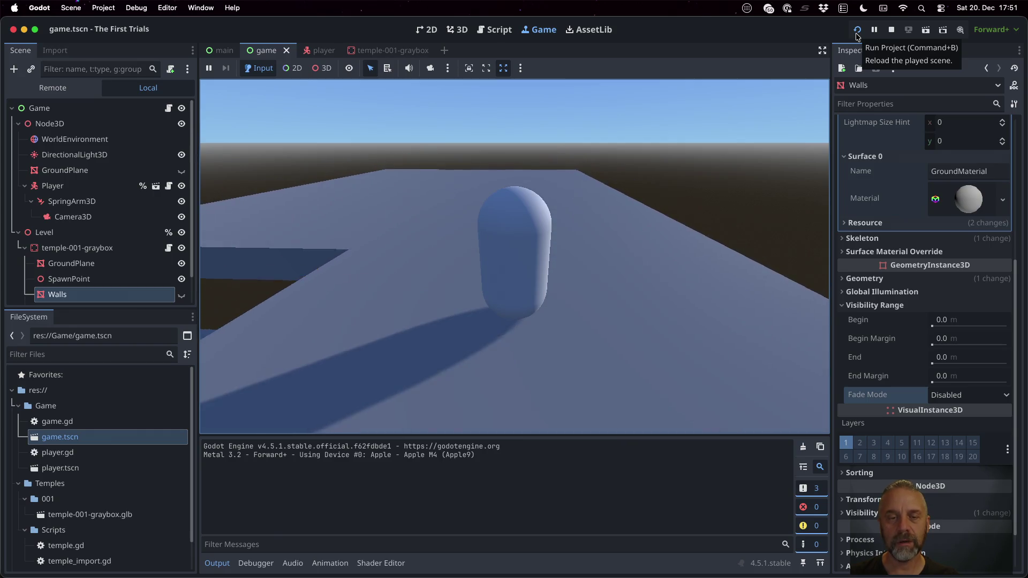
pyautogui.press('a')
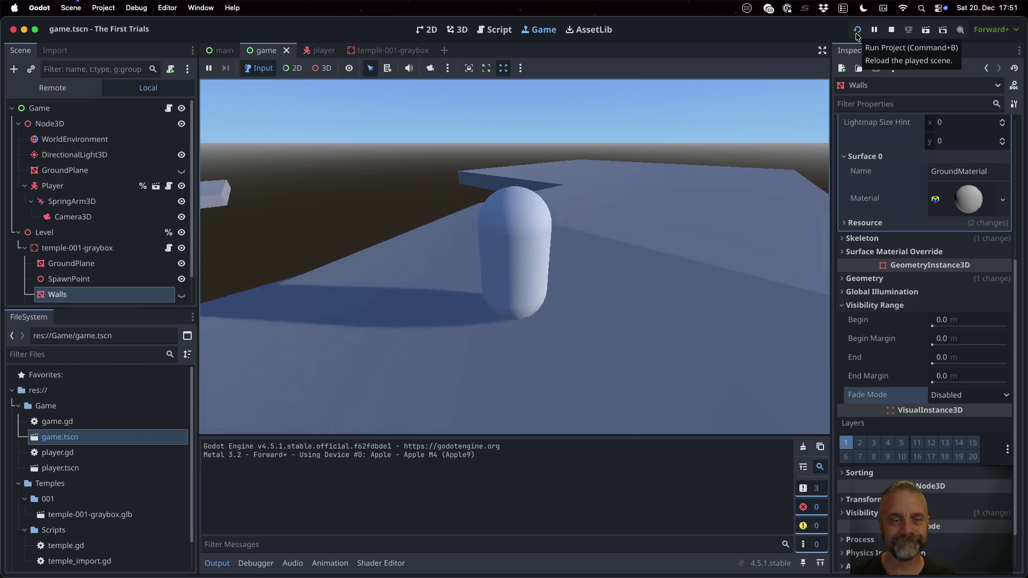
pyautogui.press('a')
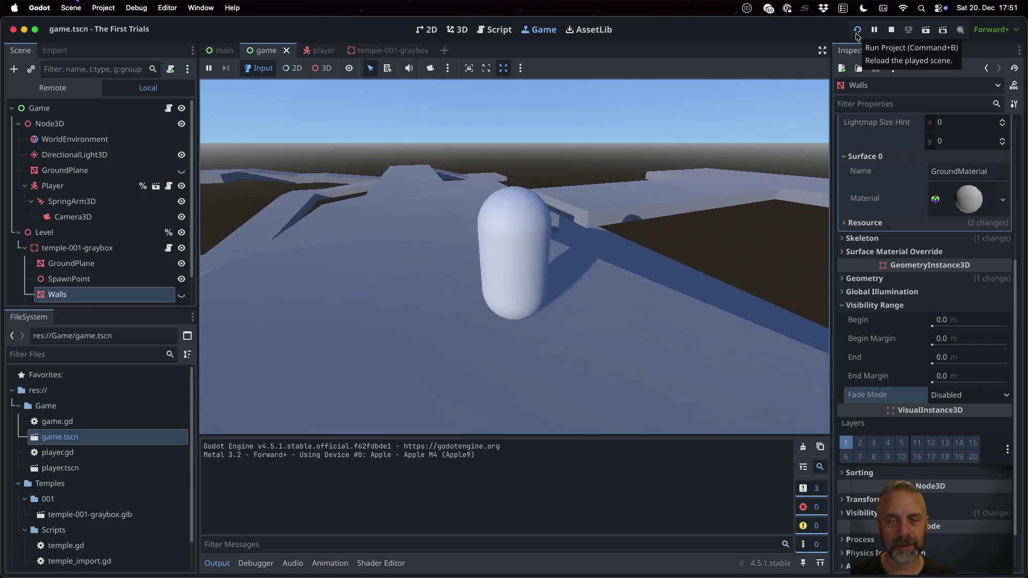
pyautogui.press('a')
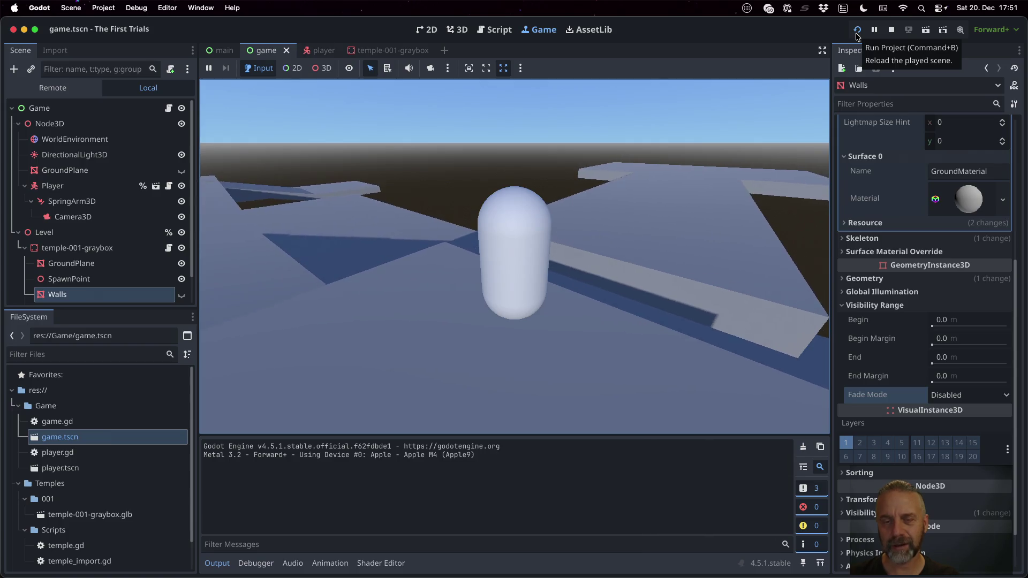
pyautogui.press('a')
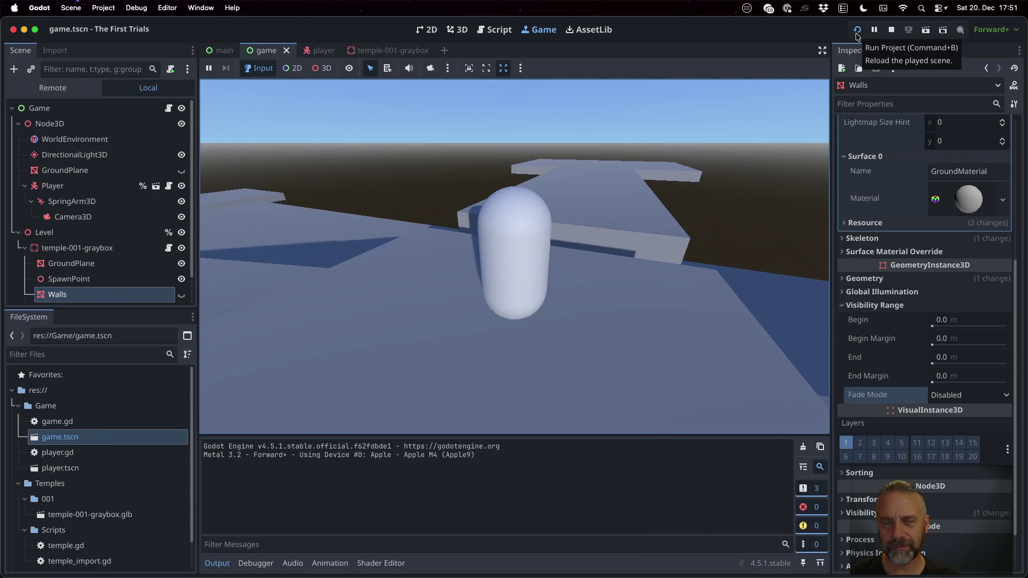
pyautogui.press('a')
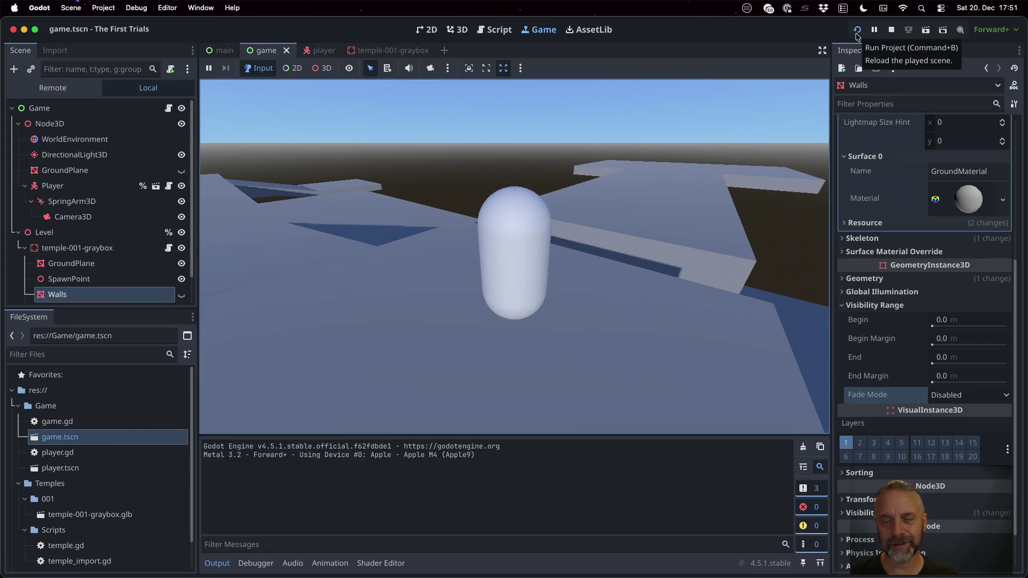
pyautogui.press('a')
pyautogui.press('a')
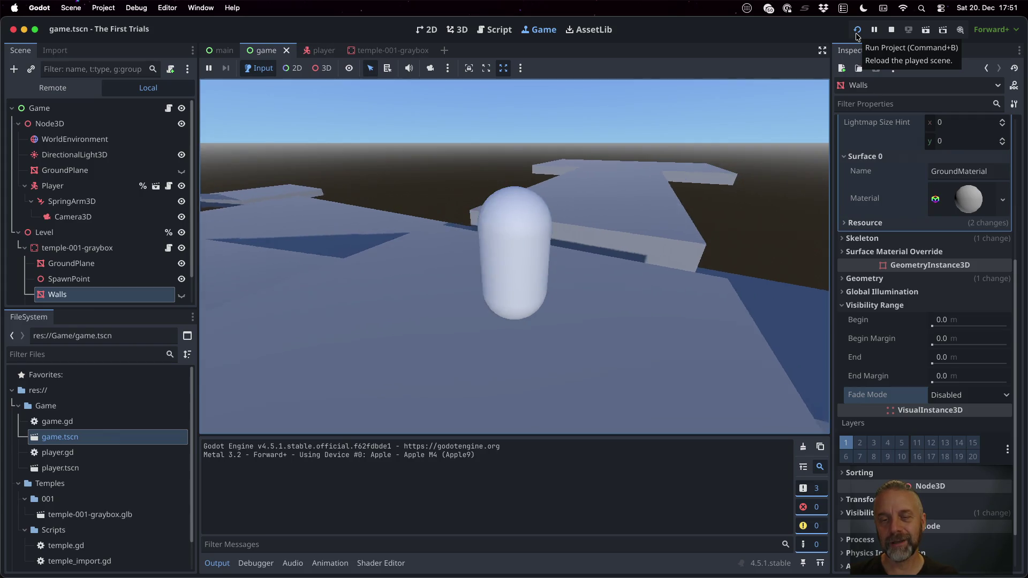
pyautogui.press('a')
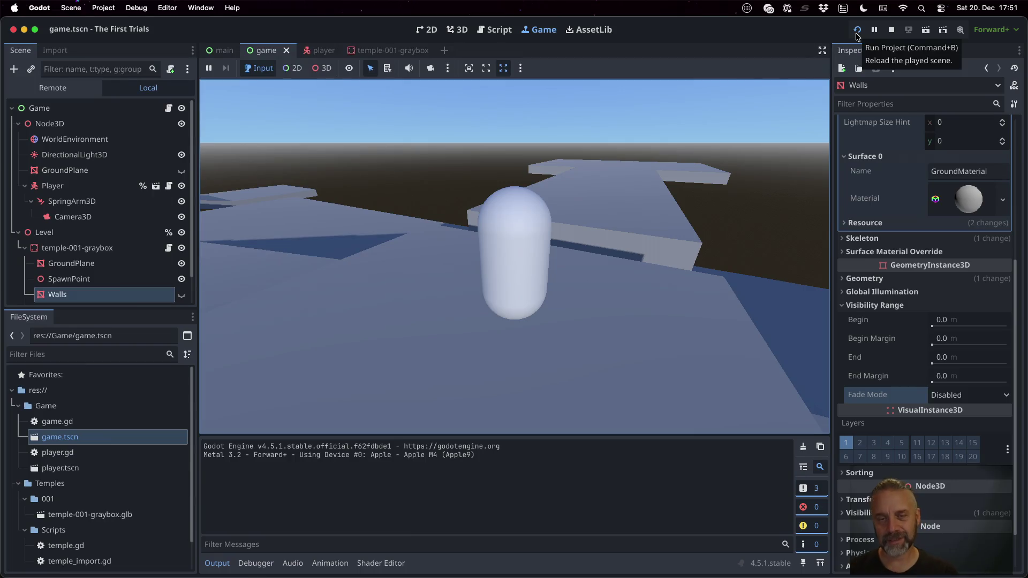
pyautogui.click(891, 30)
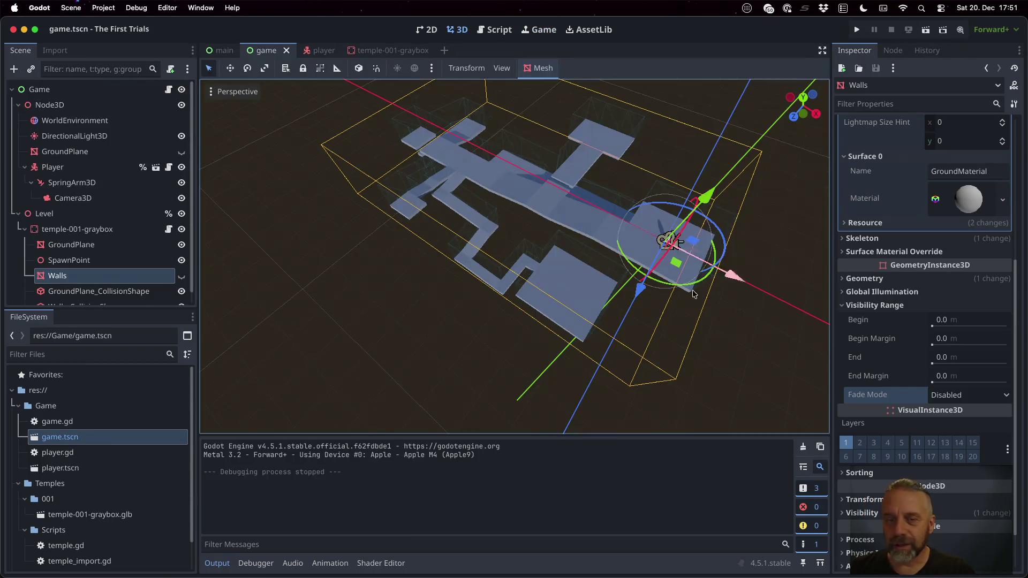
pyautogui.press('super+Tab')
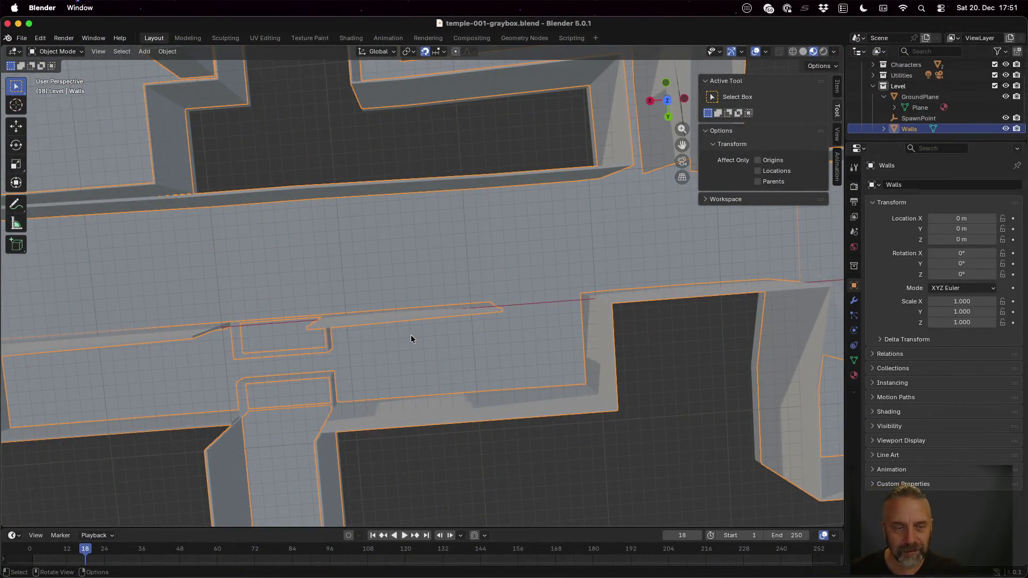
pyautogui.scroll(5, 348, 311)
pyautogui.moveTo(228, 350)
pyautogui.mouseDown()
pyautogui.moveTo(321, 282)
pyautogui.moveTo(338, 322)
pyautogui.mouseUp()
pyautogui.scroll(-5, 573, 236)
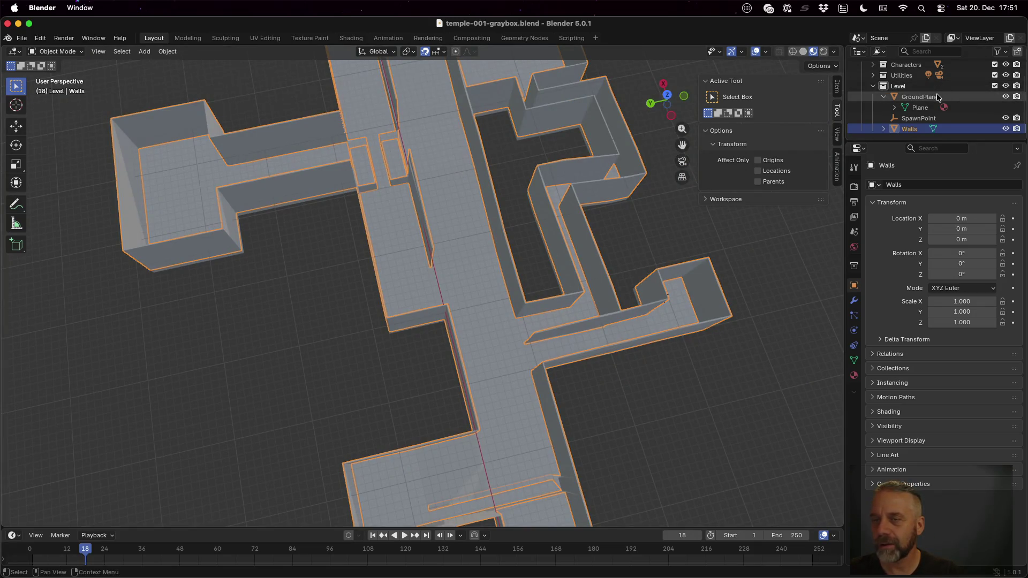
pyautogui.click(920, 97)
pyautogui.scroll(4, 391, 143)
pyautogui.moveTo(409, 97)
pyautogui.mouseDown()
pyautogui.moveTo(510, 93)
pyautogui.moveTo(265, 137)
pyautogui.moveTo(227, 106)
pyautogui.moveTo(316, 91)
pyautogui.mouseUp()
pyautogui.moveTo(284, 133)
pyautogui.mouseDown()
pyautogui.moveTo(254, 126)
pyautogui.moveTo(252, 105)
pyautogui.moveTo(271, 120)
pyautogui.moveTo(417, 108)
pyautogui.mouseUp()
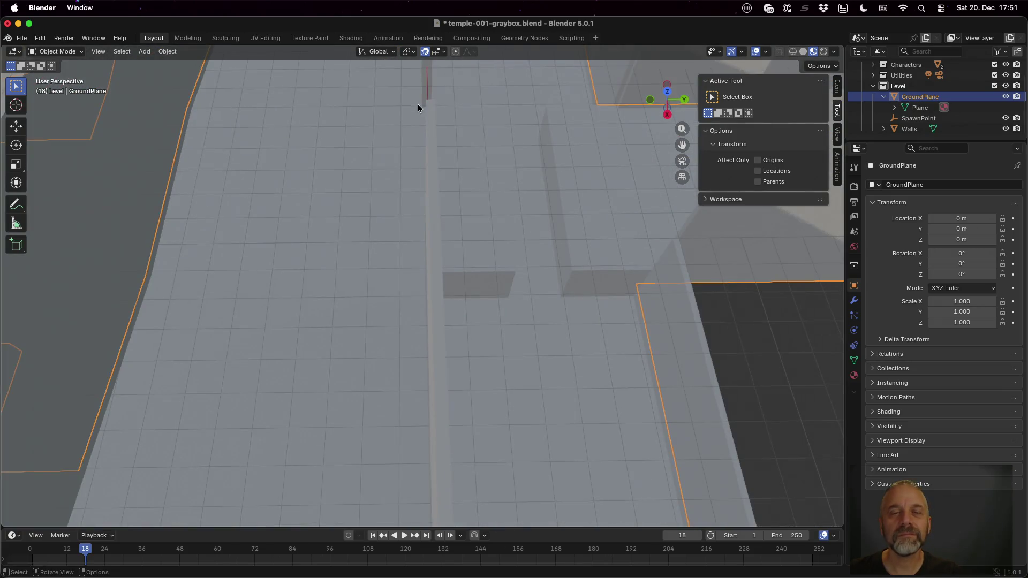
pyautogui.moveTo(482, 124); pyautogui.dragTo(431, 130)
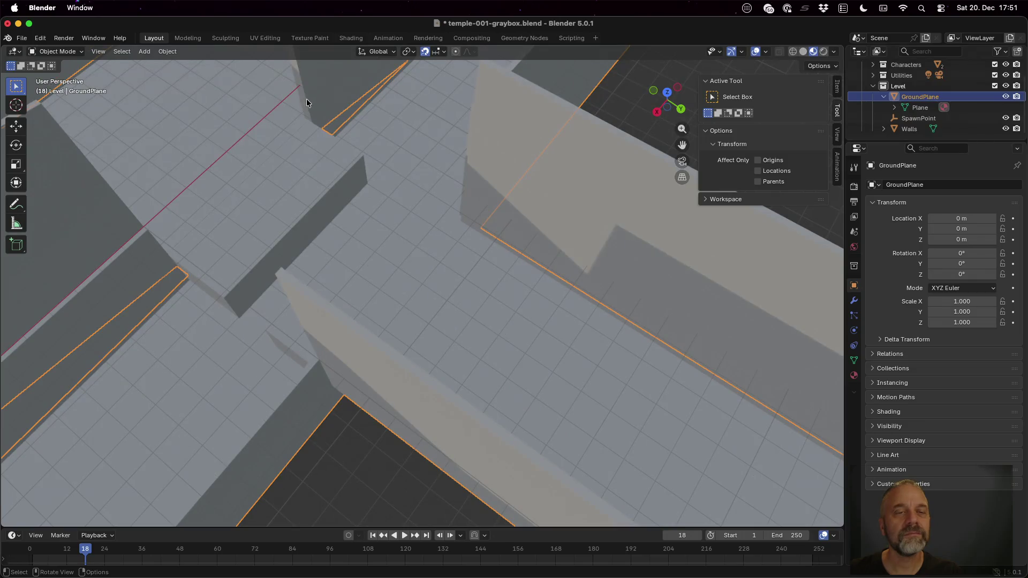
pyautogui.click(905, 130)
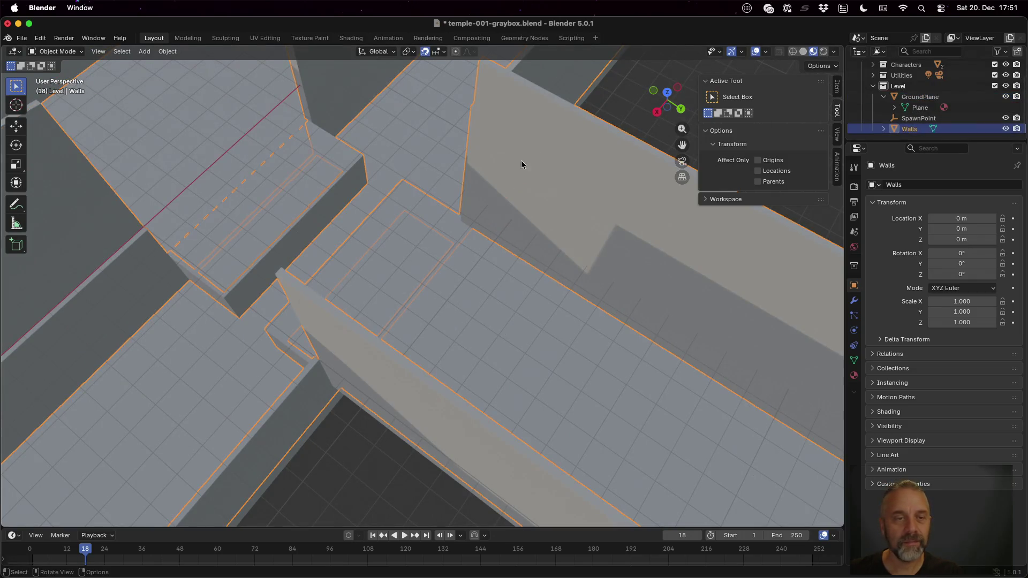
pyautogui.scroll(3, 232, 166)
pyautogui.scroll(3, 192, 150)
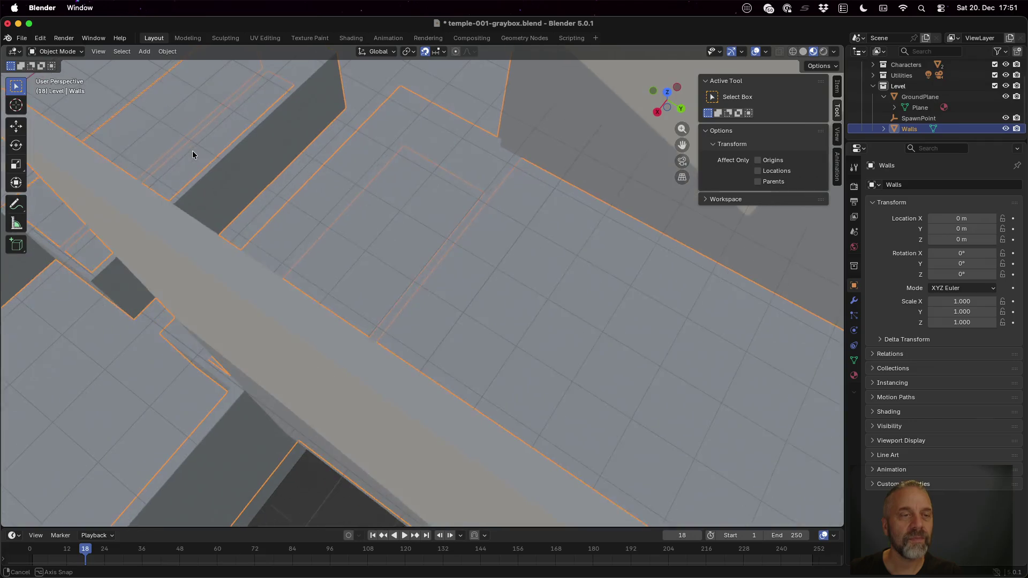
pyautogui.scroll(3, 201, 111)
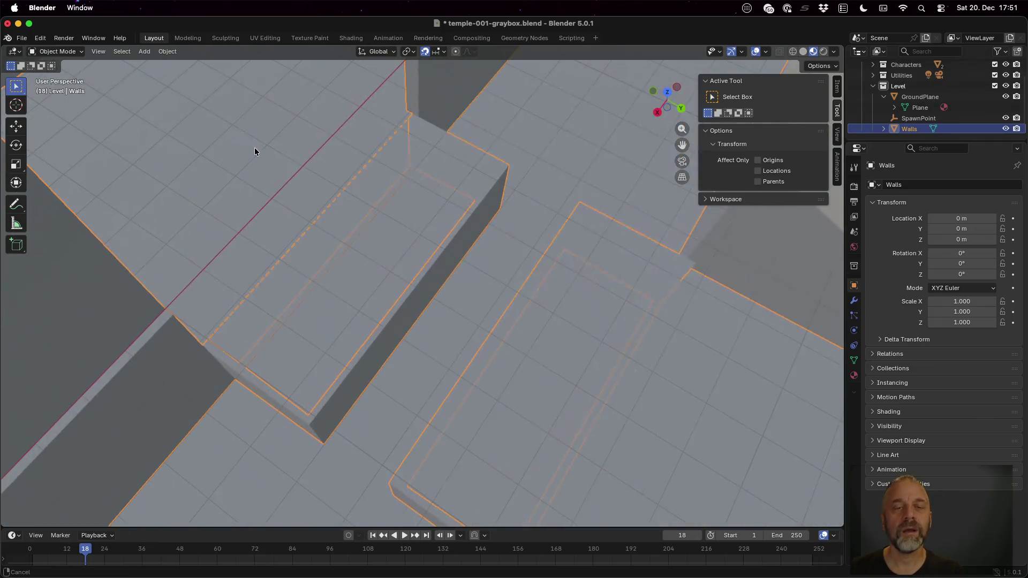
pyautogui.scroll(3, 322, 159)
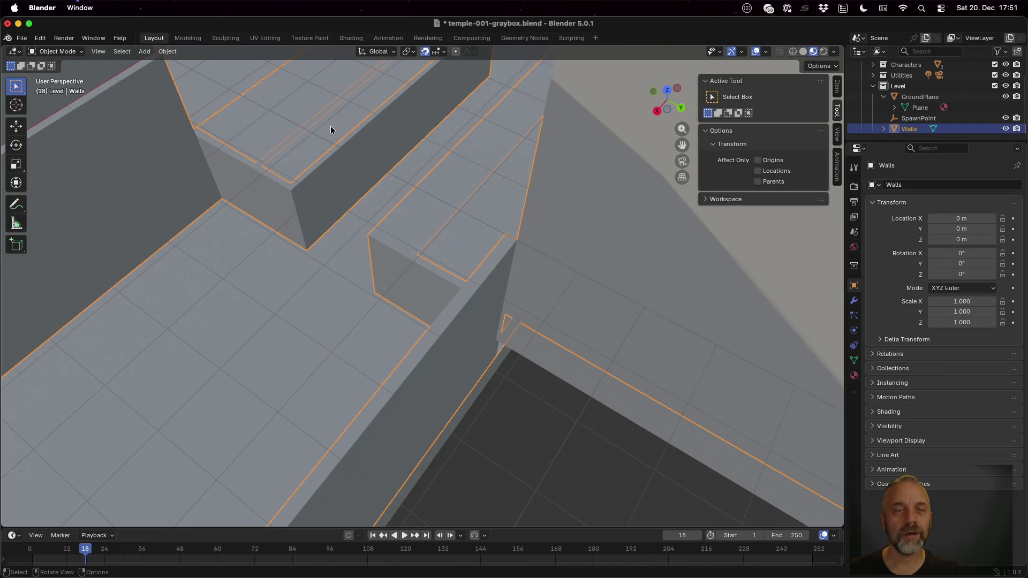
pyautogui.scroll(3, 355, 205)
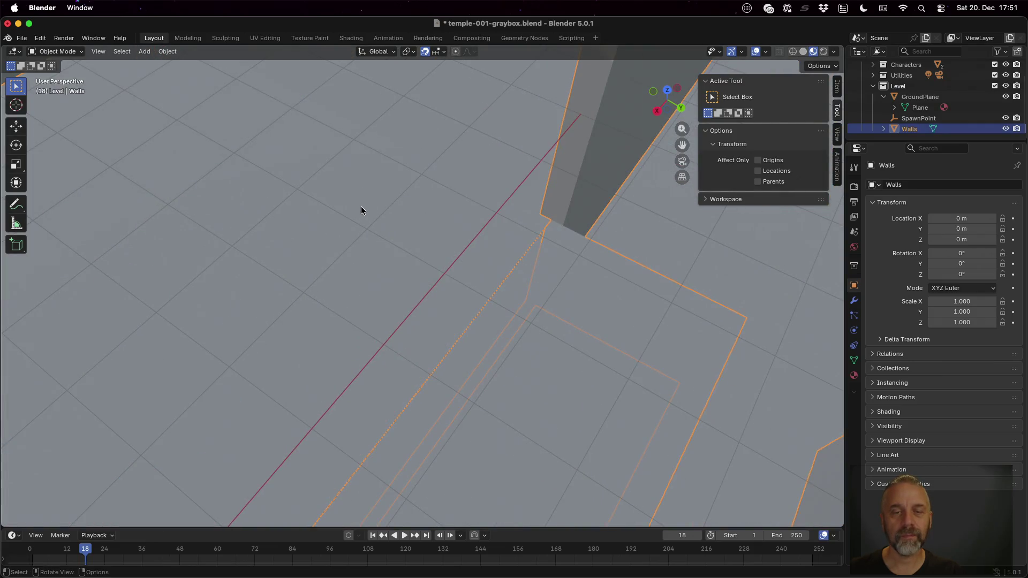
pyautogui.scroll(3, 361, 207)
pyautogui.scroll(5, 403, 247)
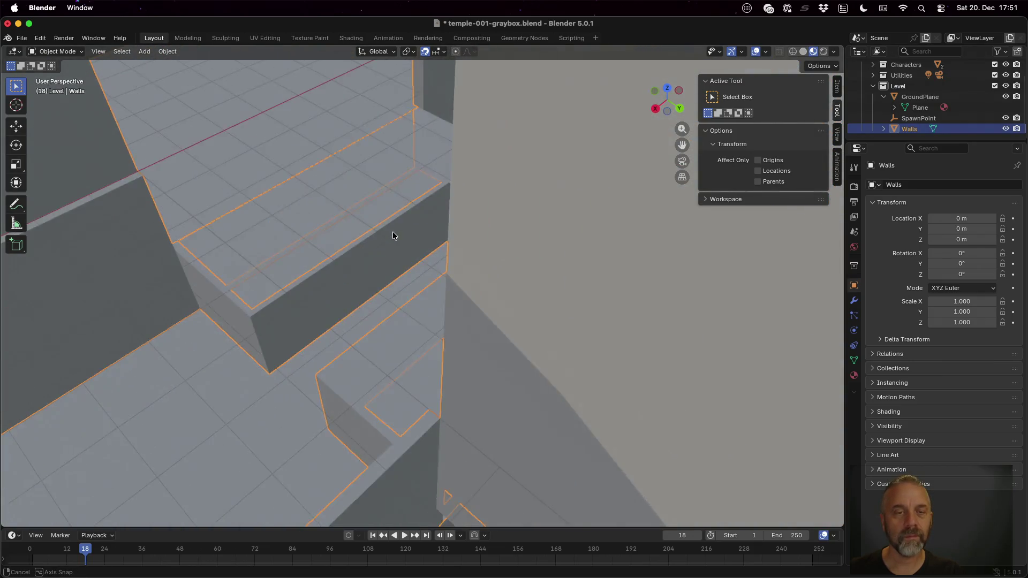
pyautogui.scroll(5, 322, 193)
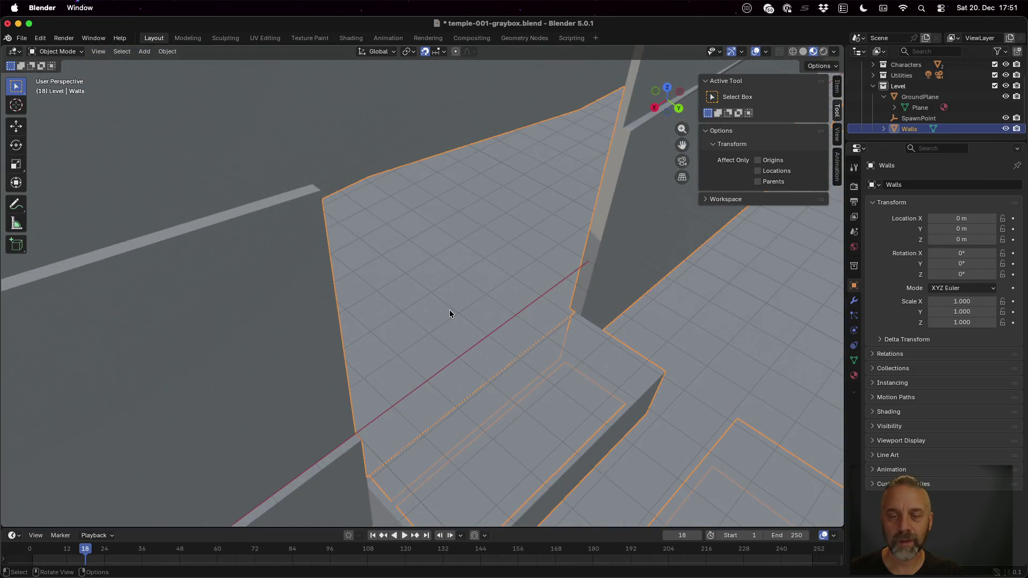
pyautogui.scroll(-5, 454, 317)
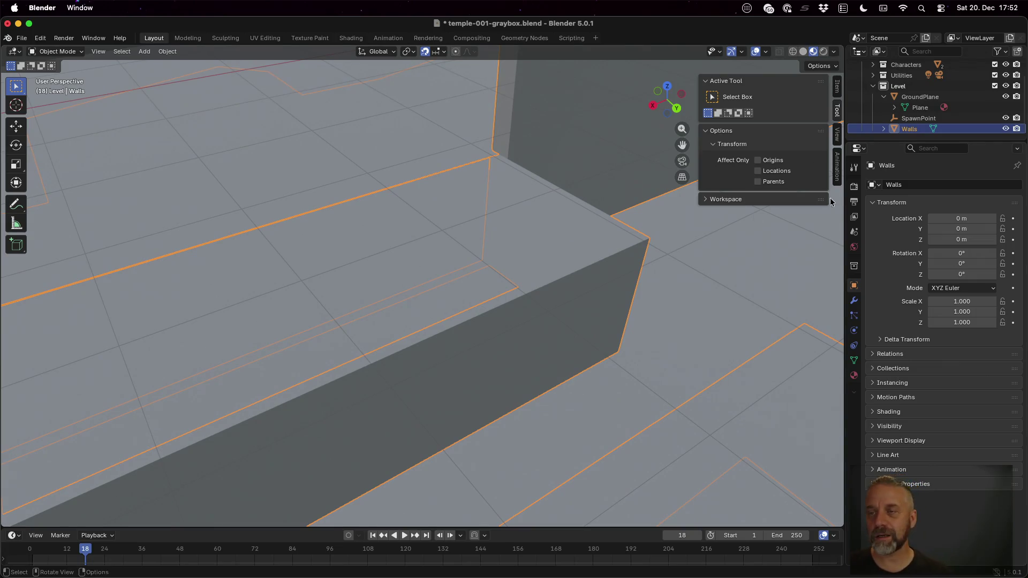
pyautogui.moveTo(436, 195); pyautogui.dragTo(427, 195)
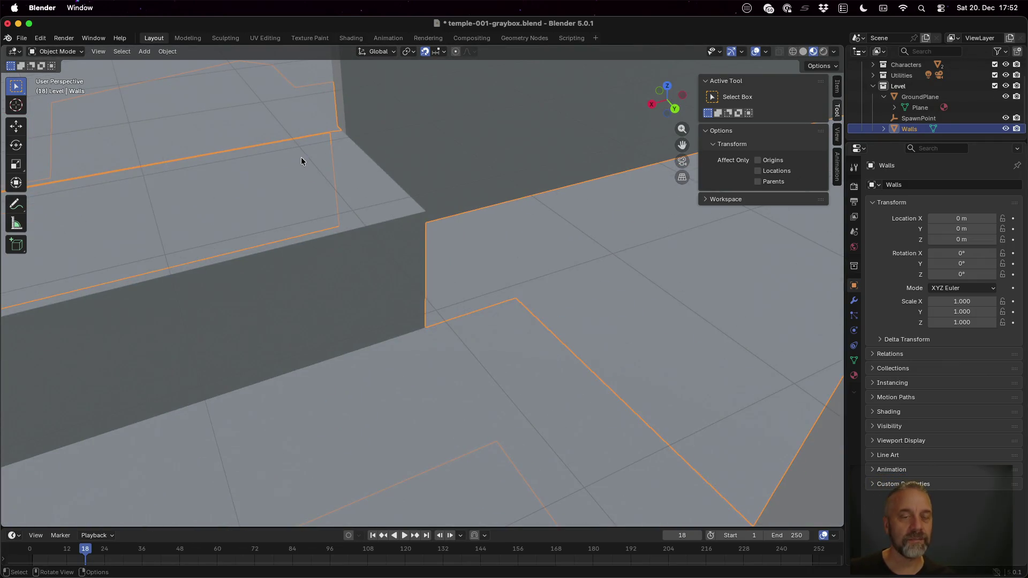
pyautogui.moveTo(300, 156); pyautogui.dragTo(386, 145)
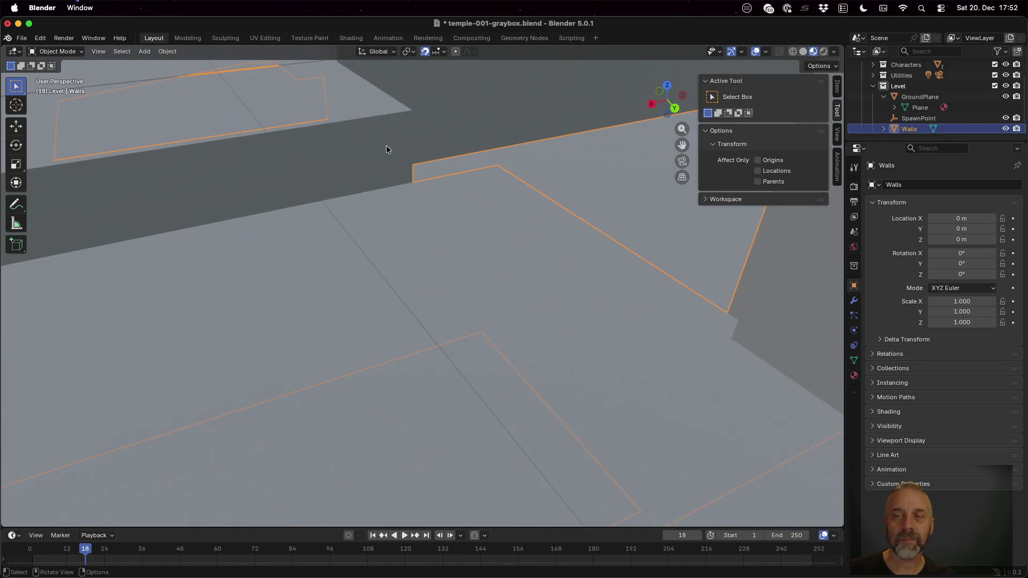
pyautogui.click(674, 110)
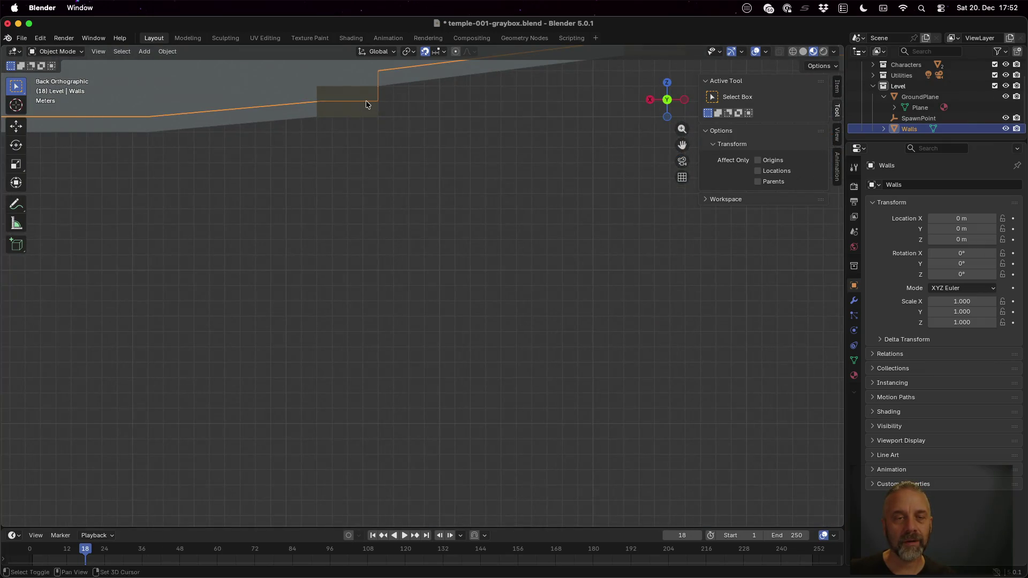
# - Frame the walls and inspect them in perspective, back and opposite orthographic views
pyautogui.scroll(10, 366, 102)
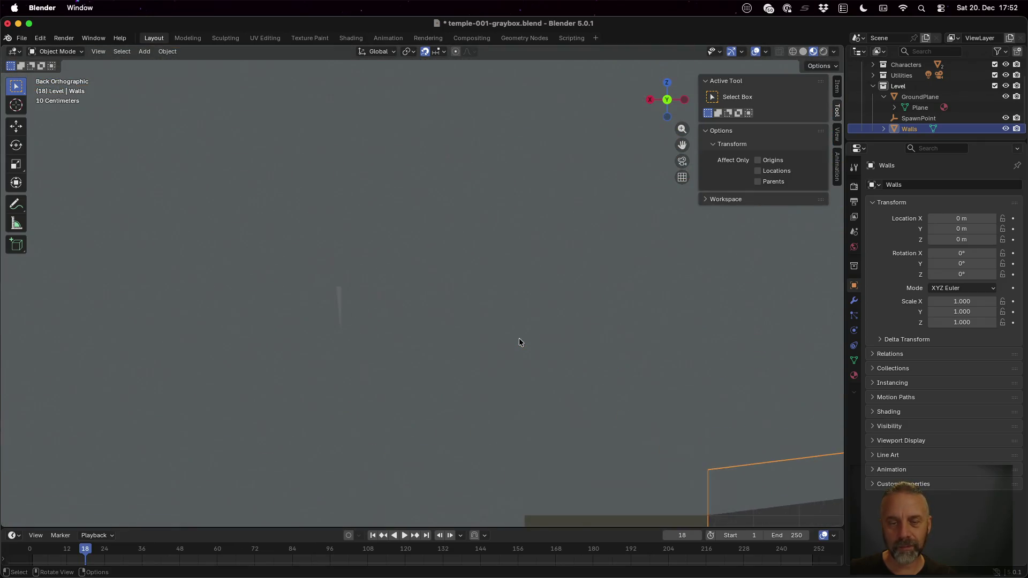
pyautogui.scroll(5, 518, 342)
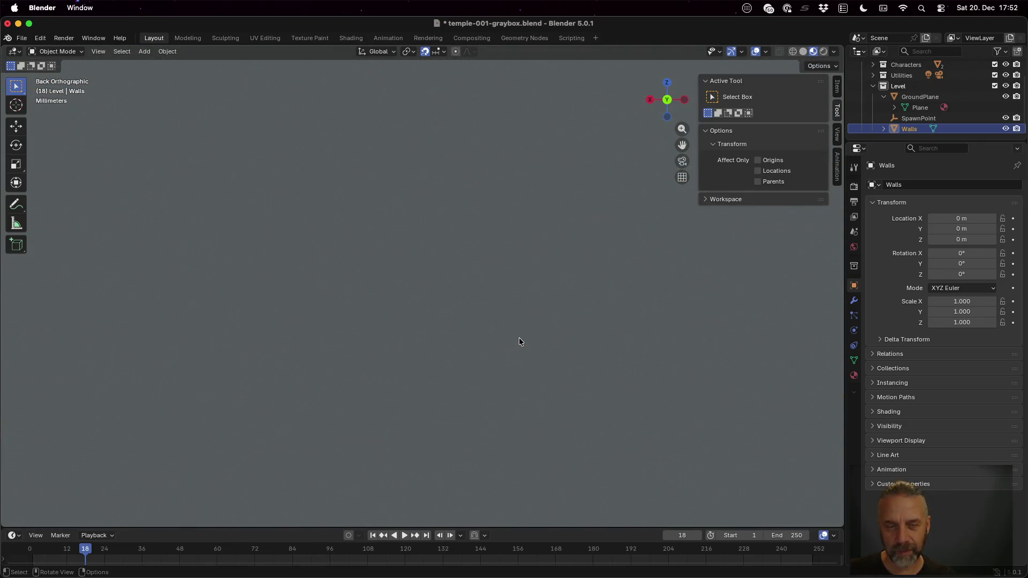
pyautogui.press('KP_Decimal')
pyautogui.scroll(2, 519, 338)
pyautogui.moveTo(475, 275); pyautogui.dragTo(483, 324)
pyautogui.scroll(3, 447, 378)
pyautogui.moveTo(422, 411)
pyautogui.mouseDown()
pyautogui.moveTo(423, 361)
pyautogui.moveTo(495, 269)
pyautogui.mouseUp()
pyautogui.scroll(8, 475, 199)
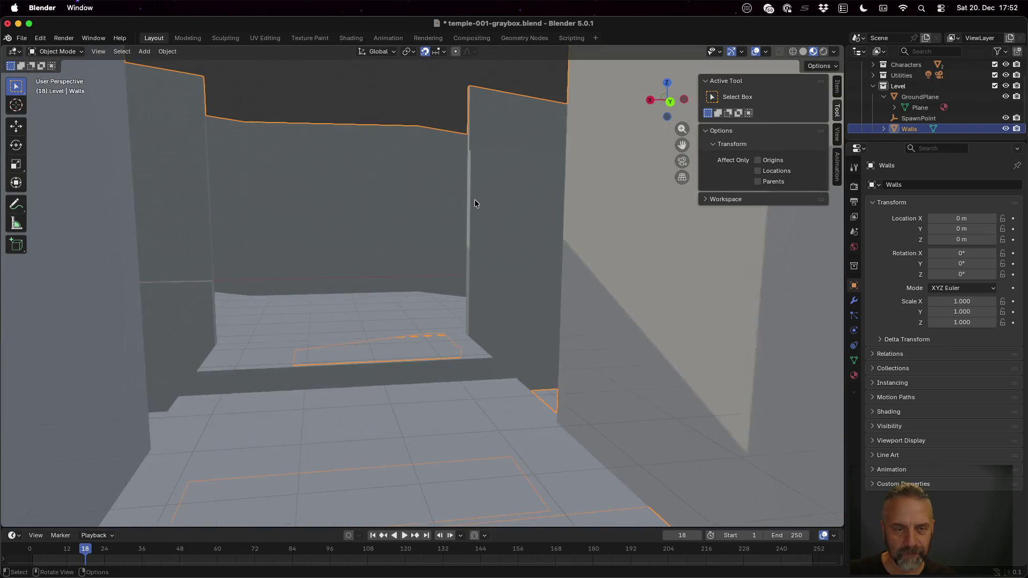
pyautogui.click(669, 102)
pyautogui.scroll(3, 467, 273)
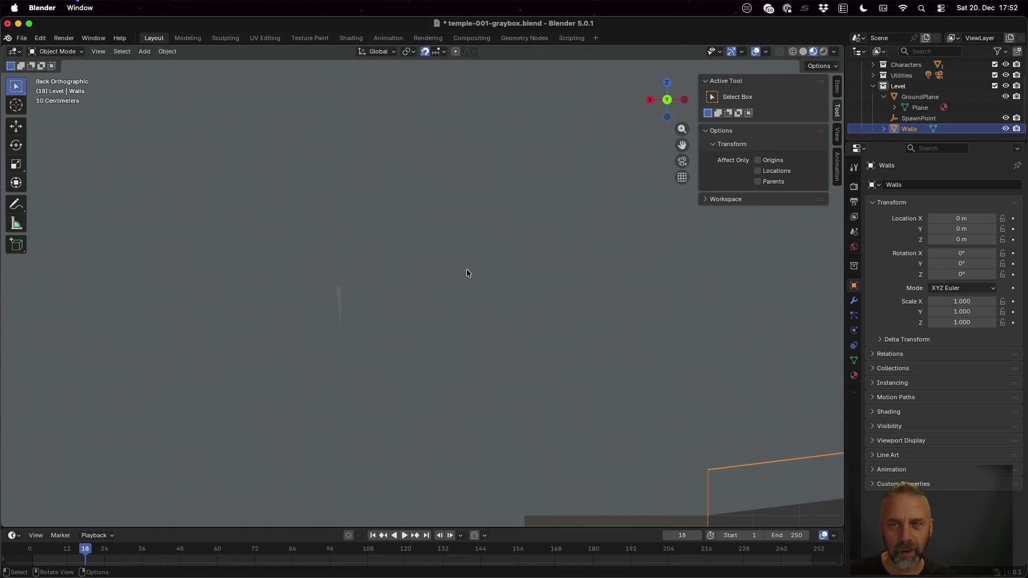
pyautogui.scroll(-6, 467, 273)
pyautogui.scroll(-8, 467, 273)
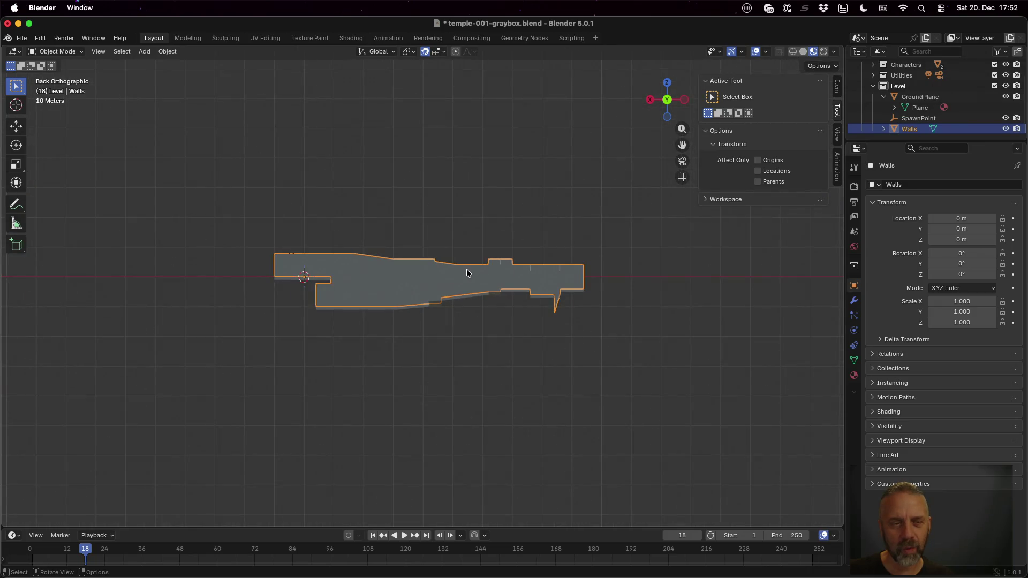
pyautogui.scroll(6, 467, 273)
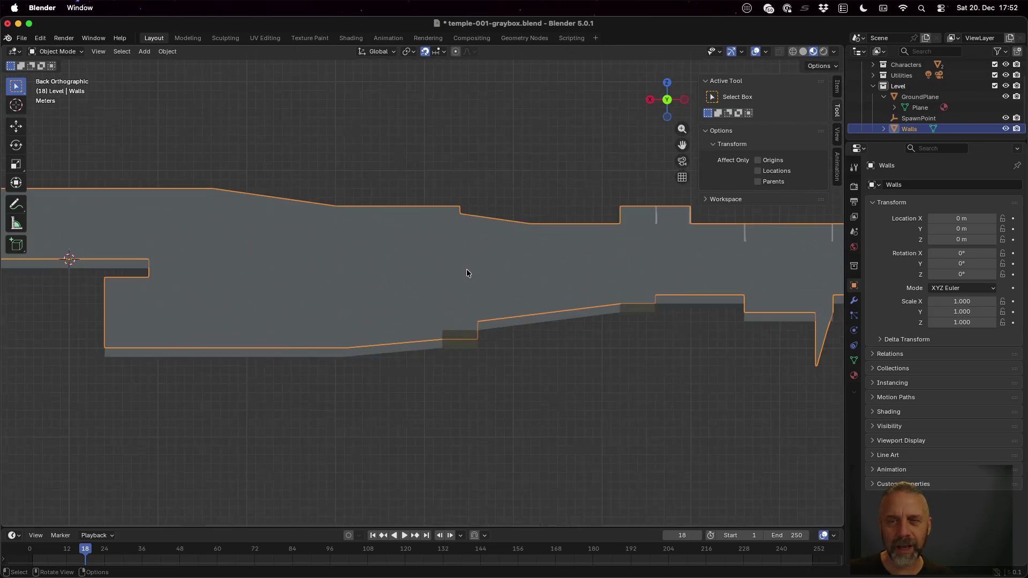
pyautogui.click(662, 103)
pyautogui.click(662, 104)
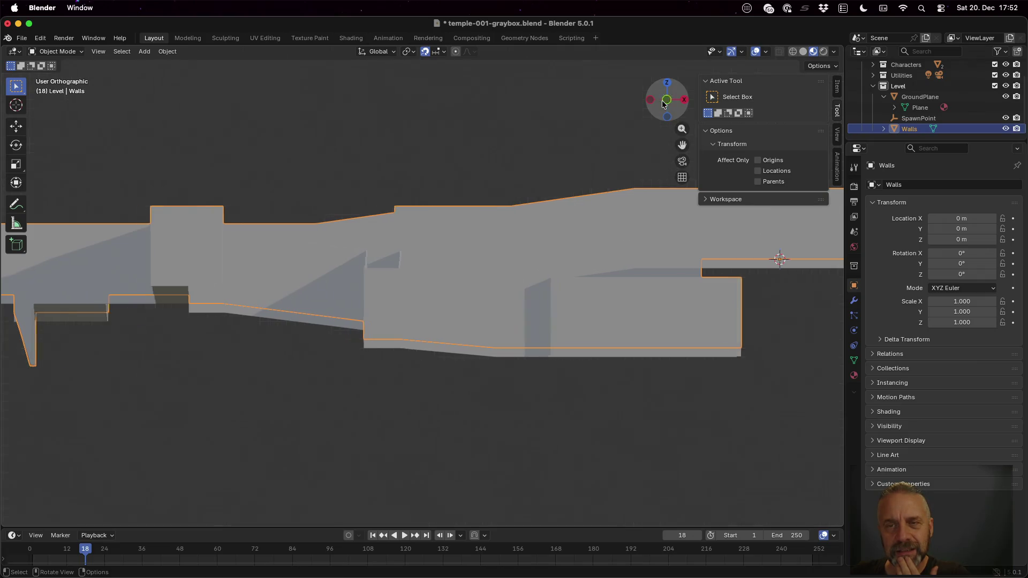
pyautogui.click(662, 103)
pyautogui.click(663, 104)
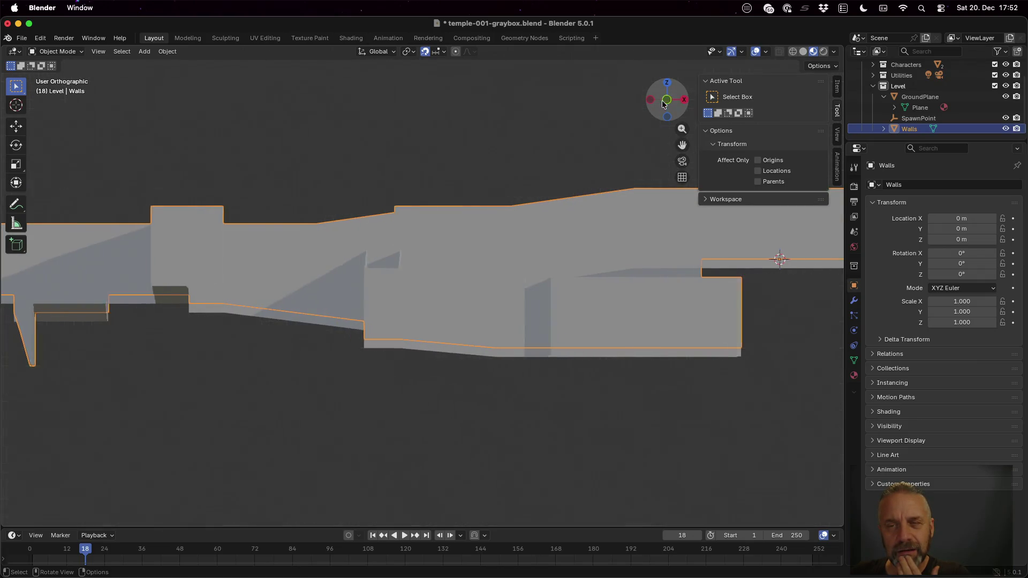
pyautogui.scroll(-10, 382, 399)
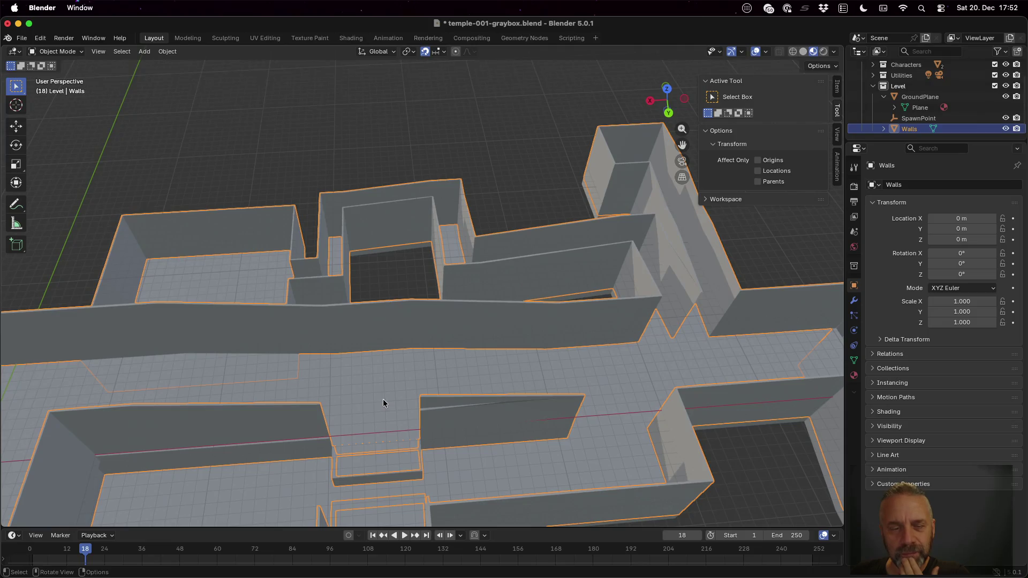
pyautogui.scroll(3, 383, 399)
pyautogui.scroll(5, 390, 432)
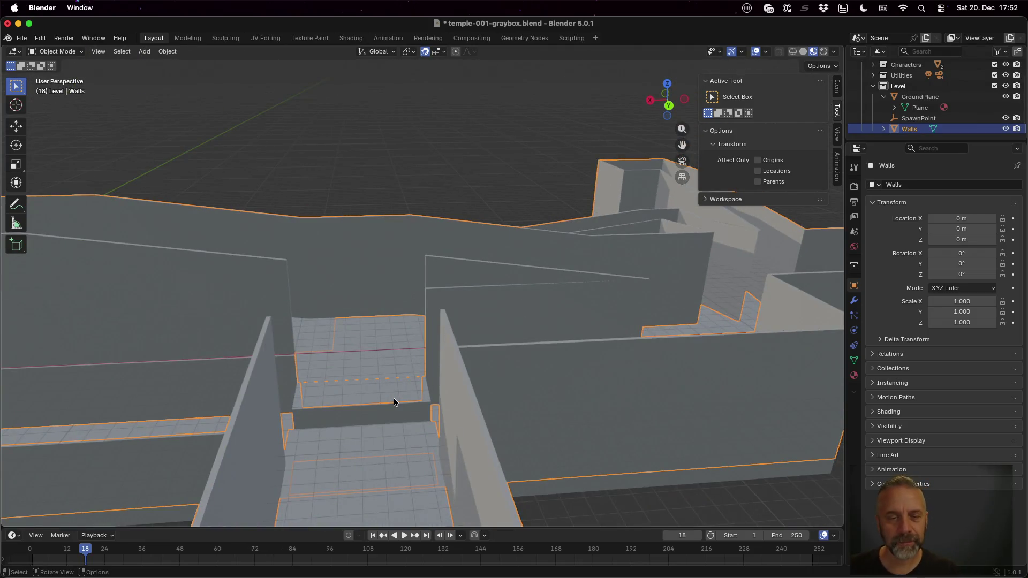
pyautogui.scroll(10, 393, 396)
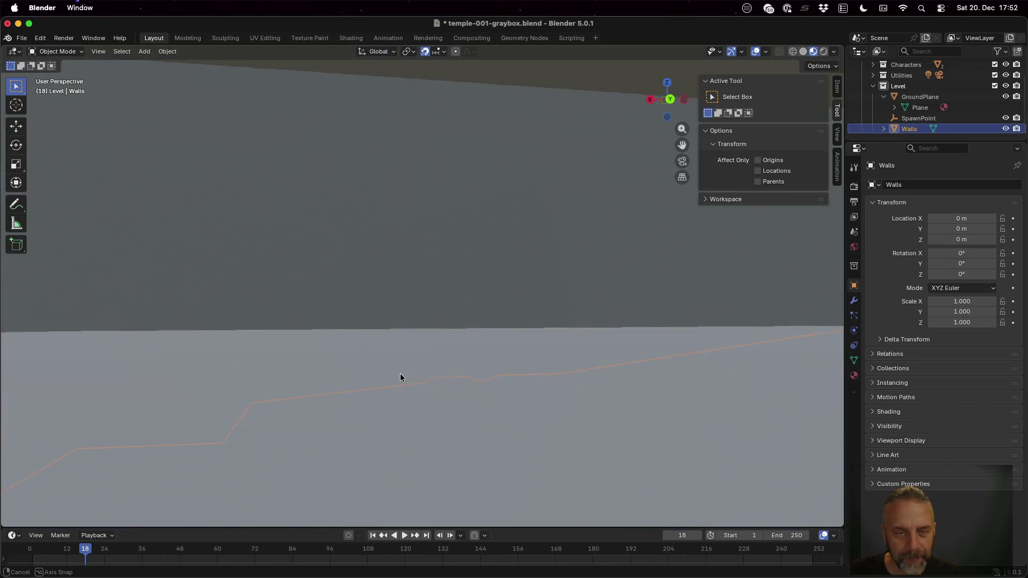
pyautogui.scroll(-4, 399, 380)
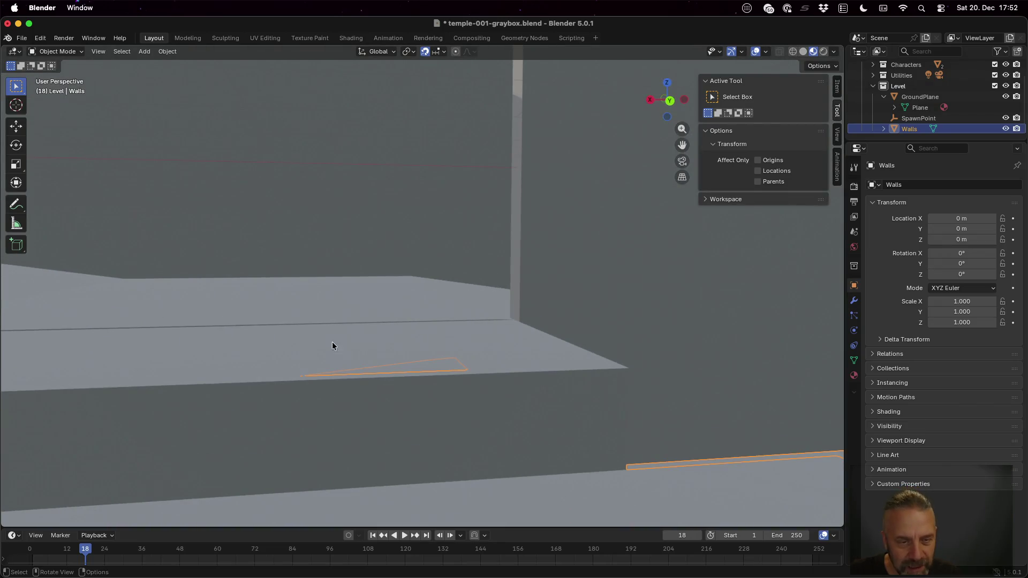
# - Select GroundPlane and SpawnPoint, then reselect Walls and enter Edit Mode
pyautogui.click(256, 327)
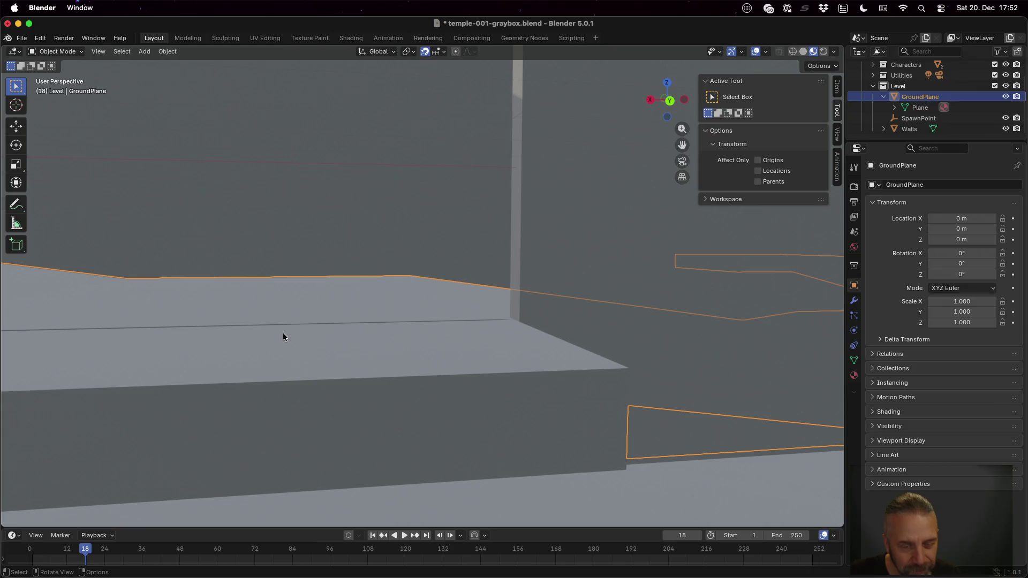
pyautogui.click(916, 119)
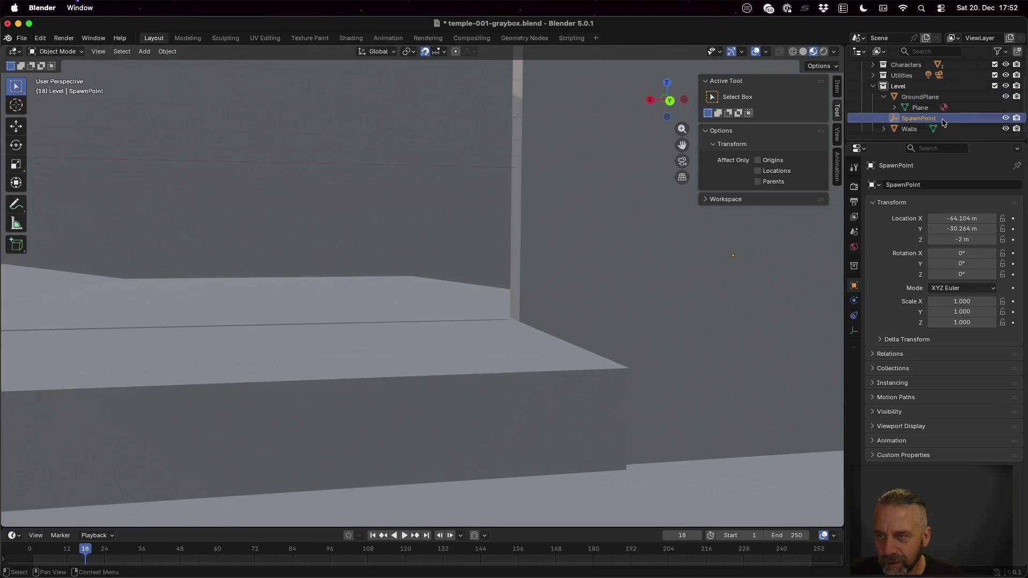
pyautogui.click(915, 128)
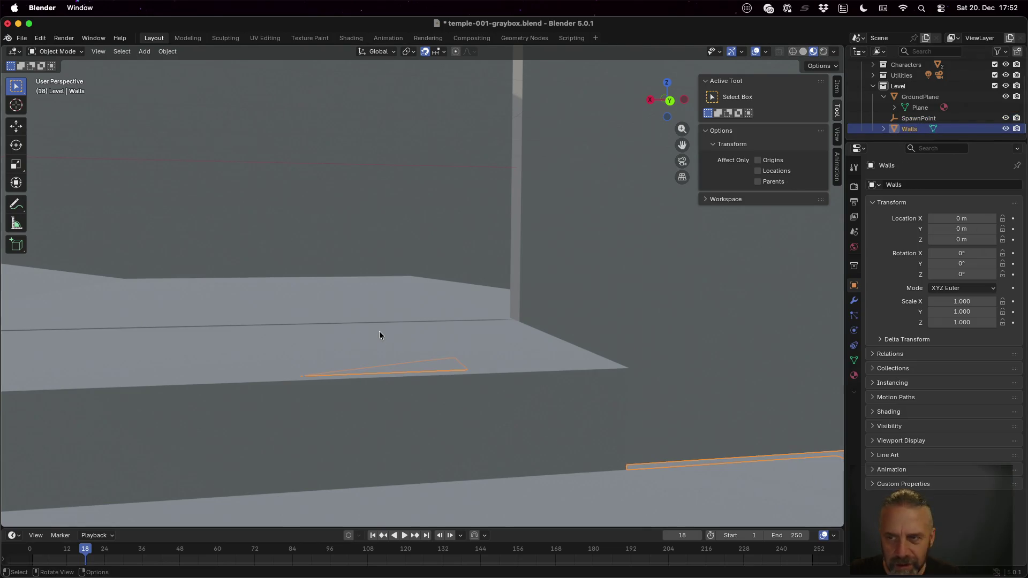
pyautogui.press('Tab')
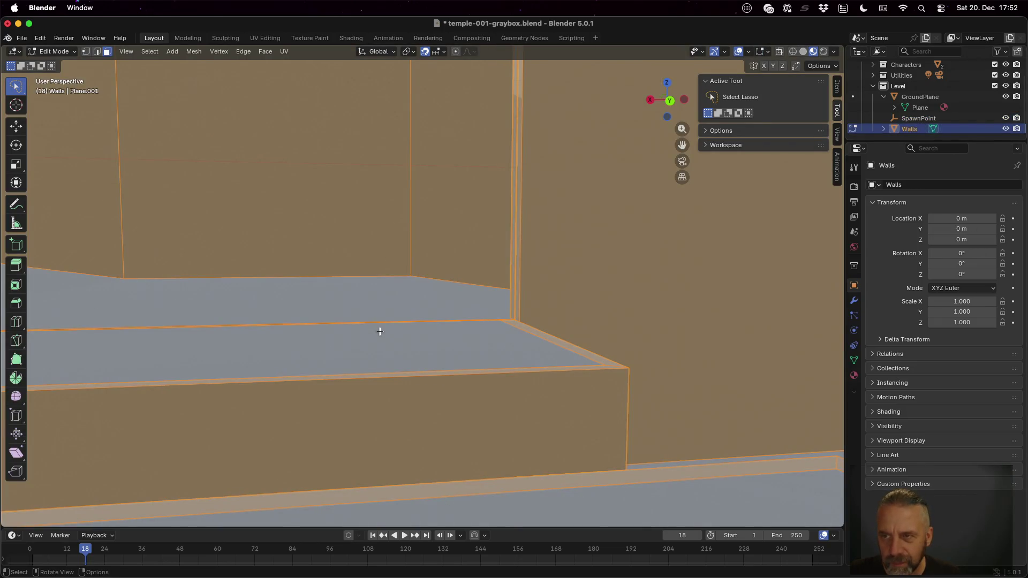
# - Toggle Walls visibility off and on, deselect all geometry, and hide the GroundPlane in the outliner
pyautogui.click(1005, 129)
pyautogui.click(1005, 129)
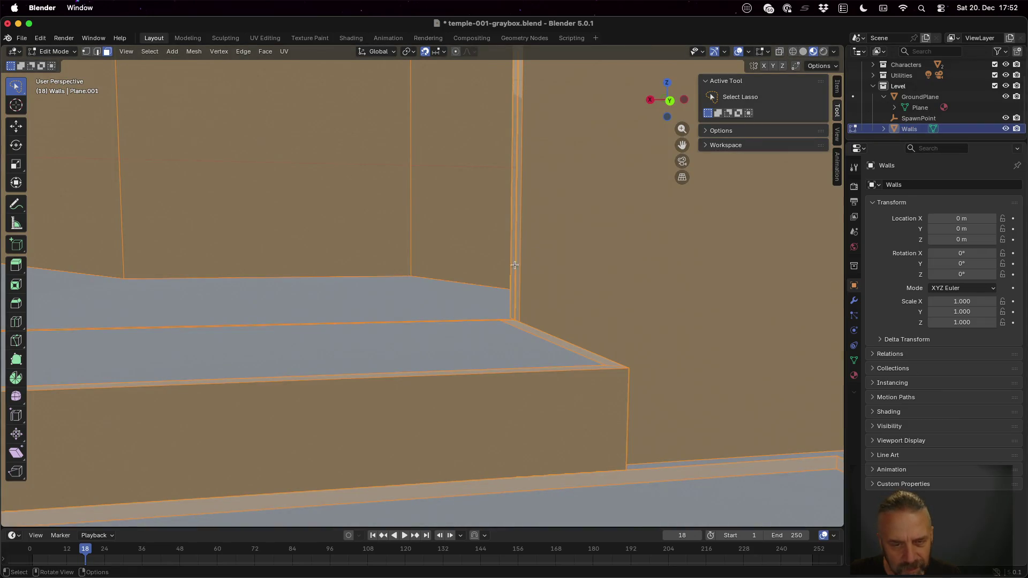
pyautogui.hotkey('alt', 'a')
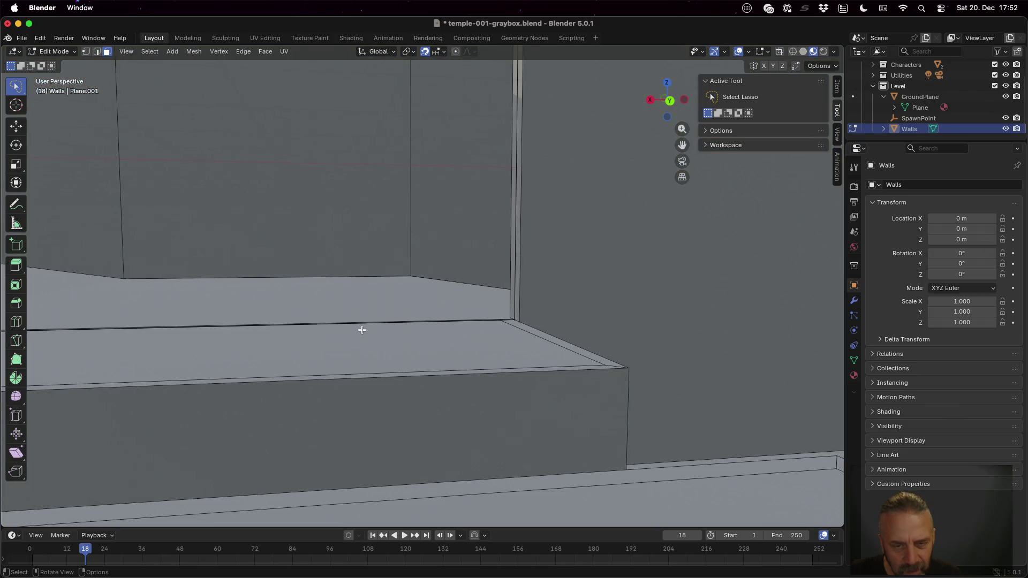
pyautogui.scroll(4, 361, 331)
pyautogui.scroll(-3, 515, 347)
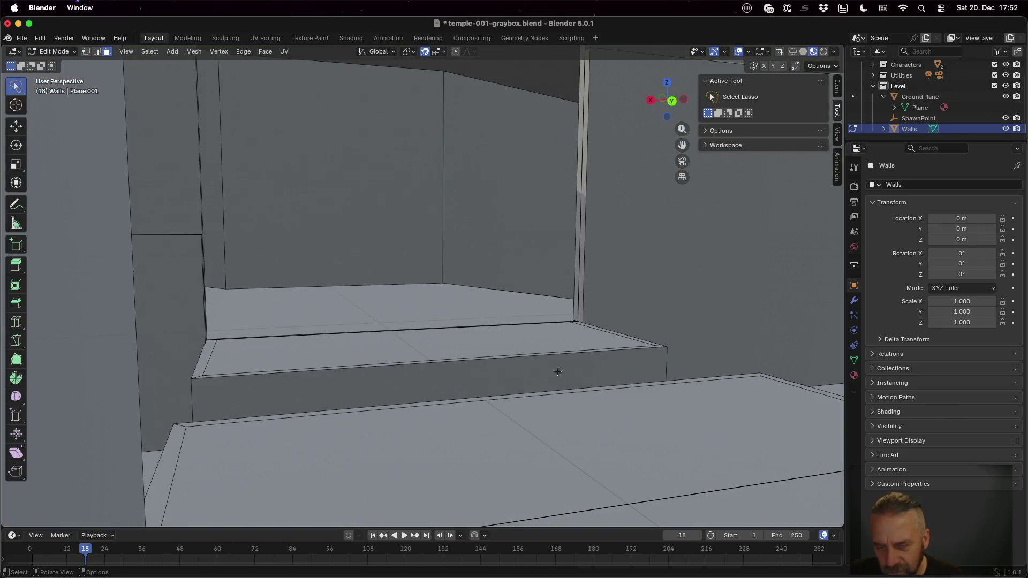
pyautogui.hscroll(-5, 530, 342)
pyautogui.hscroll(-4, 534, 345)
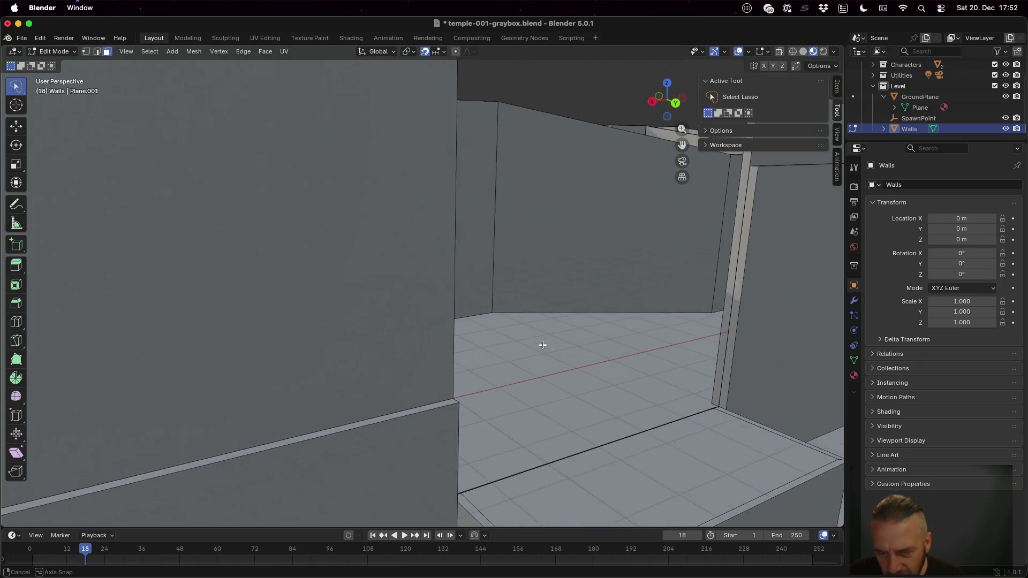
pyautogui.click(1005, 96)
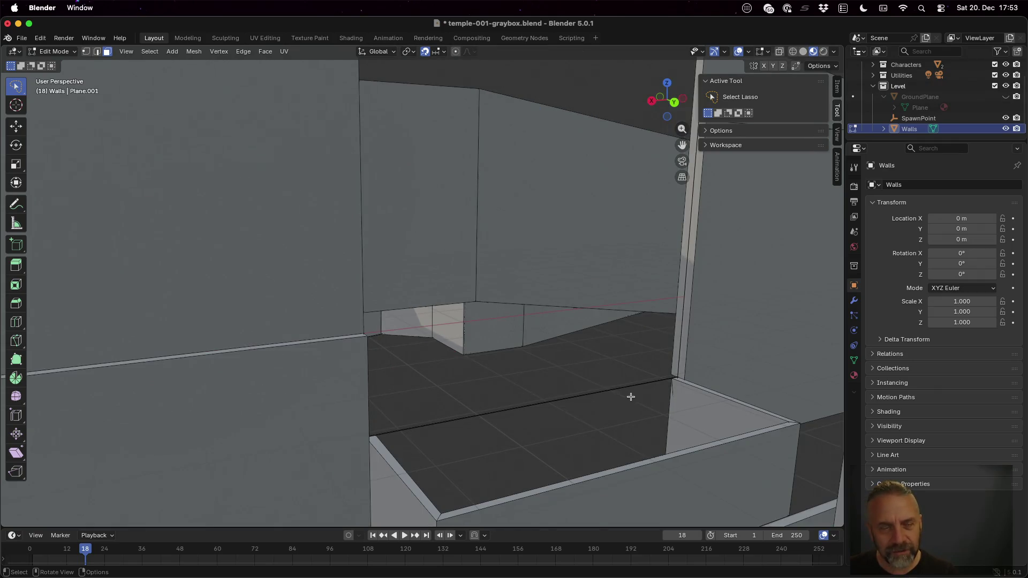
# - Select the floor corner vertex and delete the selected floor geometry
pyautogui.click(669, 379)
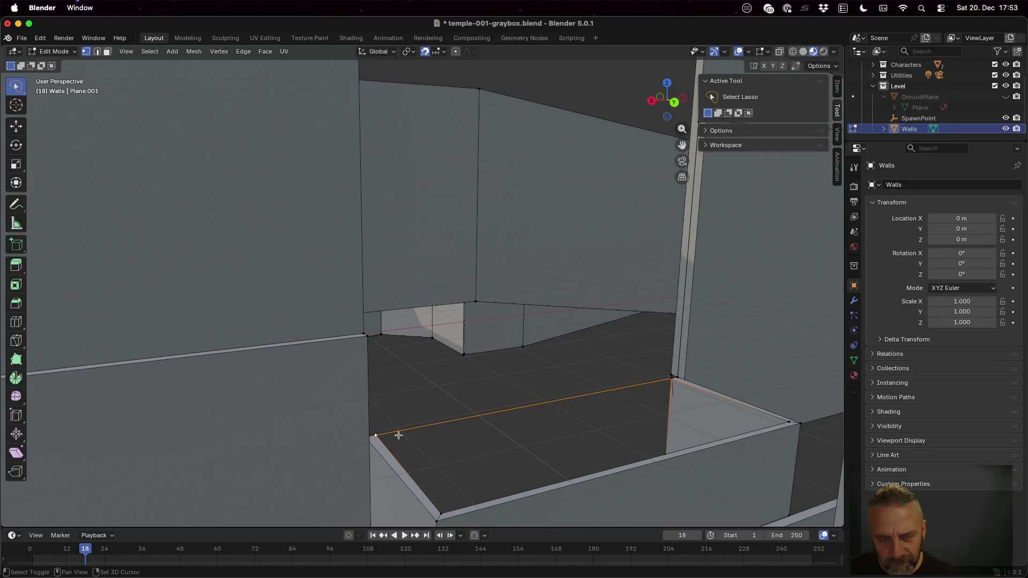
pyautogui.press('x')
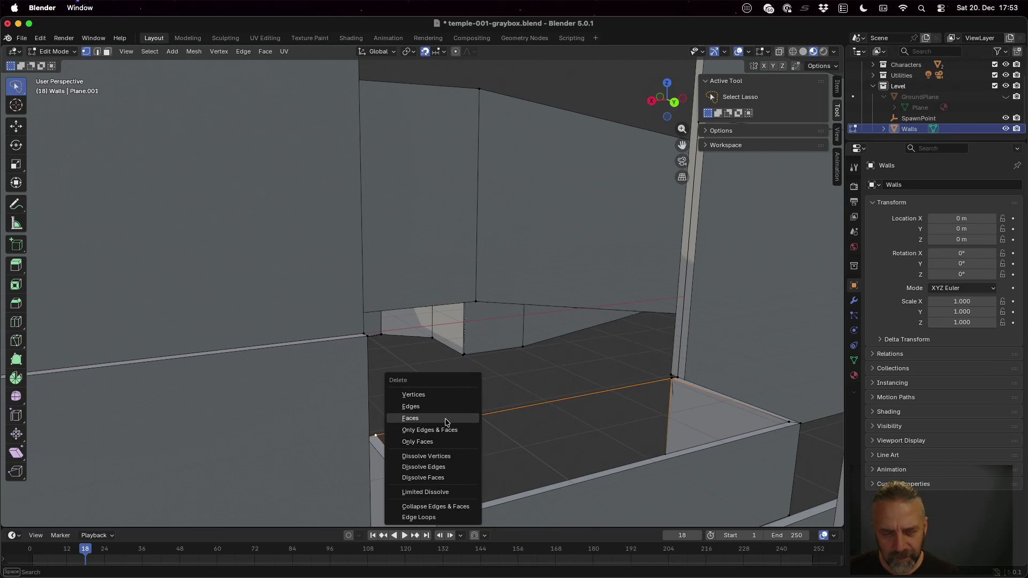
pyautogui.click(441, 406)
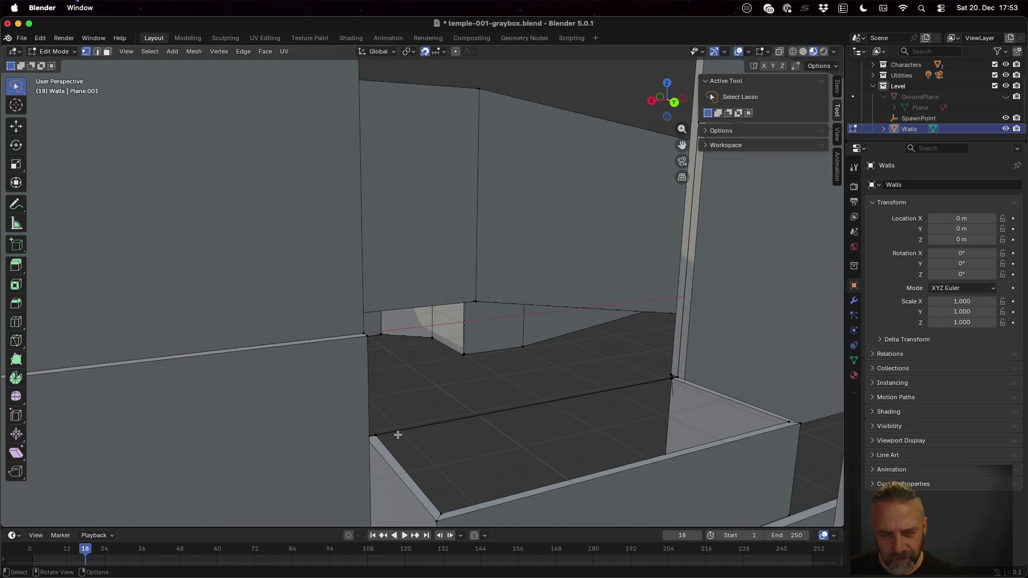
pyautogui.keyDown('shift'); pyautogui.click(669, 378); pyautogui.keyUp('shift')
pyautogui.press('x')
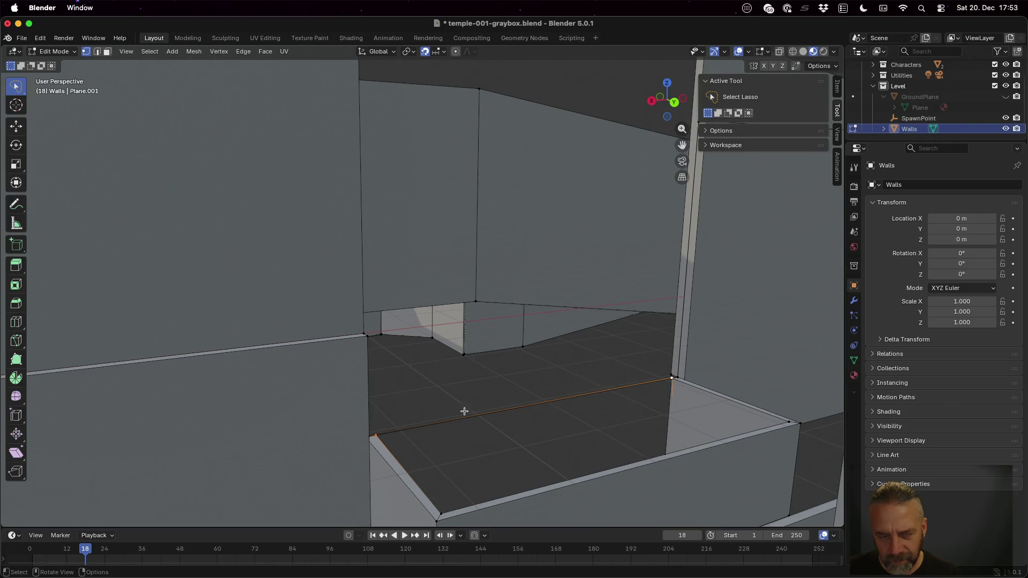
# - Orbit into the room and box-select the corner vertex and floor edge path, undoing the last selection
pyautogui.scroll(2, 458, 428)
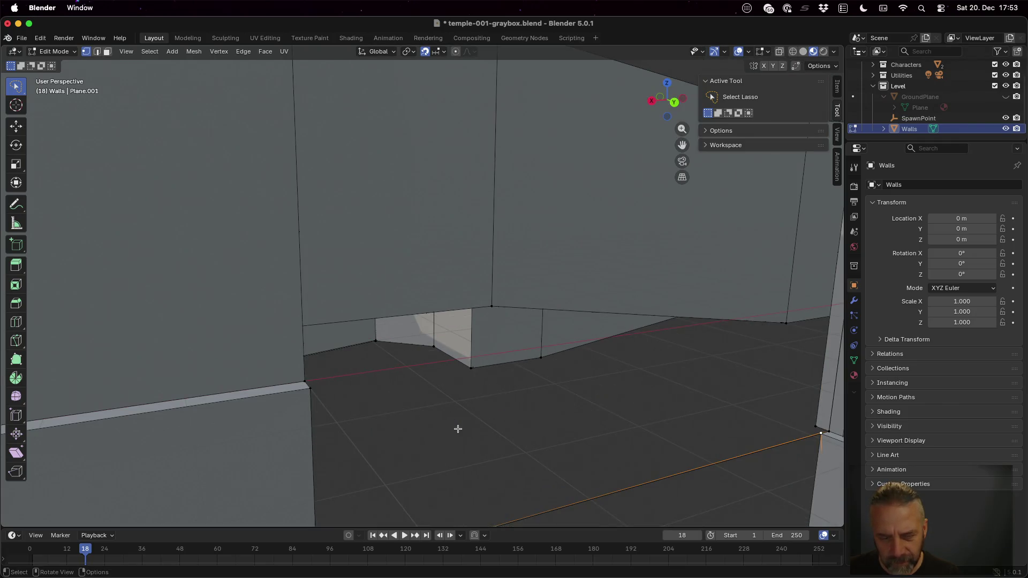
pyautogui.press('b')
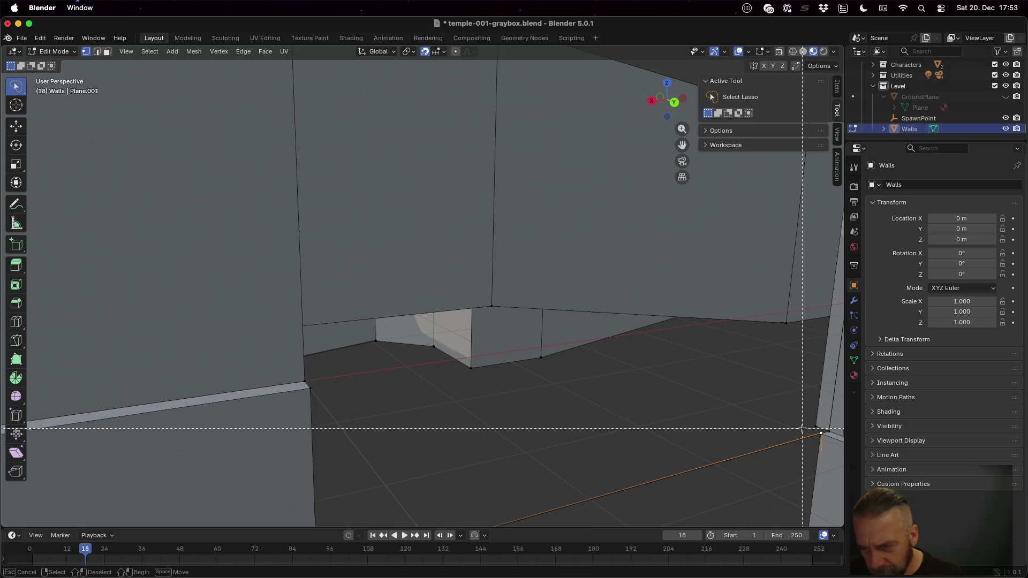
pyautogui.moveTo(805, 429); pyautogui.dragTo(824, 439)
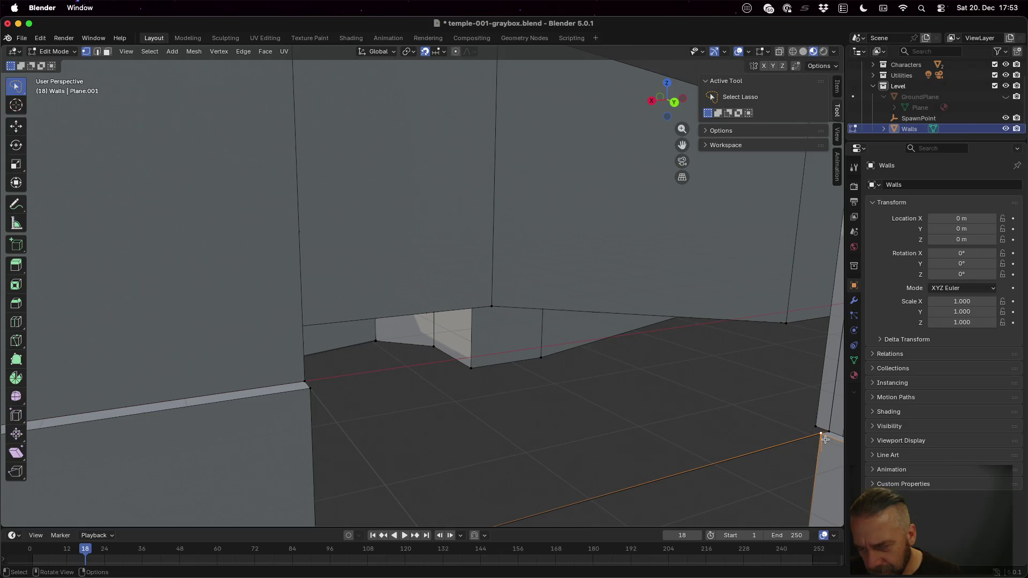
pyautogui.moveTo(680, 452)
pyautogui.mouseDown()
pyautogui.moveTo(459, 380)
pyautogui.moveTo(470, 399)
pyautogui.moveTo(450, 406)
pyautogui.moveTo(137, 413)
pyautogui.moveTo(62, 401)
pyautogui.mouseUp()
pyautogui.press('b')
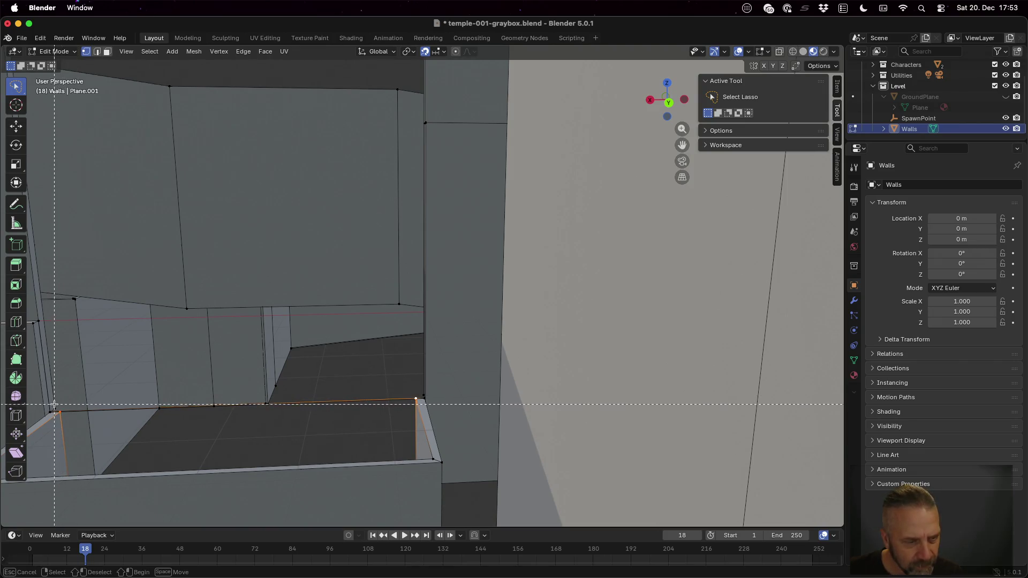
pyautogui.moveTo(71, 421); pyautogui.dragTo(72, 422)
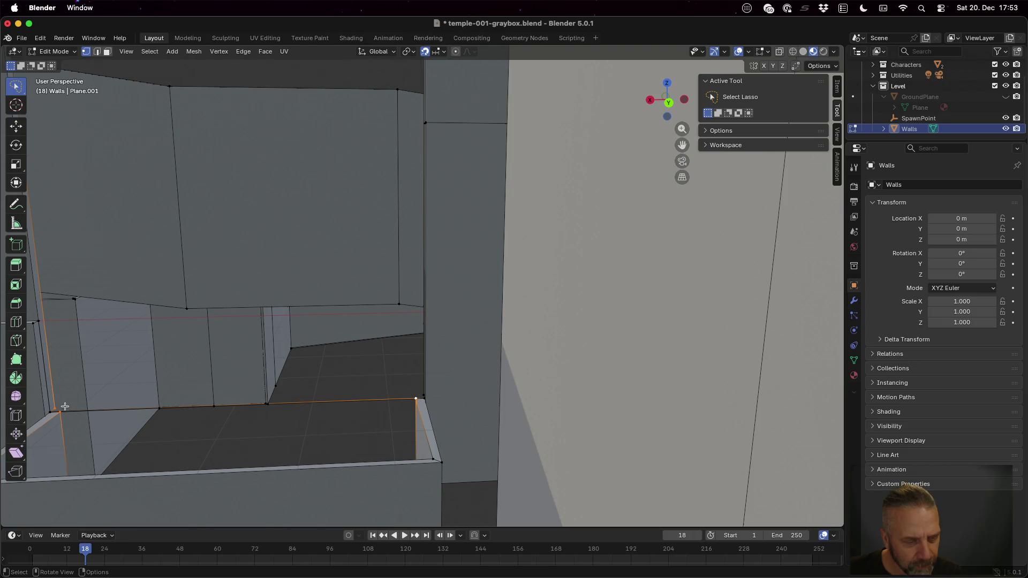
pyautogui.click(65, 410)
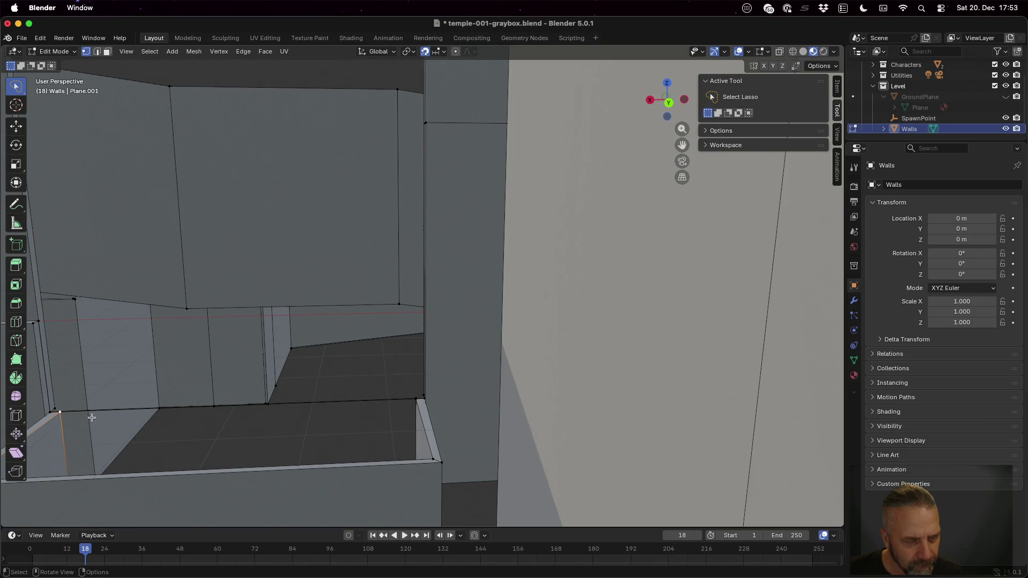
pyautogui.keyDown('ctrl'); pyautogui.click(414, 399); pyautogui.keyUp('ctrl')
pyautogui.press('x')
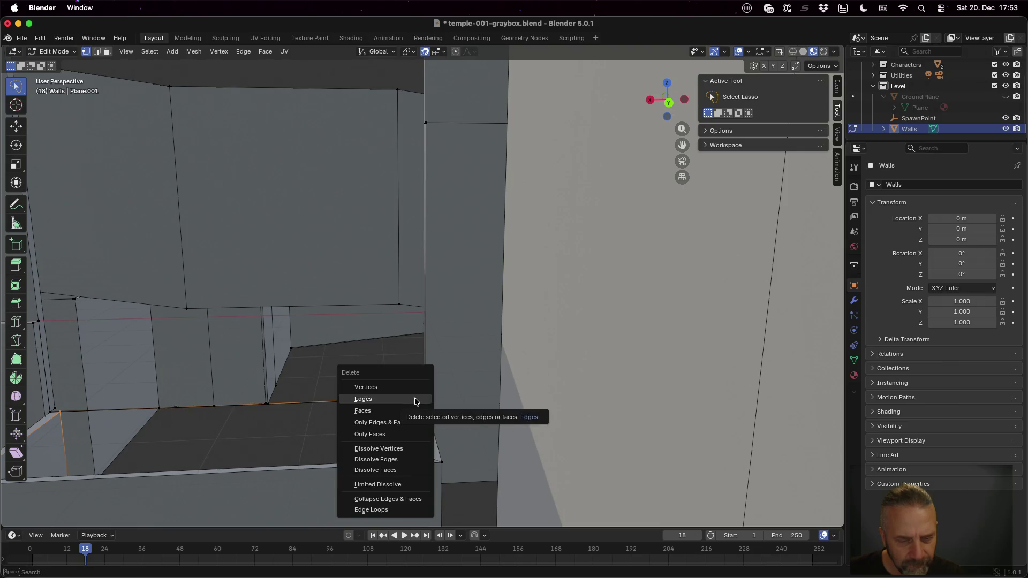
pyautogui.press('Escape')
pyautogui.press('x')
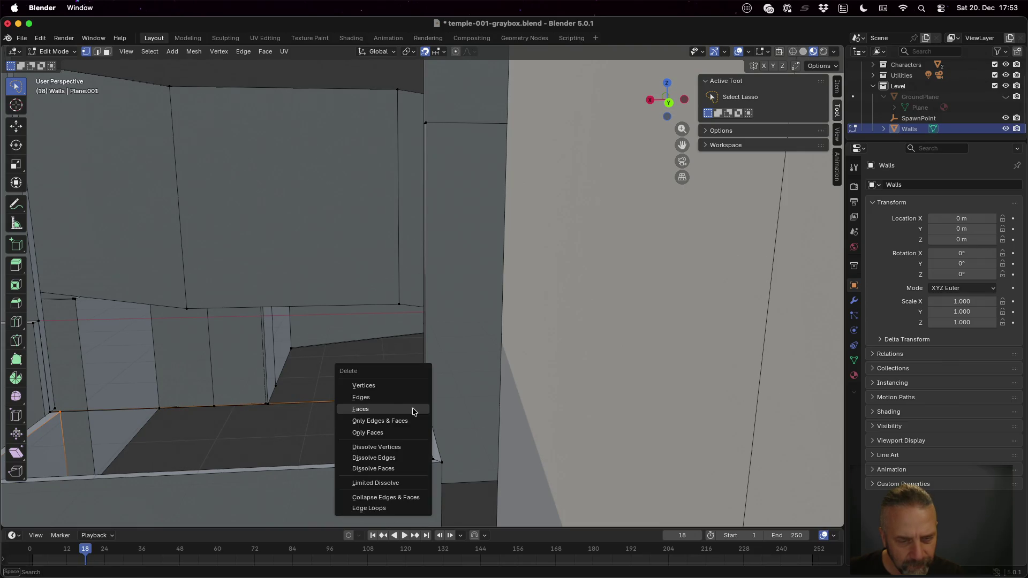
pyautogui.press('Escape')
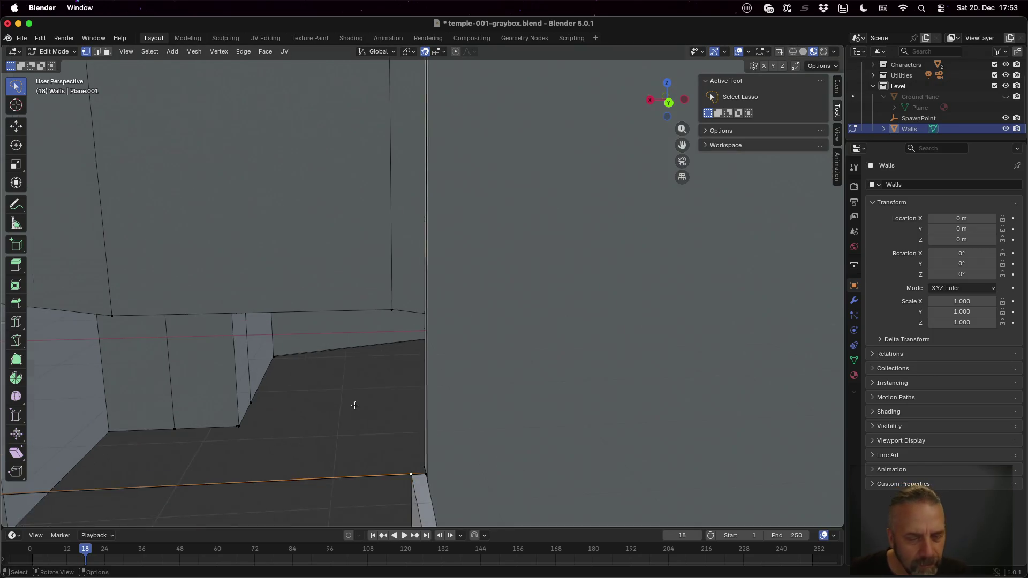
pyautogui.hotkey('ctrl', 'z')
# - Select the stray floor edge along the low wall and delete it
pyautogui.click(305, 401)
pyautogui.press('x')
pyautogui.press('Escape')
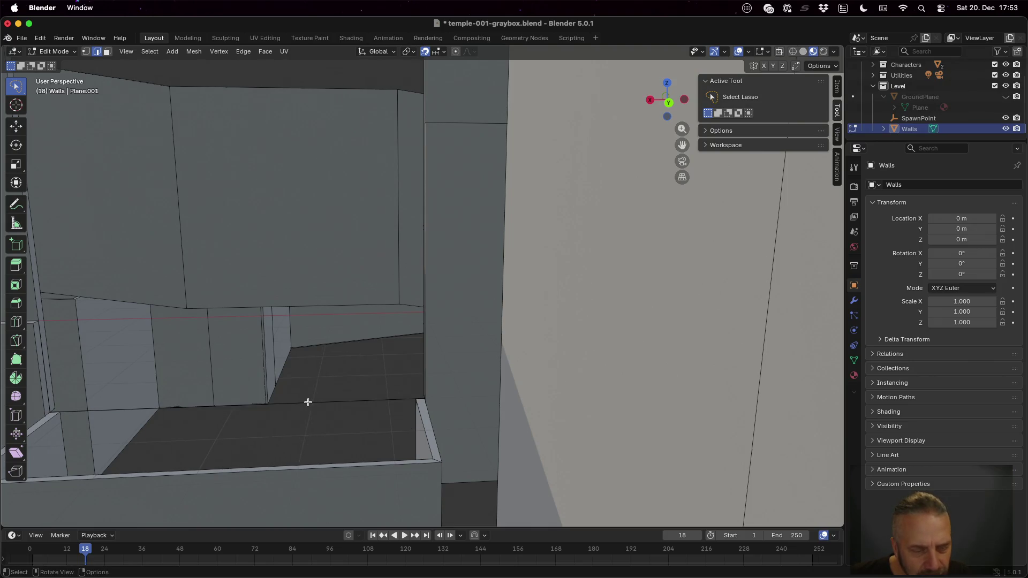
pyautogui.press('x')
pyautogui.press('Escape')
pyautogui.click(308, 402)
pyautogui.press('x')
pyautogui.click(307, 402)
# - Toggle the GroundPlane's visibility to check the floor, leaving it hidden
pyautogui.moveTo(260, 417); pyautogui.dragTo(264, 416)
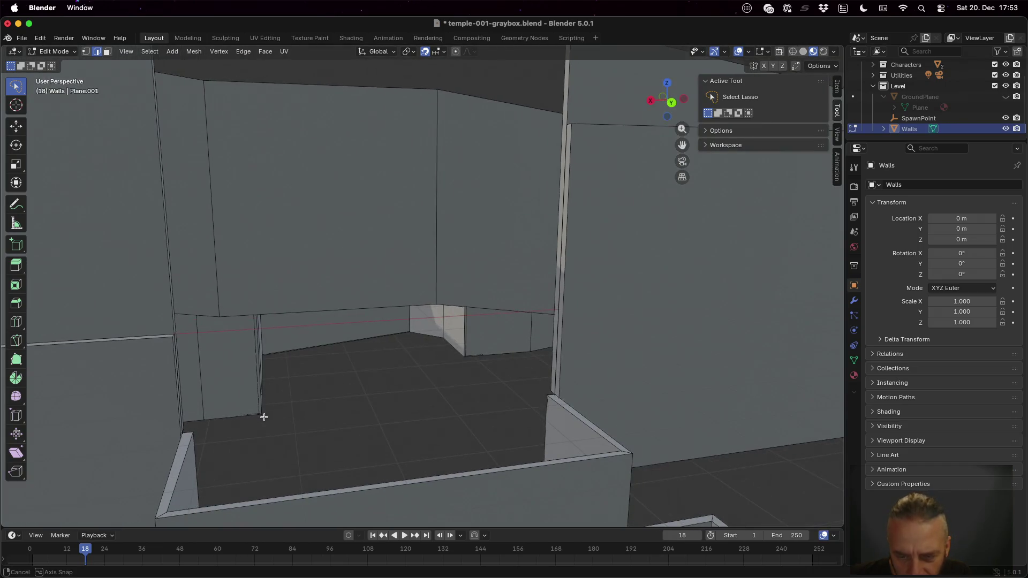
pyautogui.click(1005, 97)
pyautogui.click(1005, 97)
pyautogui.click(1005, 97)
pyautogui.click(1004, 97)
pyautogui.click(1004, 97)
pyautogui.click(1004, 97)
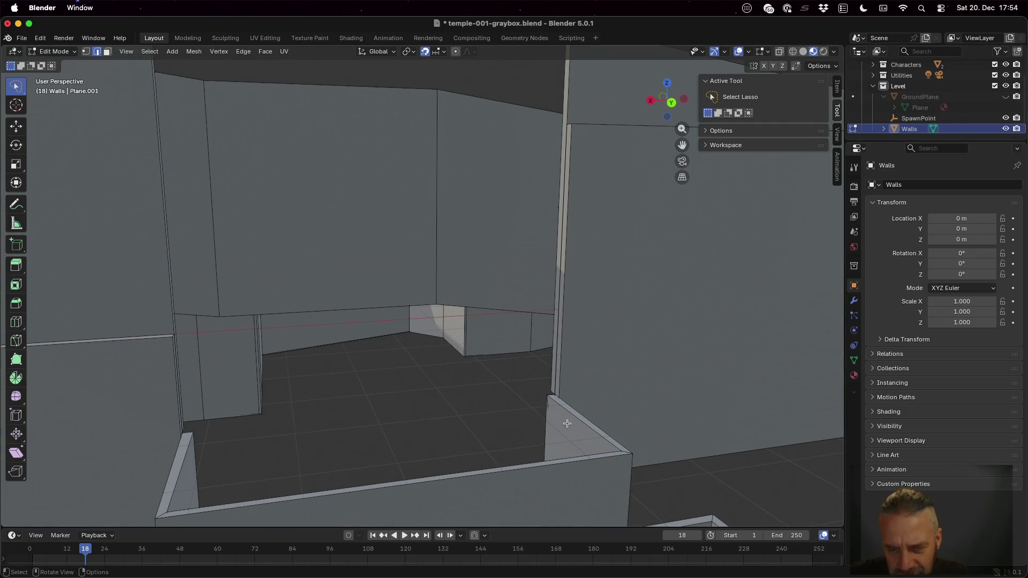
pyautogui.scroll(6, 567, 422)
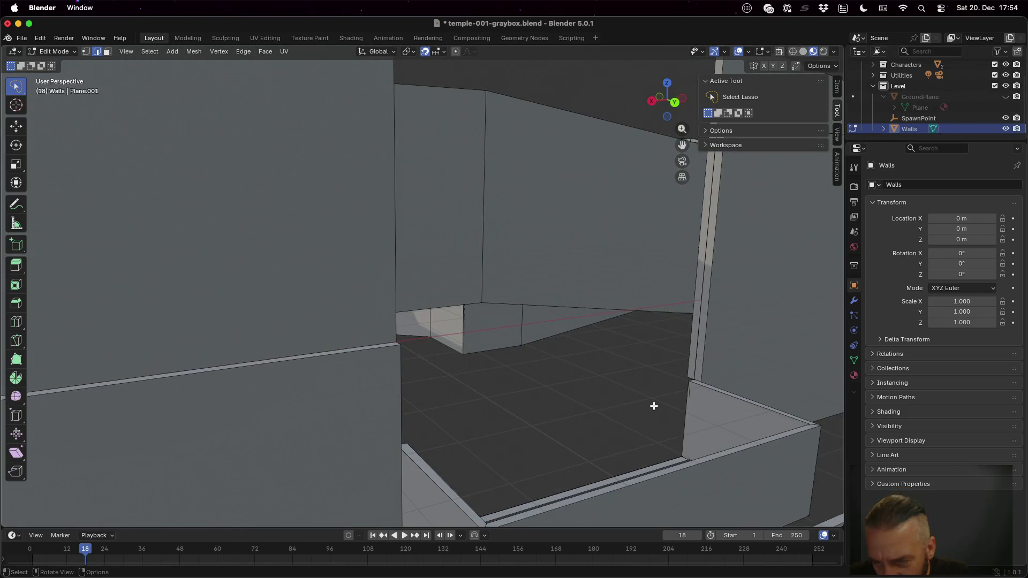
# - Delete the selected stray floor edge with X > Edges
pyautogui.press('x')
pyautogui.click(704, 413)
pyautogui.hscroll(-10, 672, 422)
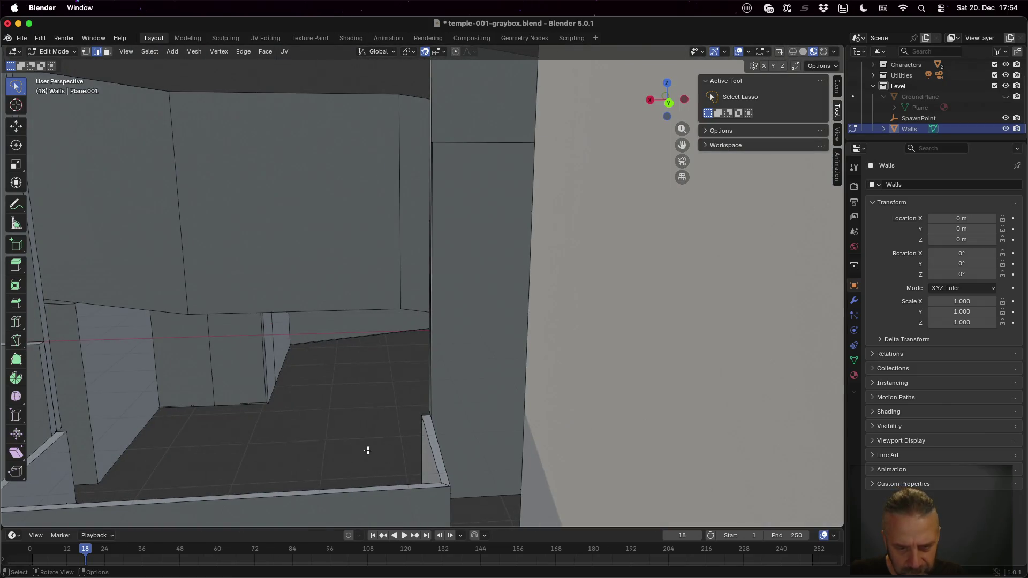
pyautogui.scroll(-5, 341, 450)
pyautogui.scroll(3, 350, 431)
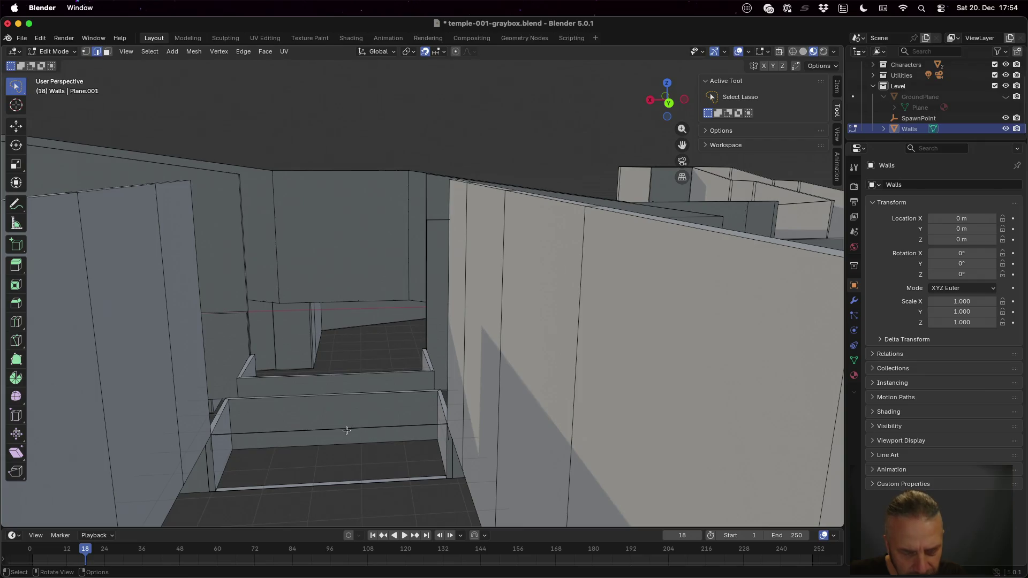
# - Remove the stray edge running across the steps of the Walls mesh
pyautogui.rightClick(369, 444)
pyautogui.click(363, 434)
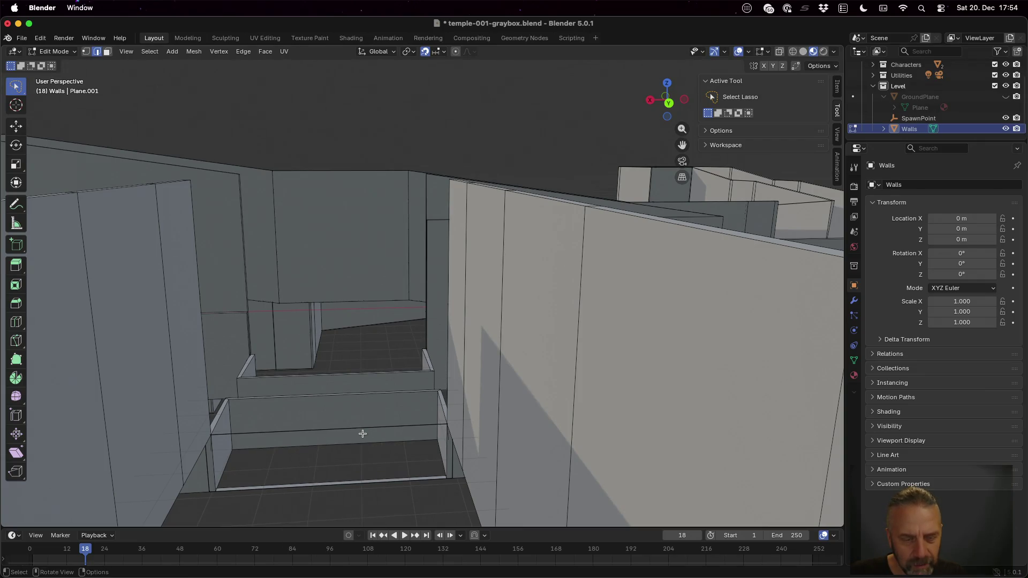
pyautogui.rightClick(363, 428)
pyautogui.click(363, 428)
pyautogui.rightClick(363, 428)
pyautogui.click(364, 428)
pyautogui.hscroll(5, 364, 428)
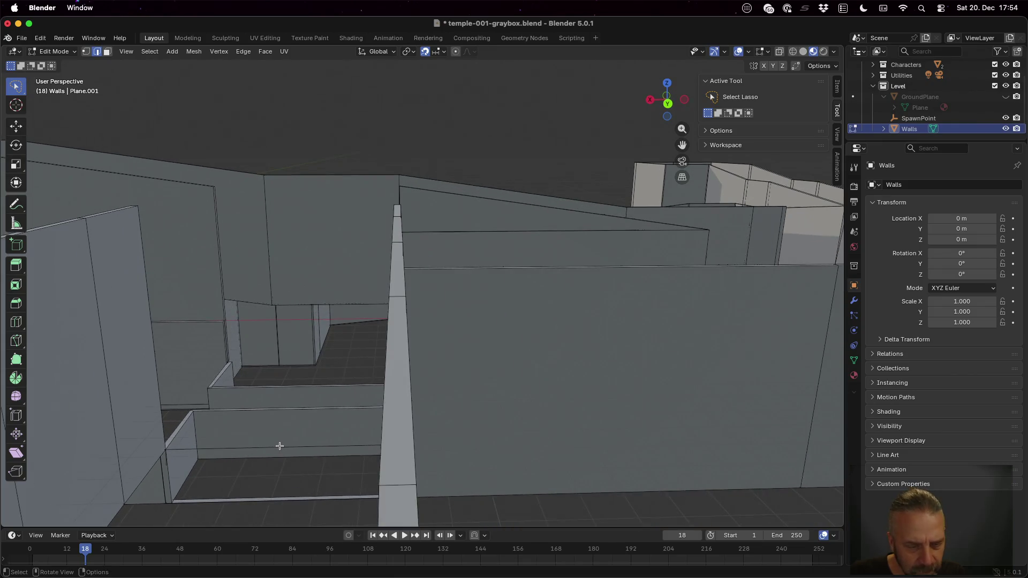
pyautogui.rightClick(279, 446)
pyautogui.click(207, 450)
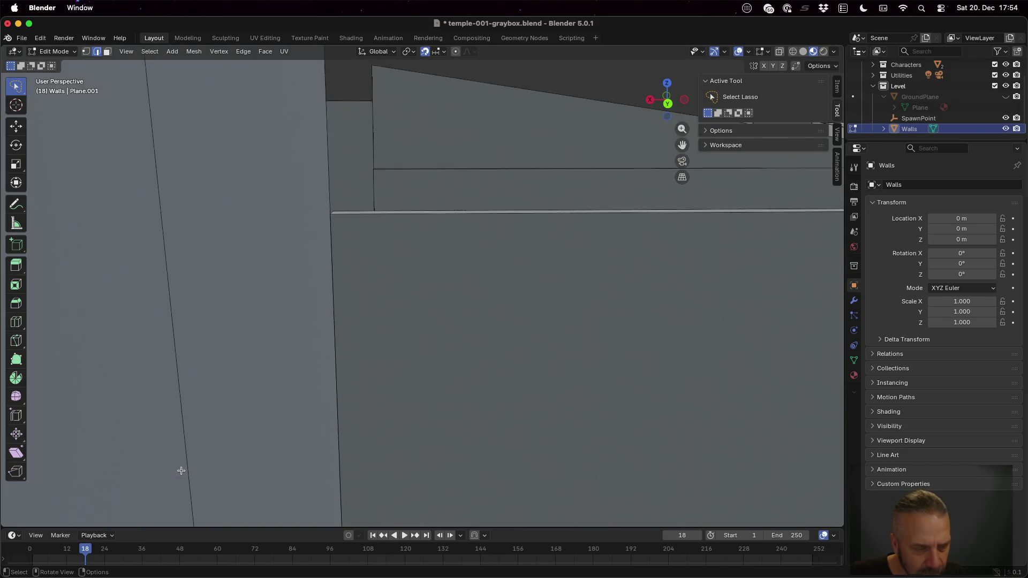
# - Orbit out over the whole walls layout and select all of the Walls geometry
pyautogui.scroll(10, 206, 449)
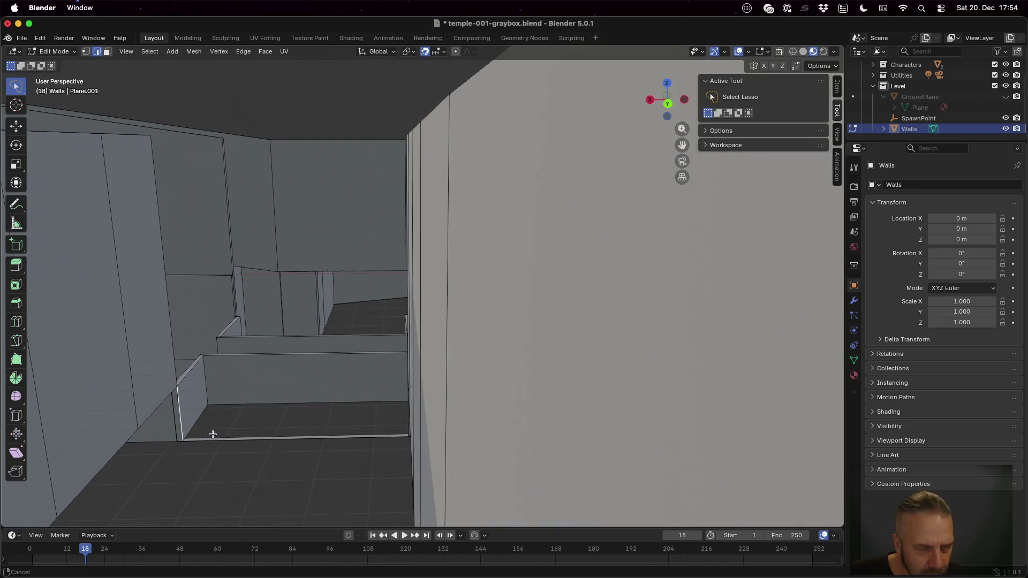
pyautogui.scroll(-8, 202, 417)
pyautogui.scroll(5, 202, 414)
pyautogui.scroll(3, 588, 387)
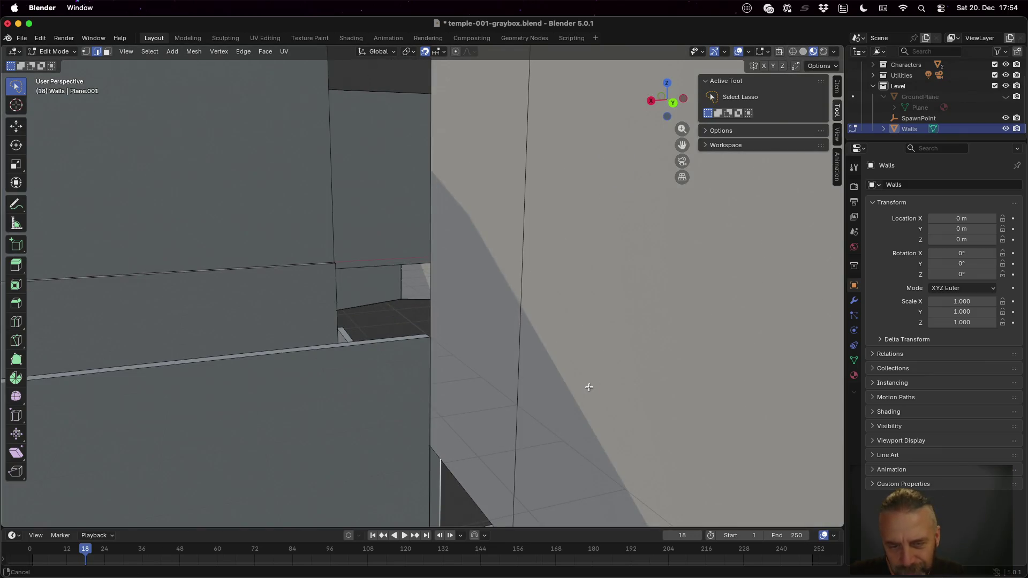
pyautogui.scroll(-5, 588, 387)
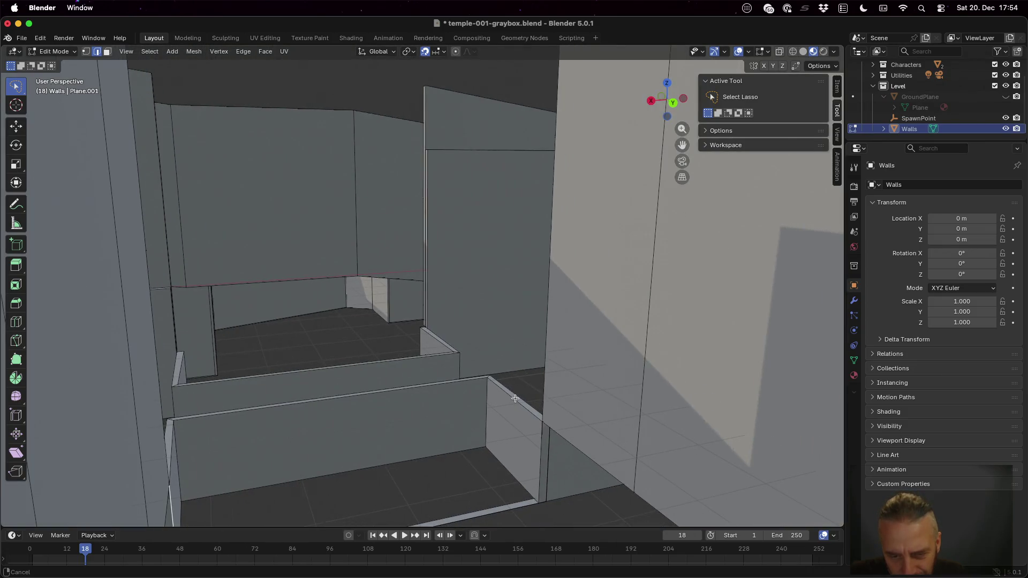
pyautogui.moveTo(489, 426); pyautogui.dragTo(484, 420)
pyautogui.scroll(-3, 481, 420)
pyautogui.scroll(-5, 485, 395)
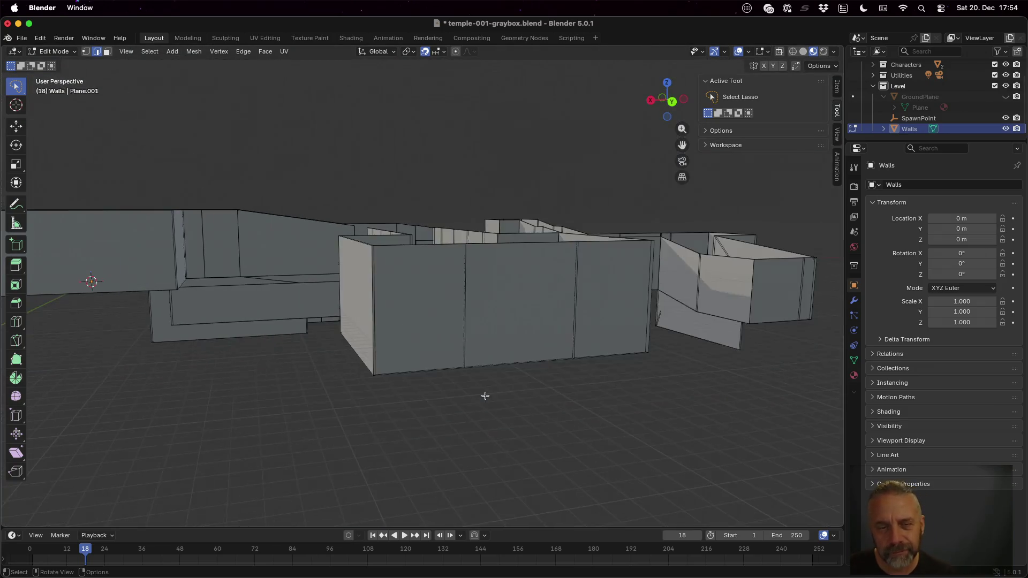
pyautogui.moveTo(480, 311); pyautogui.dragTo(471, 367)
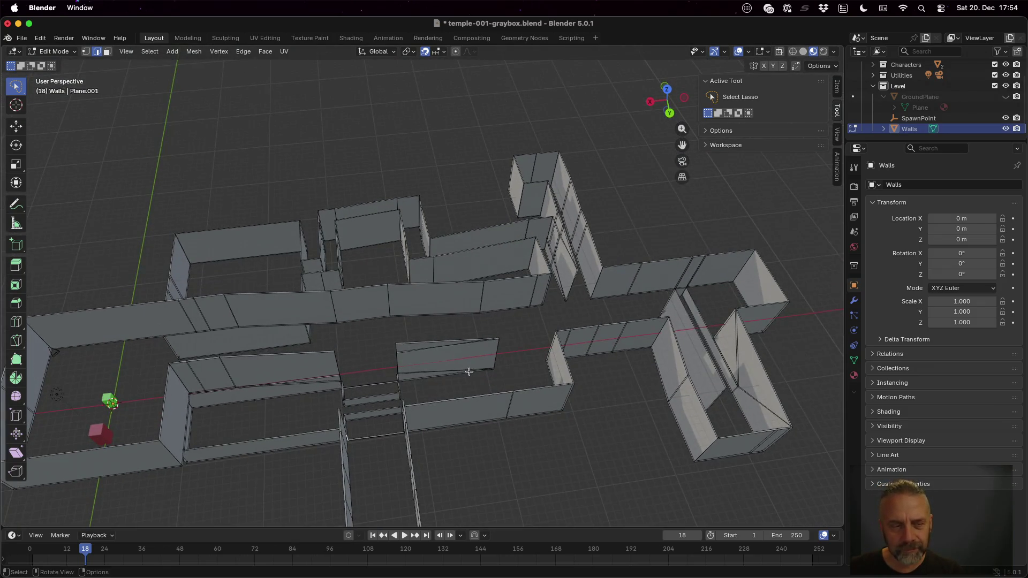
pyautogui.press('Tab')
pyautogui.press('Tab')
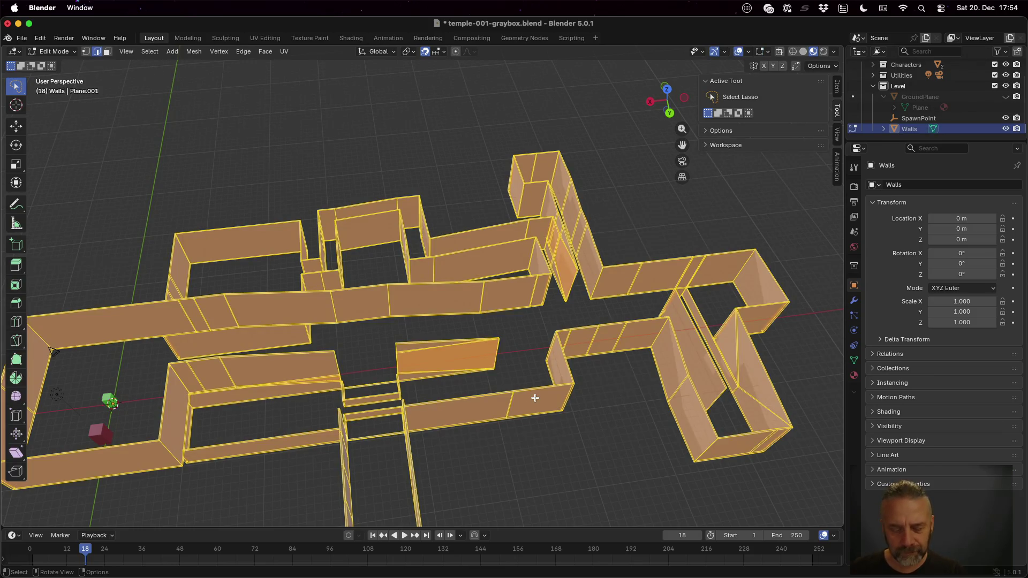
# - Merge by Distance at 0.0001 m to weld 14 duplicate Walls vertices, then deselect everything
pyautogui.press('m')
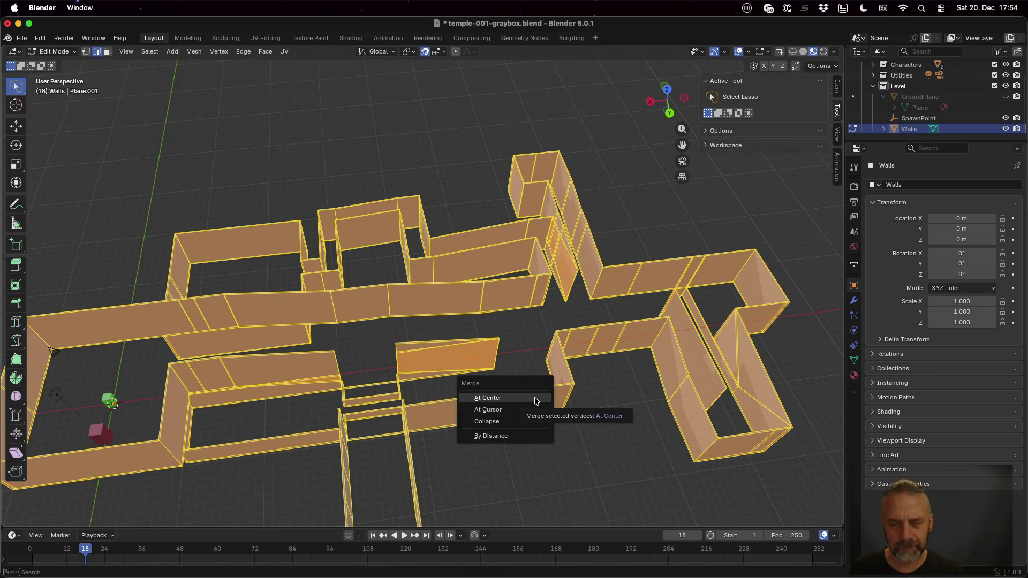
pyautogui.click(518, 434)
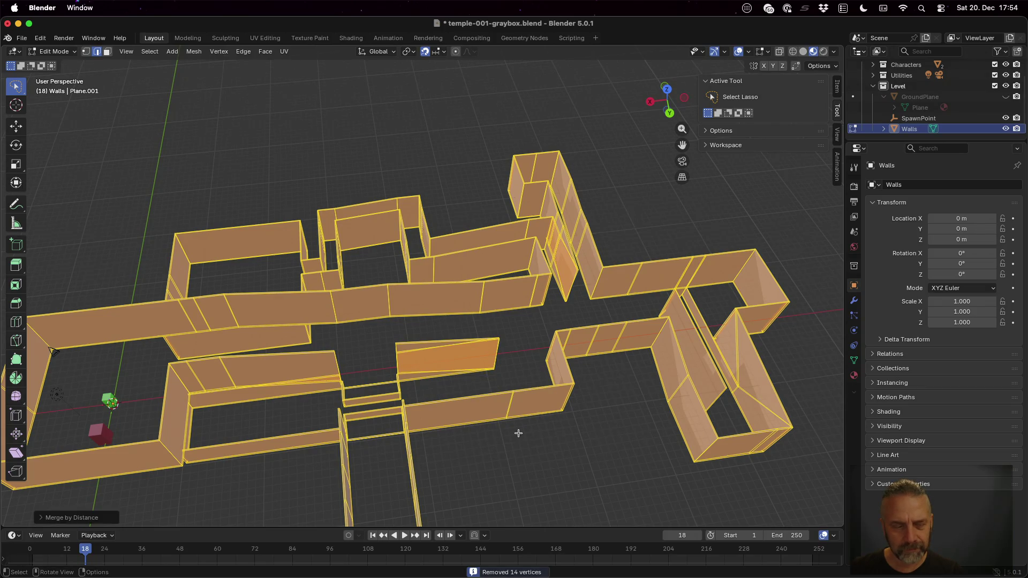
pyautogui.click(37, 518)
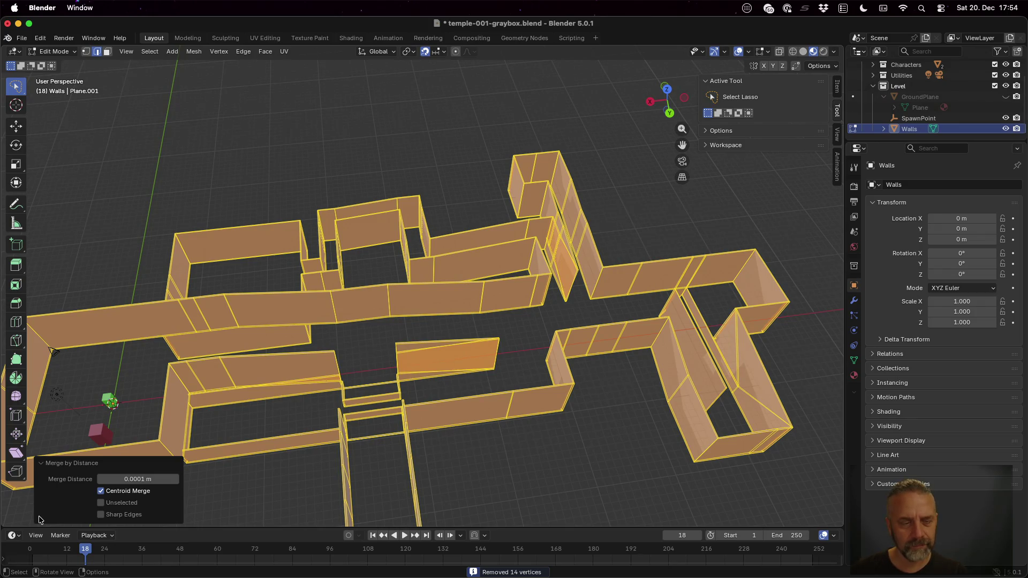
pyautogui.click(434, 435)
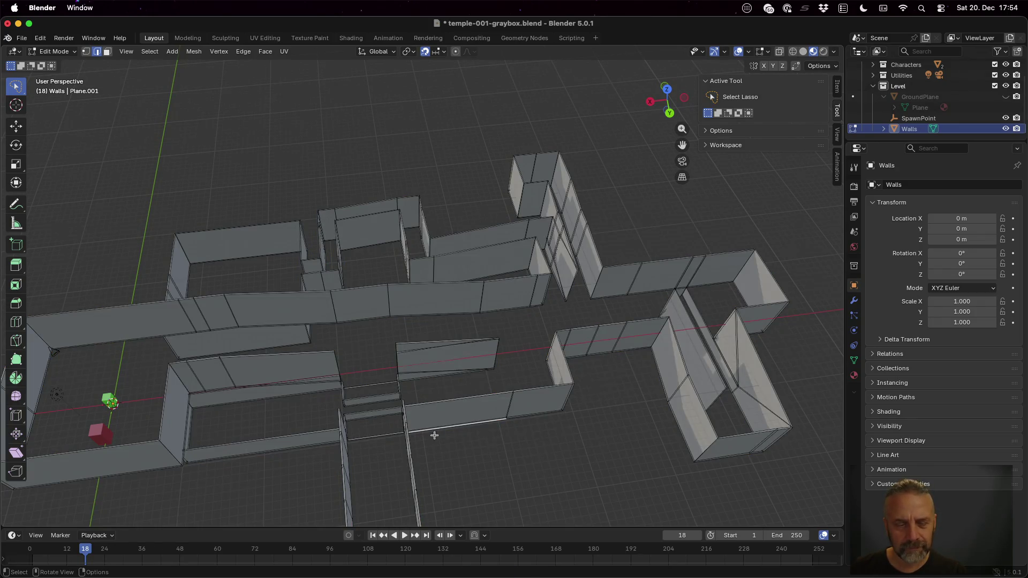
pyautogui.scroll(-3, 612, 412)
pyautogui.moveTo(542, 383)
pyautogui.mouseDown()
pyautogui.moveTo(606, 328)
pyautogui.moveTo(656, 337)
pyautogui.moveTo(617, 410)
pyautogui.moveTo(525, 351)
pyautogui.moveTo(514, 364)
pyautogui.moveTo(530, 391)
pyautogui.moveTo(538, 374)
pyautogui.moveTo(516, 364)
pyautogui.moveTo(454, 363)
pyautogui.moveTo(436, 348)
pyautogui.mouseUp()
pyautogui.scroll(3, 436, 335)
# - In face select, delete the two stray faces sitting between the corridor walls
pyautogui.click(430, 344)
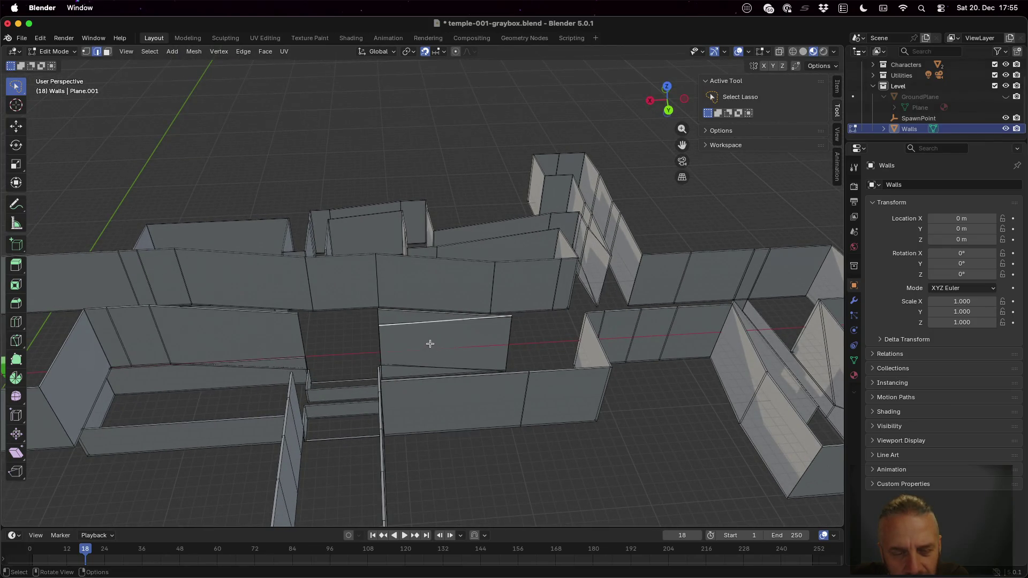
pyautogui.press('3')
pyautogui.click(453, 347)
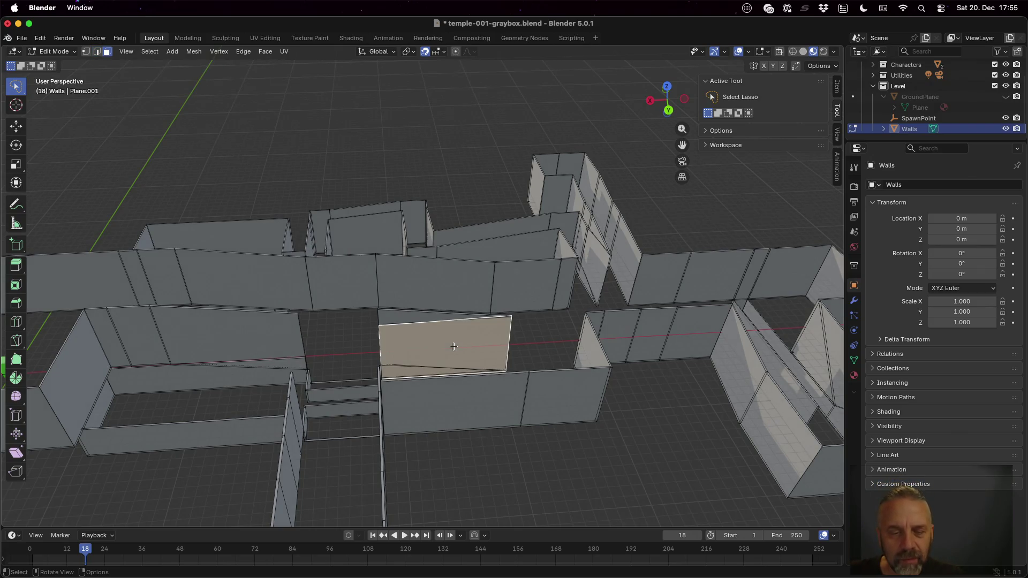
pyautogui.click(400, 315)
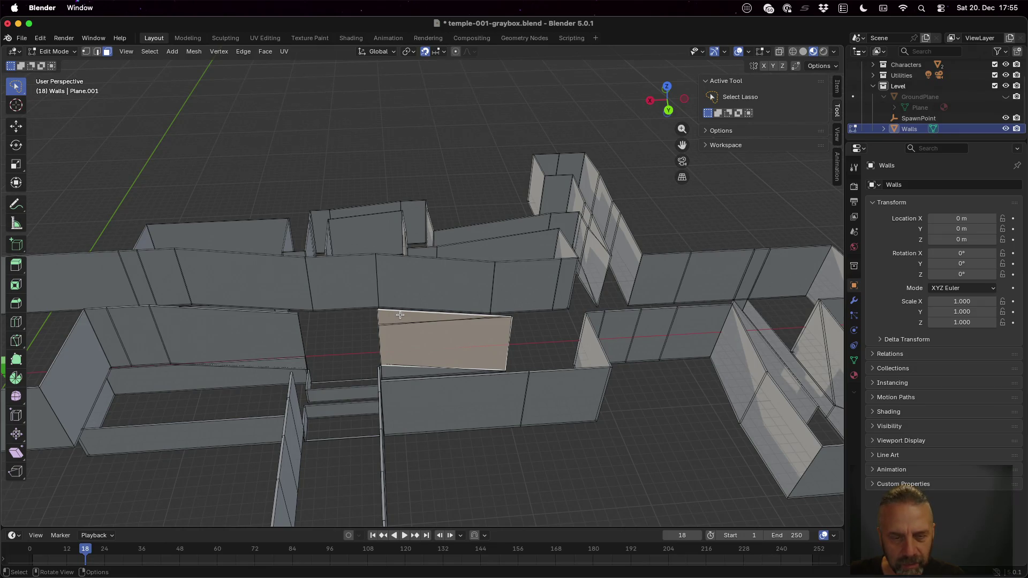
pyautogui.press('x')
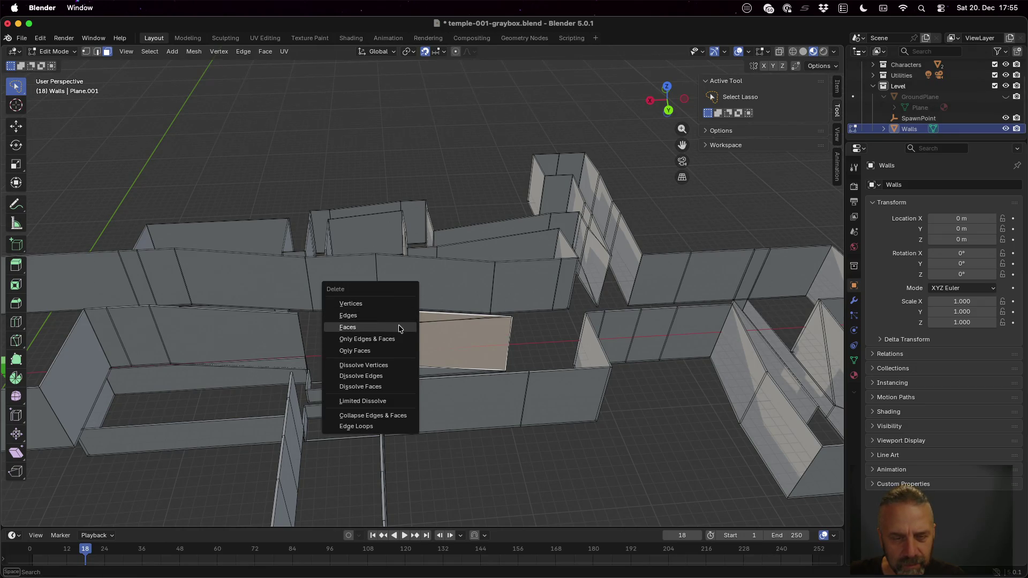
pyautogui.click(401, 327)
pyautogui.click(403, 319)
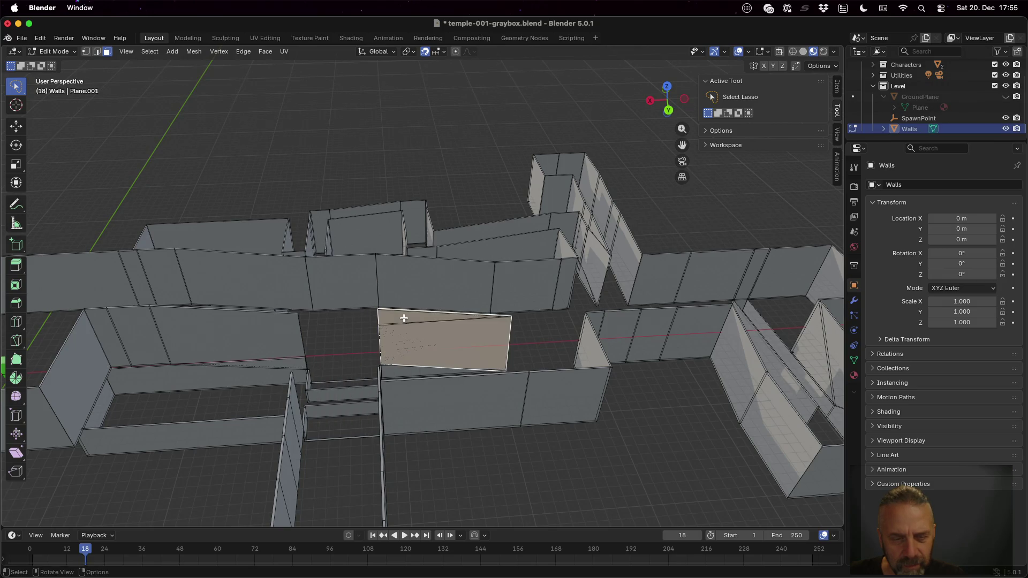
pyautogui.press('x')
pyautogui.click(404, 318)
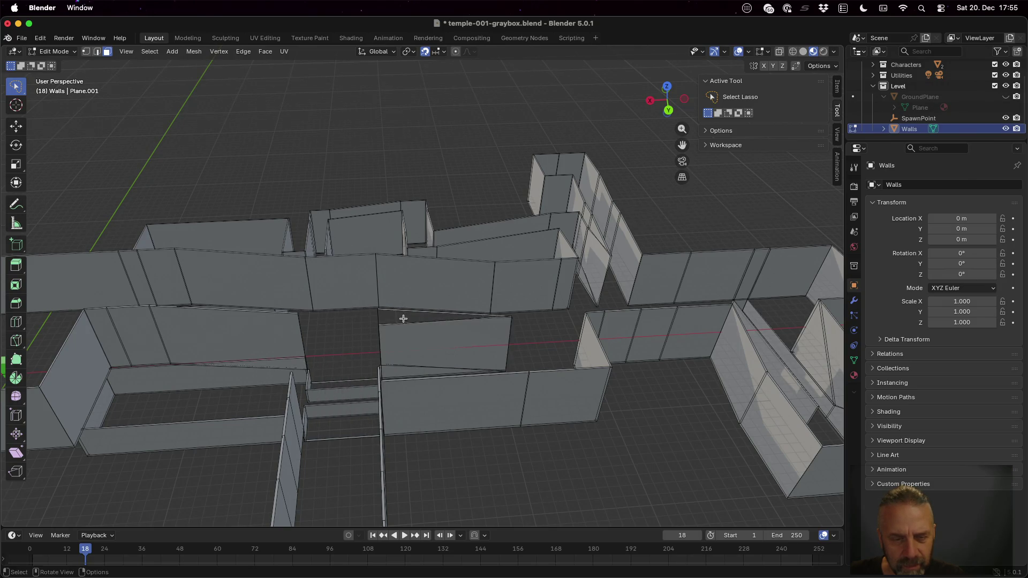
# - In edge select, delete the leftover loose edges and pick the stray edge on the left wall
pyautogui.press('x')
pyautogui.click(405, 312)
pyautogui.scroll(3, 383, 315)
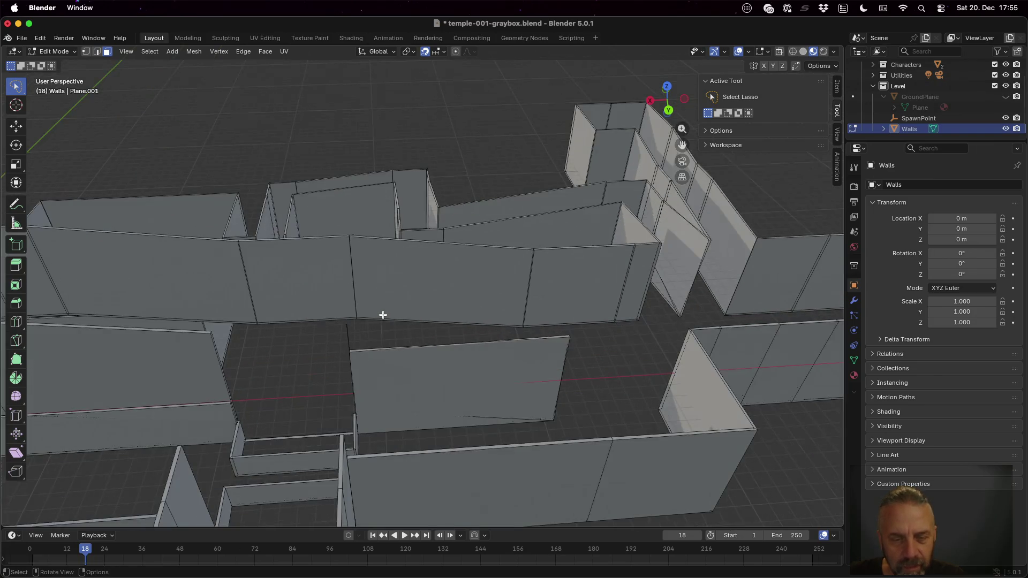
pyautogui.press('2')
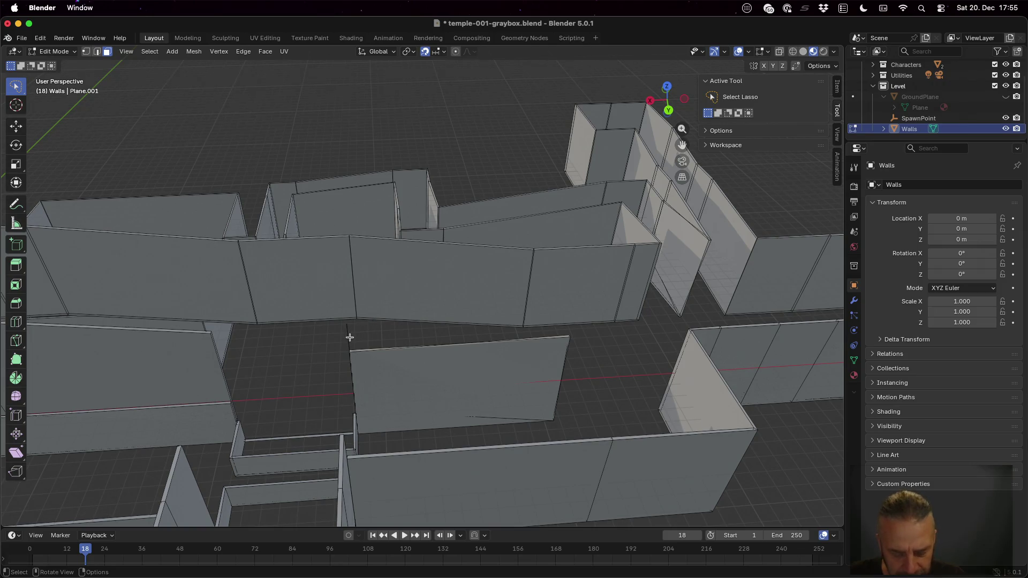
pyautogui.press('x')
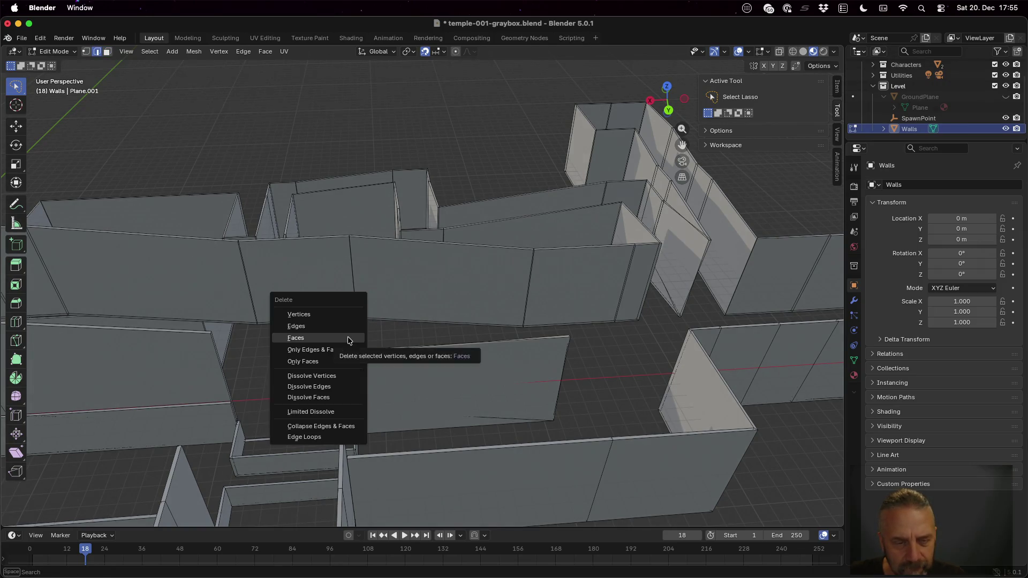
pyautogui.click(346, 326)
pyautogui.press('x')
pyautogui.click(347, 340)
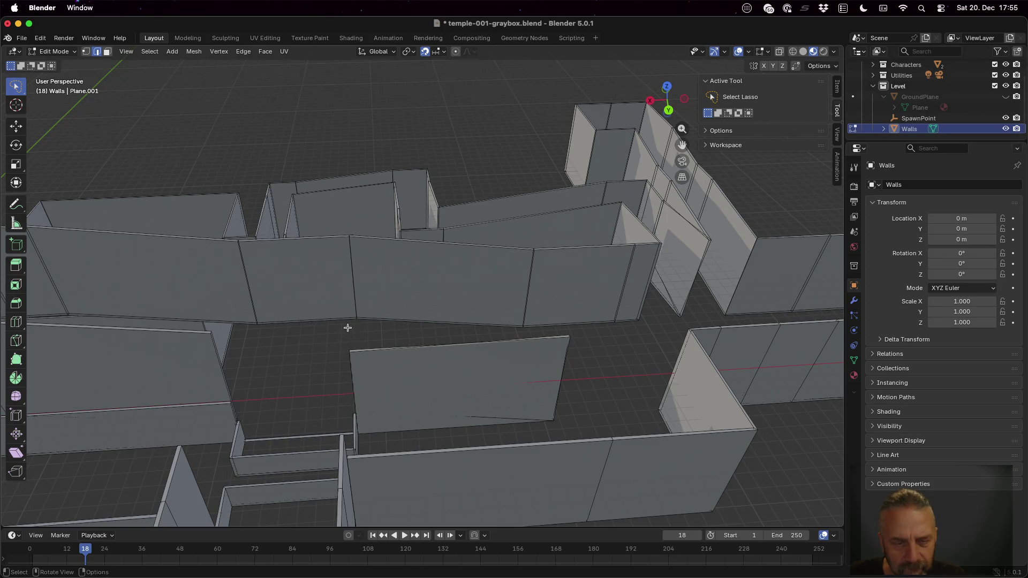
pyautogui.scroll(5, 347, 327)
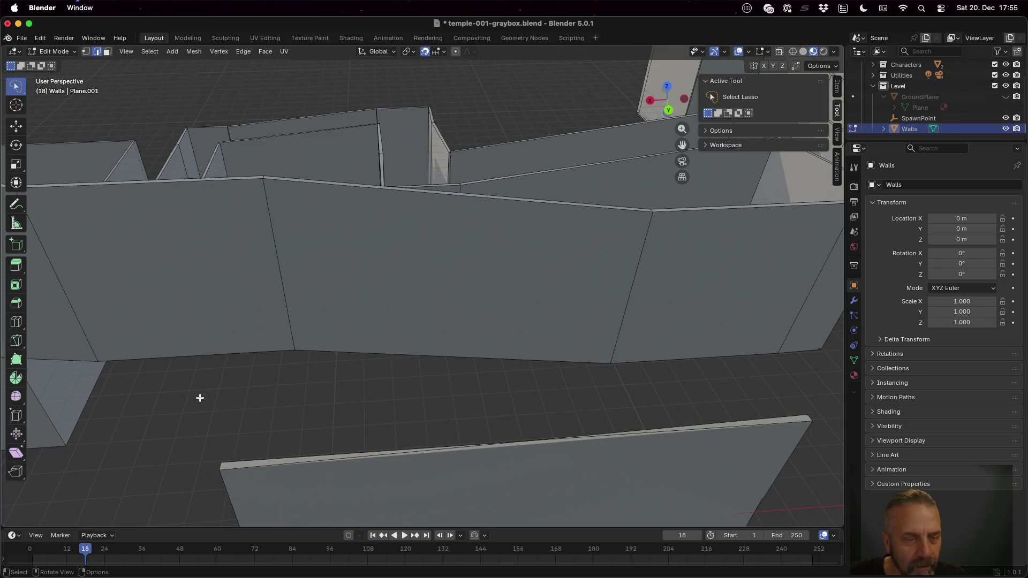
pyautogui.press('x')
pyautogui.click(239, 418)
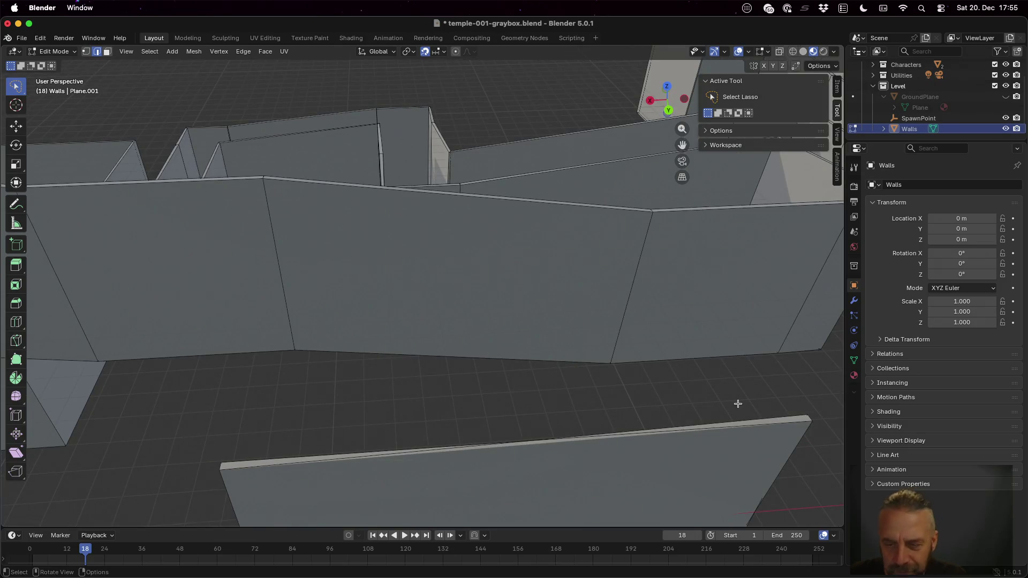
pyautogui.moveTo(662, 422)
pyautogui.mouseDown()
pyautogui.moveTo(627, 402)
pyautogui.moveTo(527, 429)
pyautogui.moveTo(569, 385)
pyautogui.mouseUp()
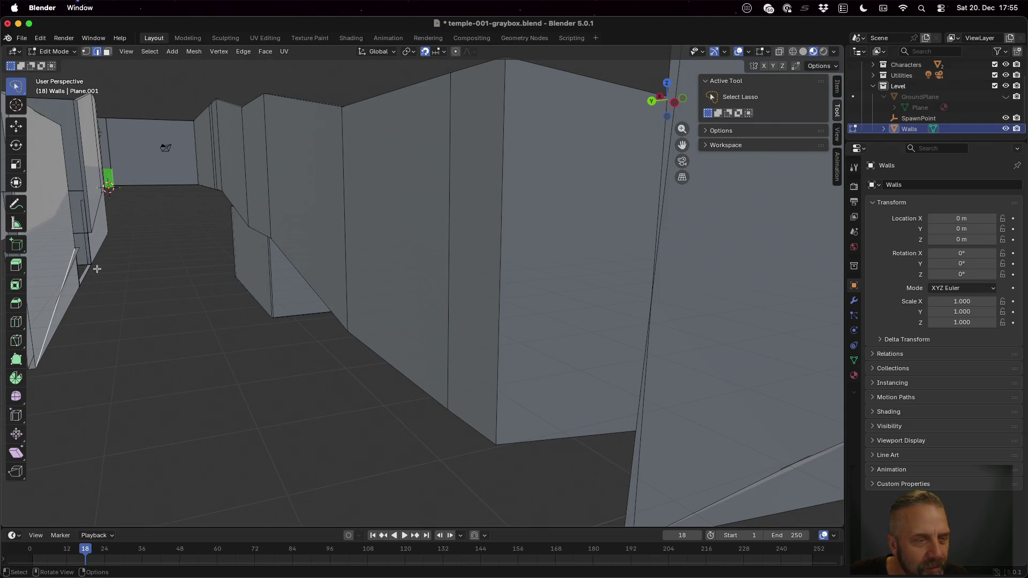
pyautogui.click(77, 251)
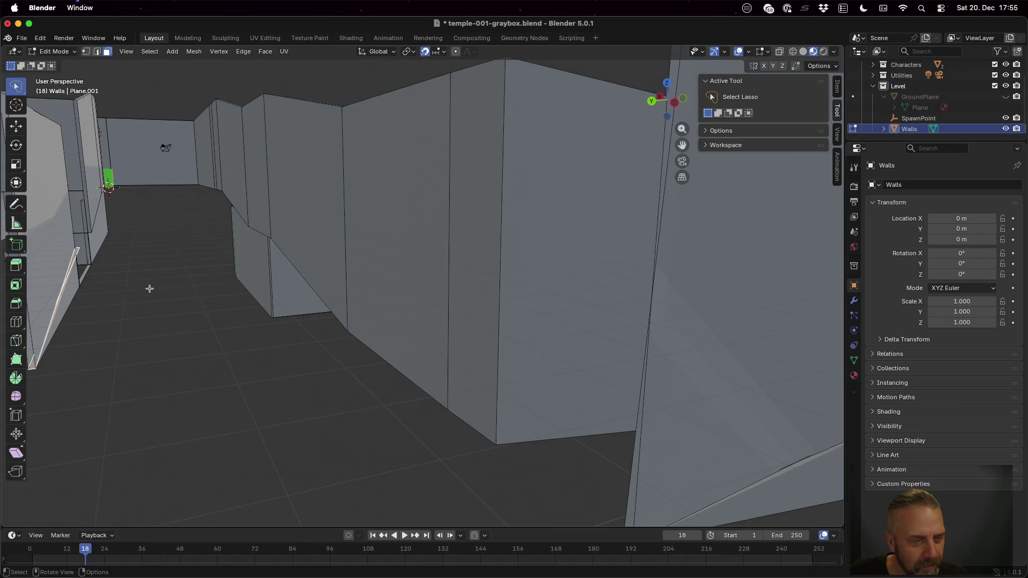
# - Delete the selected stray edge on the left wall and zoom out to inspect the walls
pyautogui.press('x')
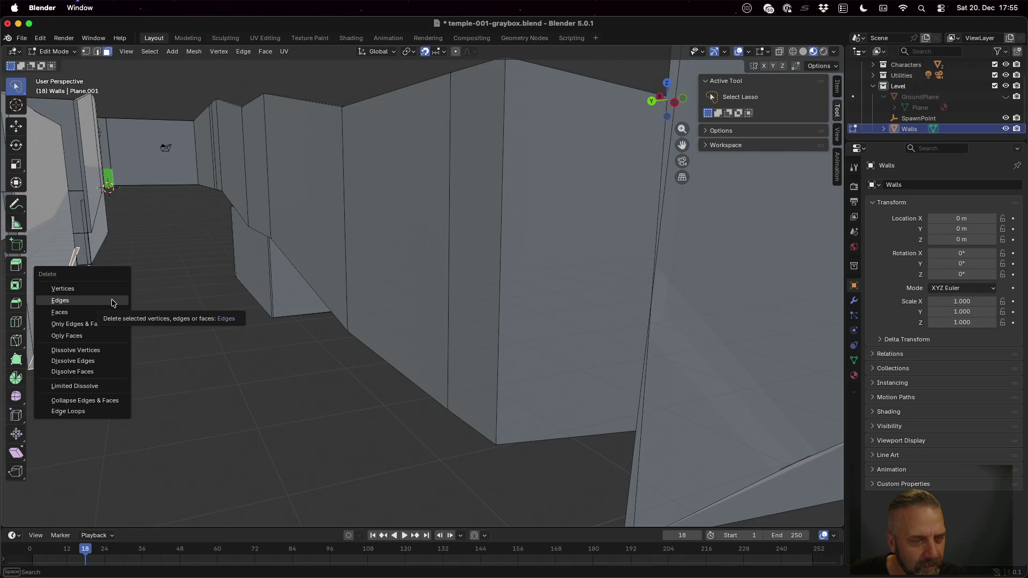
pyautogui.click(111, 312)
pyautogui.scroll(5, 86, 315)
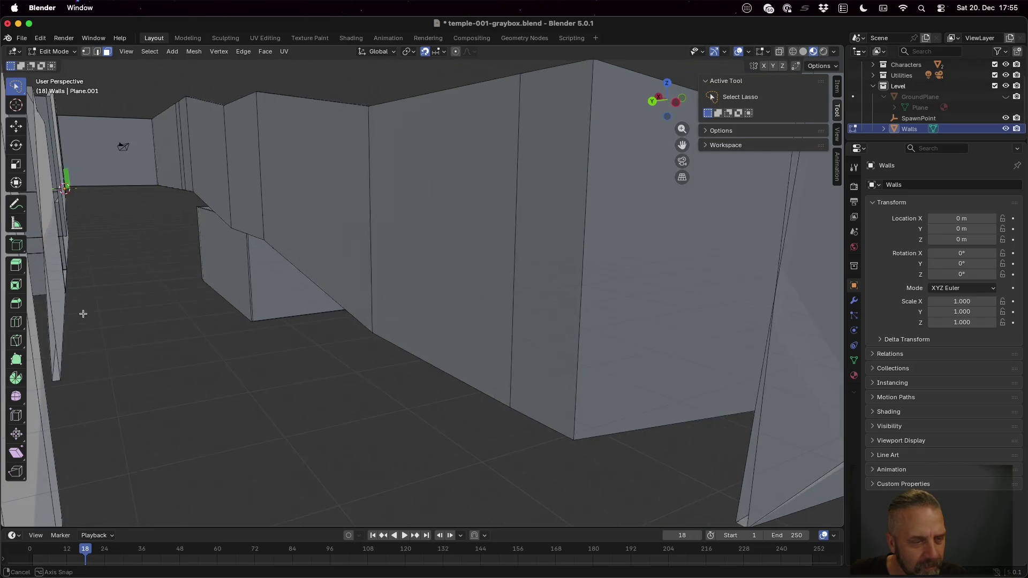
pyautogui.scroll(-10, 95, 312)
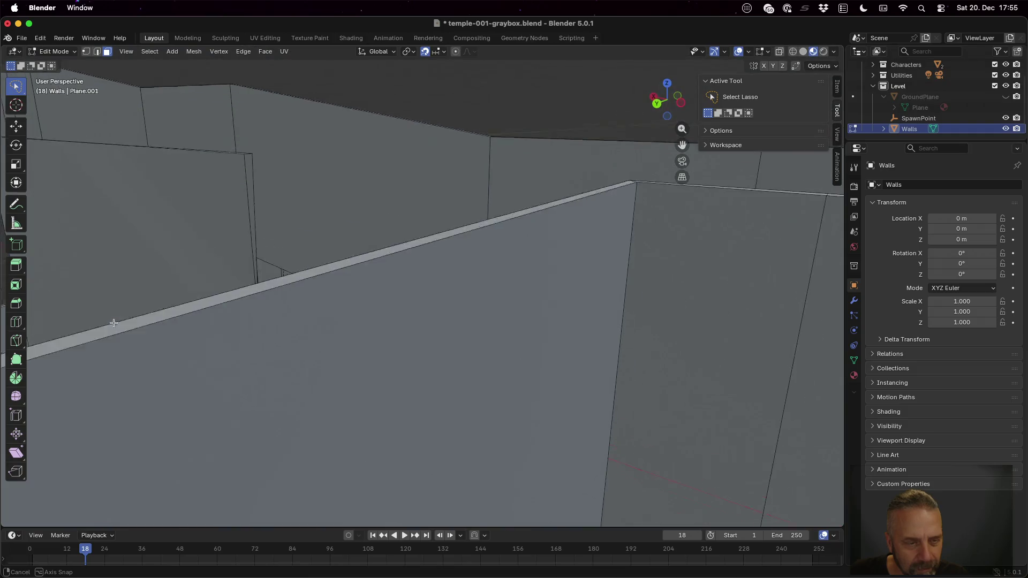
pyautogui.scroll(-10, 102, 323)
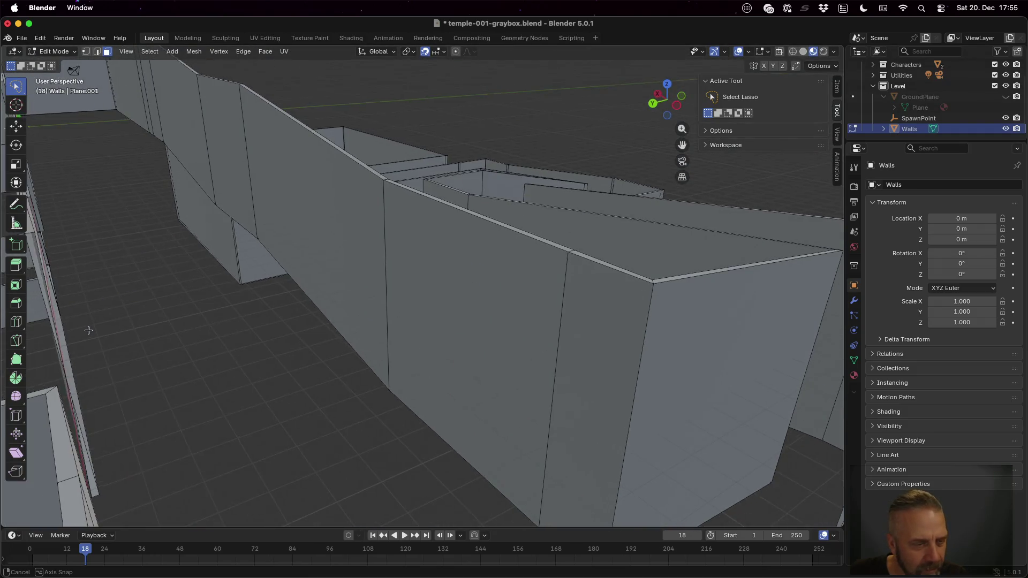
pyautogui.scroll(5, 86, 349)
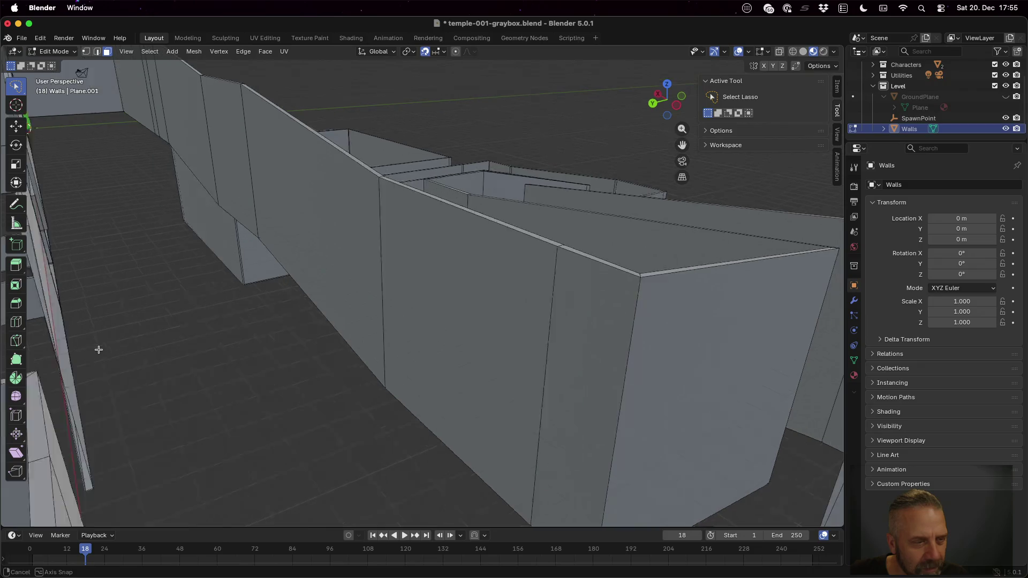
pyautogui.scroll(-5, 67, 351)
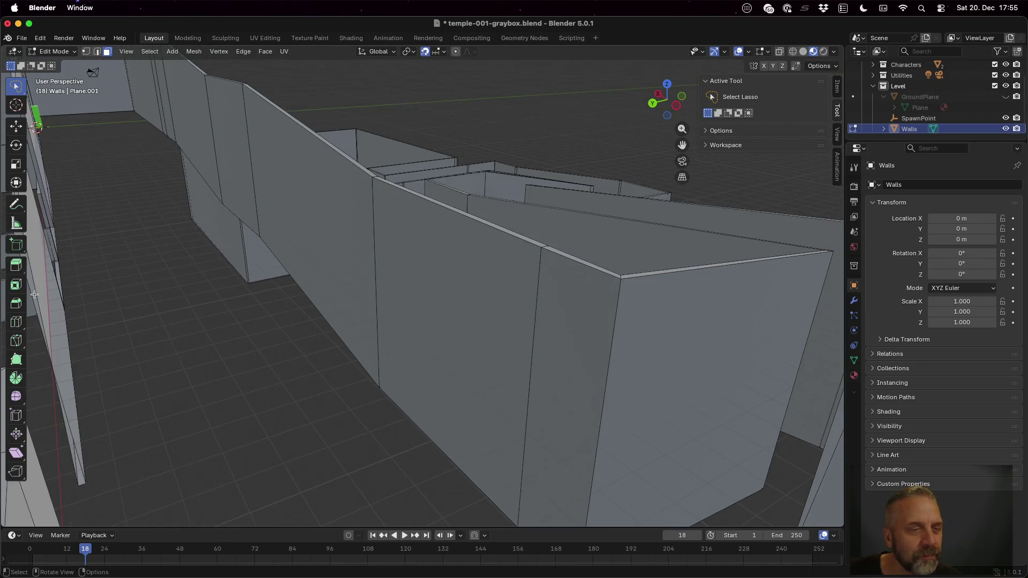
pyautogui.scroll(-5, 45, 293)
pyautogui.scroll(-5, 45, 293)
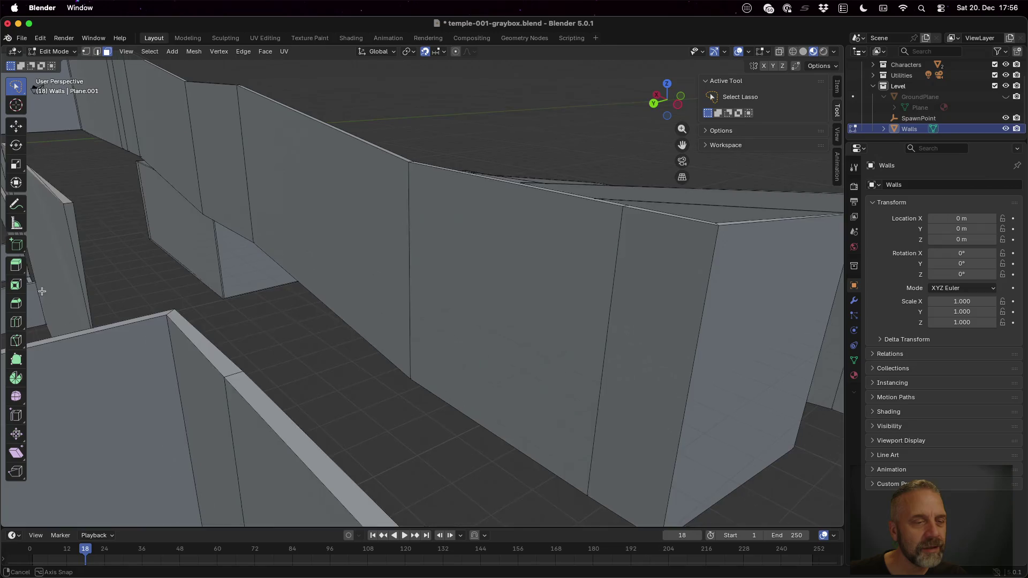
pyautogui.scroll(-3, 38, 295)
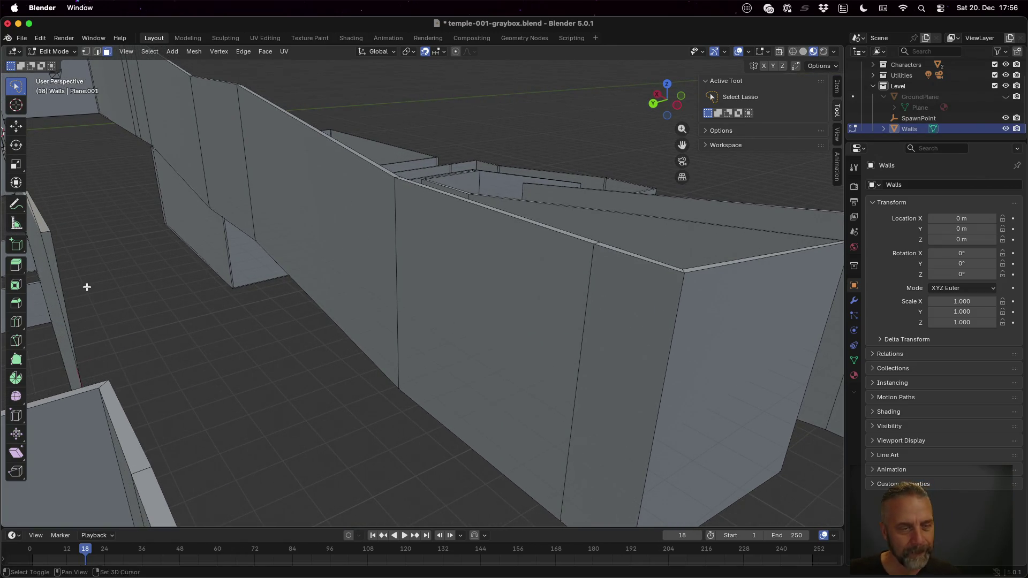
pyautogui.scroll(-5, 87, 284)
pyautogui.scroll(-10, 286, 298)
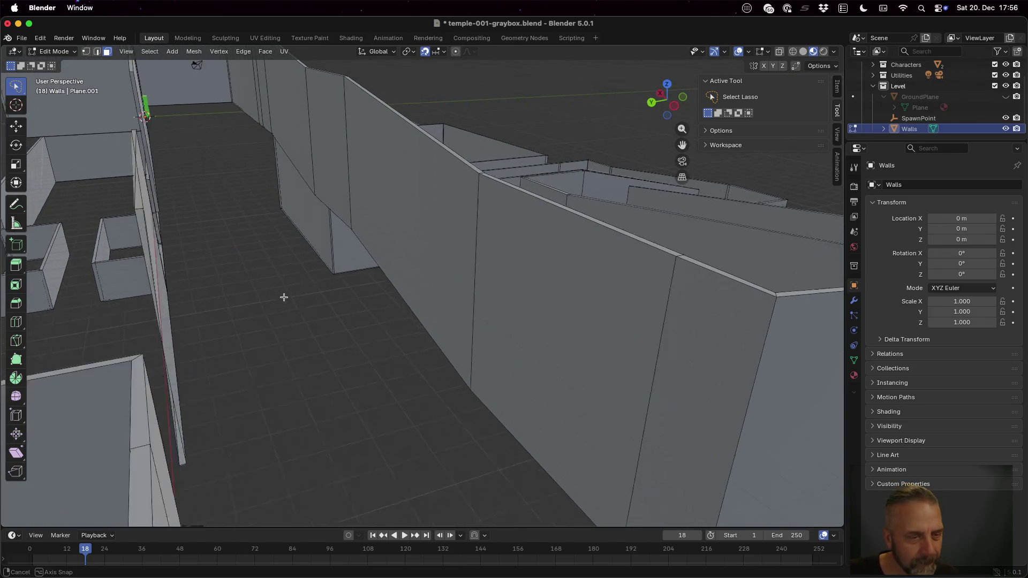
pyautogui.scroll(-3, 282, 291)
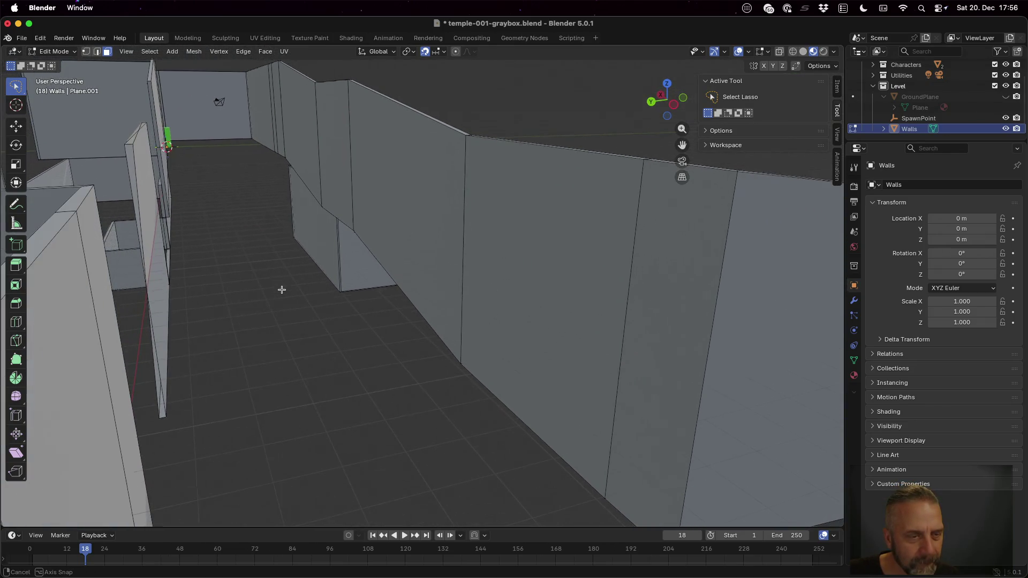
pyautogui.press('ctrl')
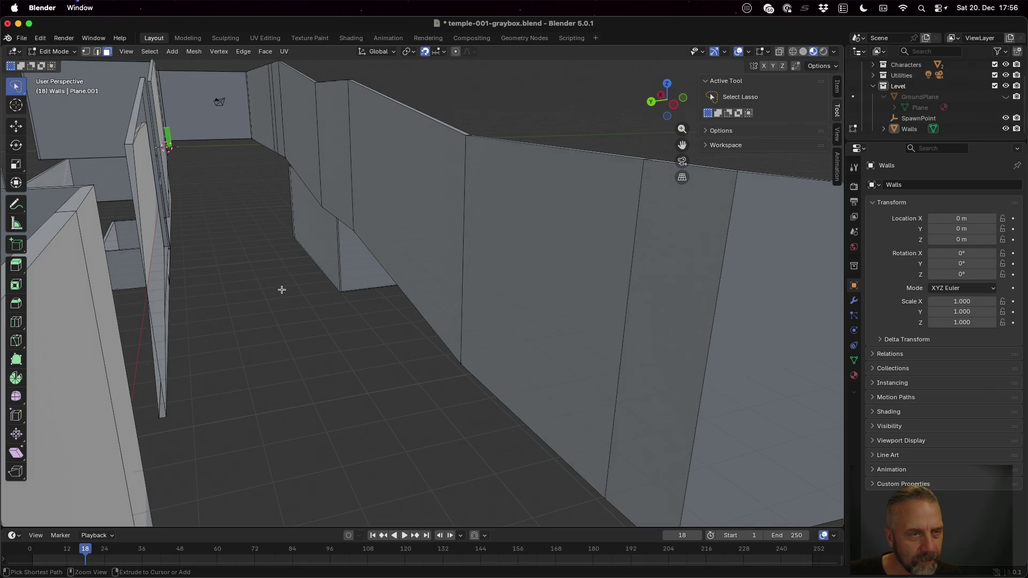
# - Check the edit with undo/redo, clear the selection and return the Walls mesh to Object Mode
pyautogui.hotkey('ctrl', 'z')
pyautogui.hotkey('ctrl', 'shift', 'z')
pyautogui.hotkey('ctrl', 'z')
pyautogui.hotkey('ctrl', 'shift', 'z')
pyautogui.moveTo(171, 238)
pyautogui.mouseDown()
pyautogui.moveTo(151, 259)
pyautogui.moveTo(158, 268)
pyautogui.mouseUp()
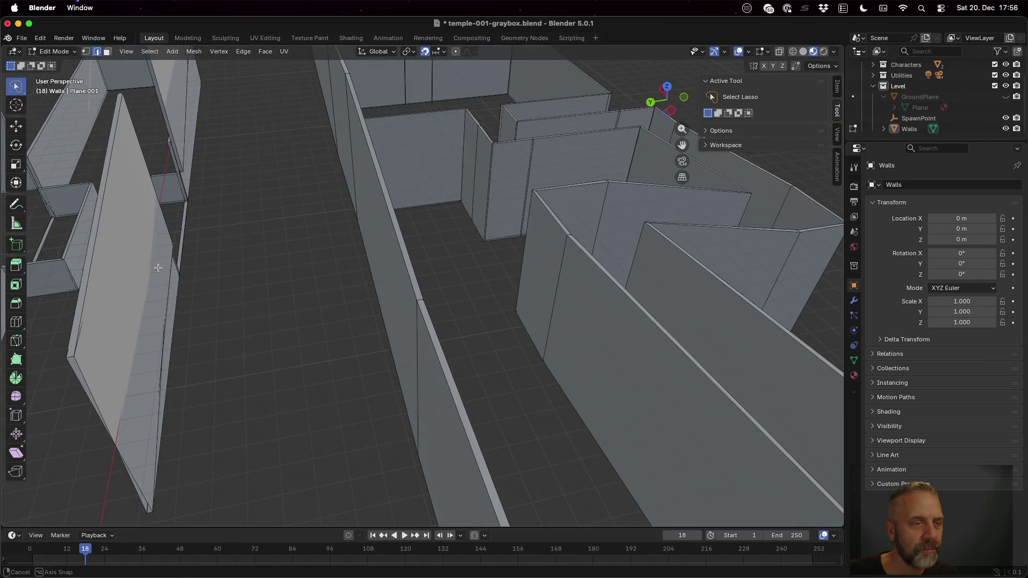
pyautogui.press('a')
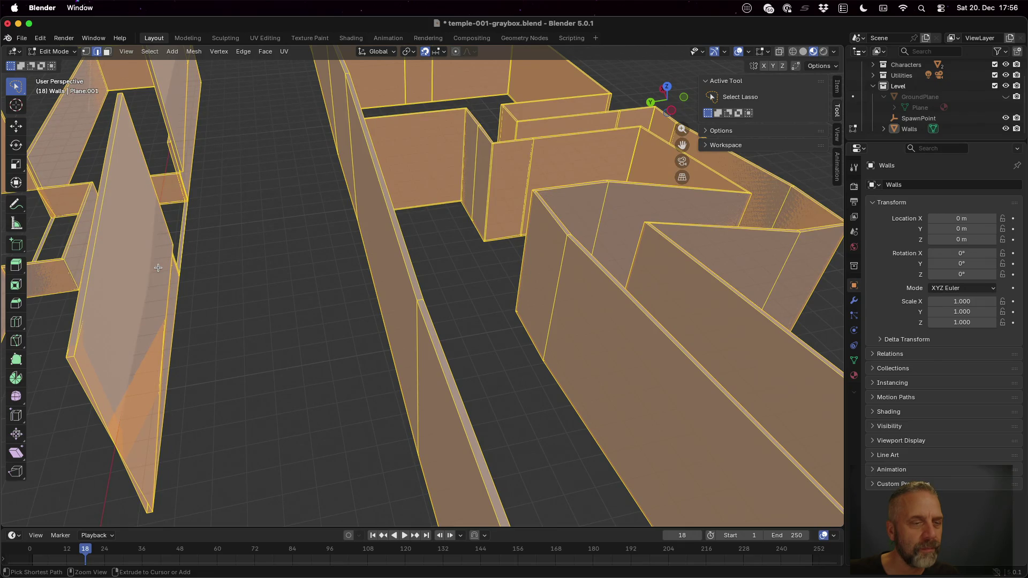
pyautogui.hotkey('alt', 'a')
pyautogui.press('Tab')
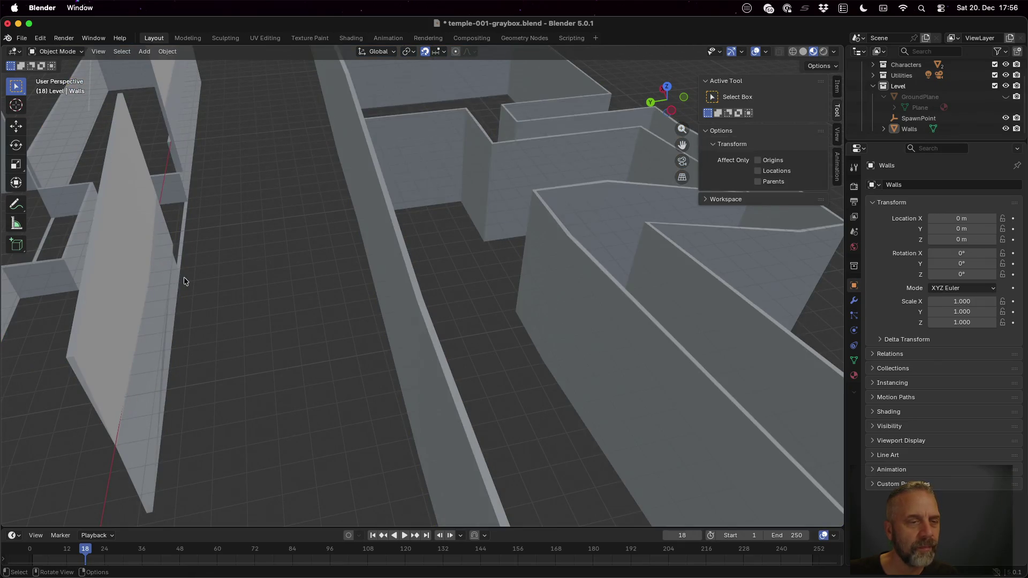
# - Unhide the GroundPlane and save the blend file
pyautogui.moveTo(156, 298)
pyautogui.mouseDown()
pyautogui.moveTo(171, 264)
pyautogui.moveTo(159, 281)
pyautogui.moveTo(173, 287)
pyautogui.moveTo(161, 273)
pyautogui.moveTo(158, 300)
pyautogui.mouseUp()
pyautogui.moveTo(252, 200)
pyautogui.mouseDown()
pyautogui.moveTo(304, 155)
pyautogui.moveTo(297, 177)
pyautogui.moveTo(308, 212)
pyautogui.mouseUp()
pyautogui.scroll(-8, 487, 270)
pyautogui.moveTo(487, 271)
pyautogui.mouseDown()
pyautogui.moveTo(410, 238)
pyautogui.moveTo(415, 272)
pyautogui.moveTo(402, 254)
pyautogui.mouseUp()
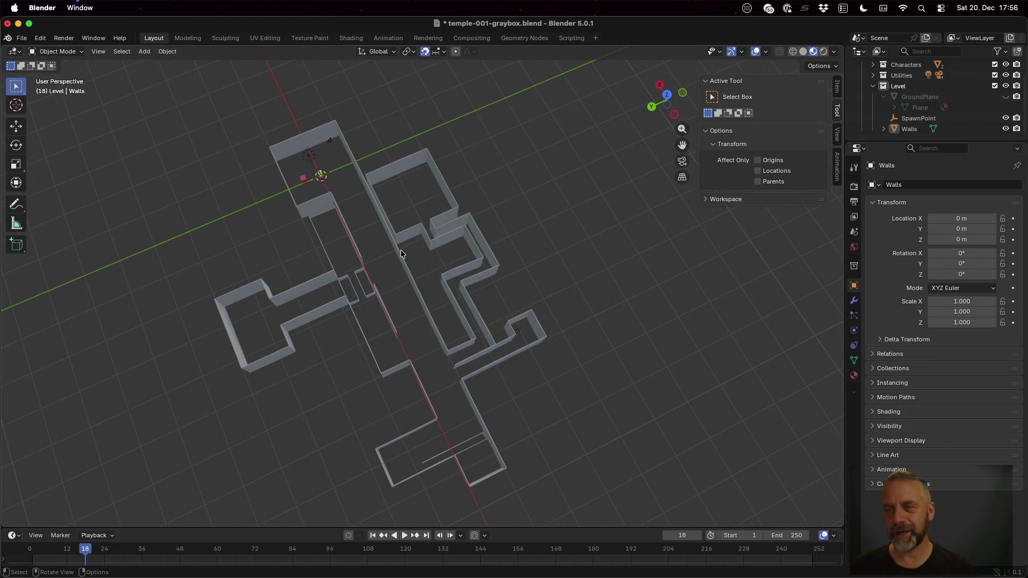
pyautogui.click(1006, 97)
pyautogui.press('super+s')
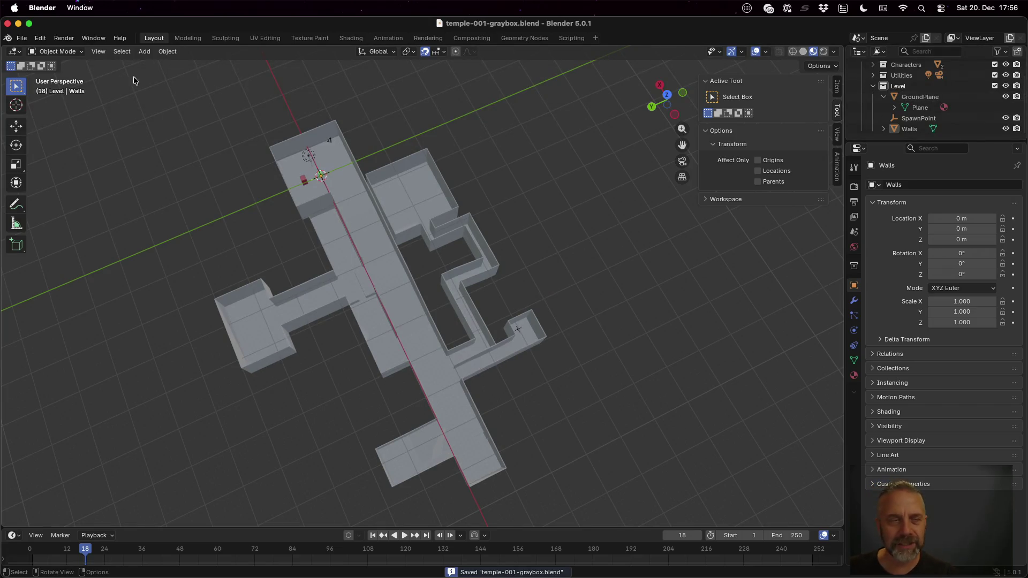
# - Export the level as glTF 2.0 to temple-001-graybox.glb
pyautogui.click(22, 38)
pyautogui.moveTo(73, 202)
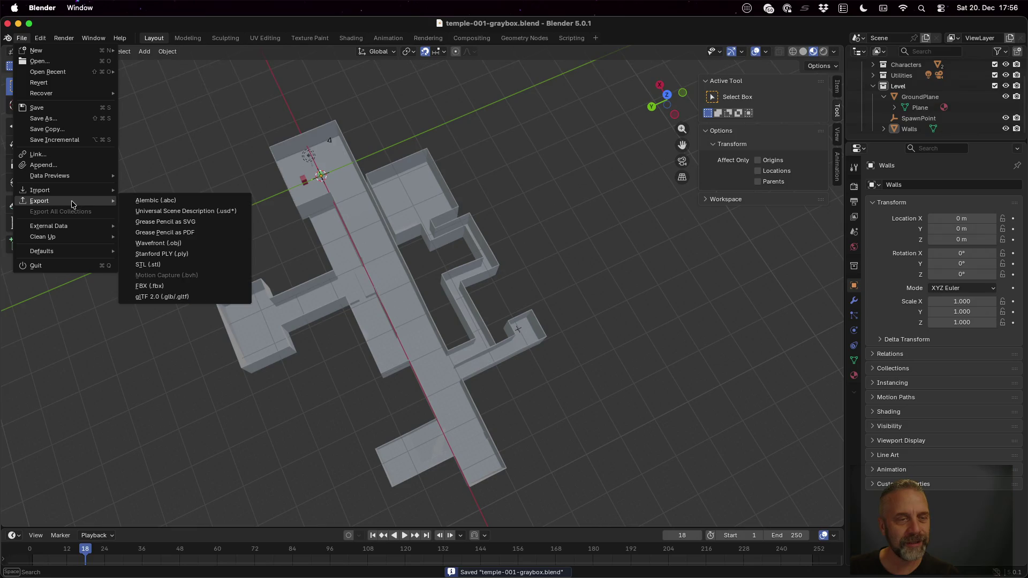
pyautogui.click(190, 294)
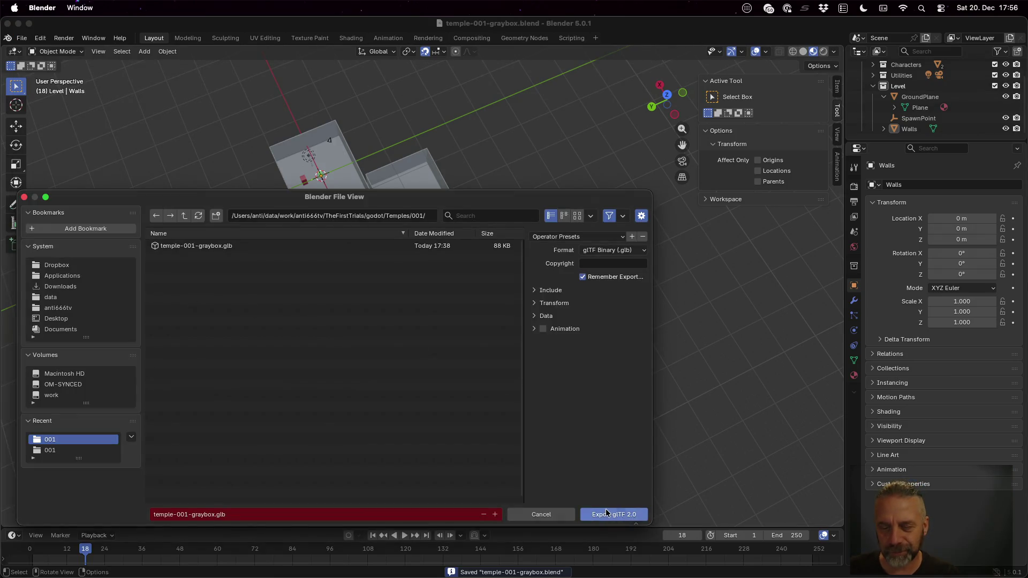
pyautogui.click(610, 514)
# - In Godot, reload the changed file from disk and delete the old temple-001-graybox node
pyautogui.hotkey('ctrl', 'Left')
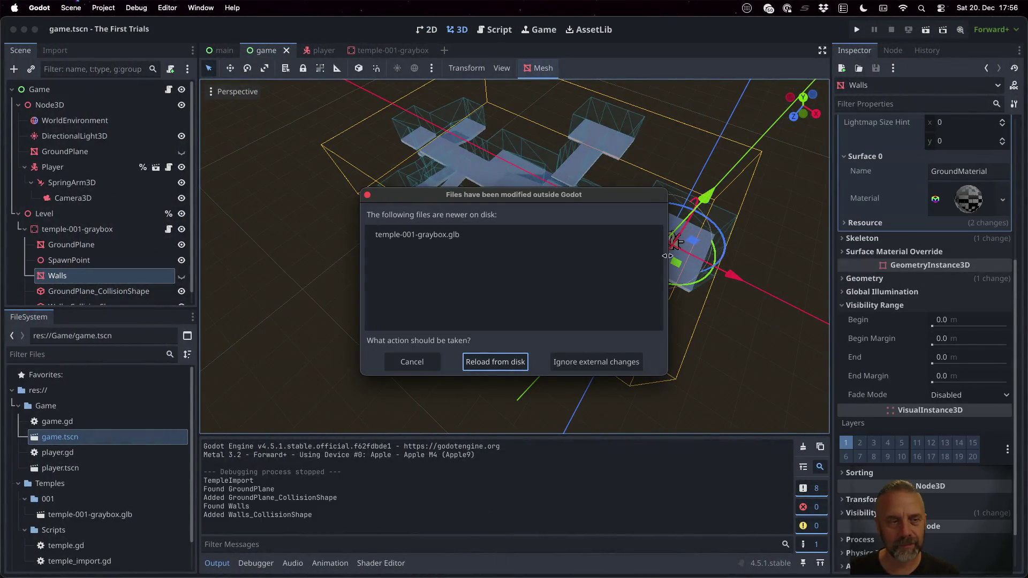
pyautogui.click(522, 357)
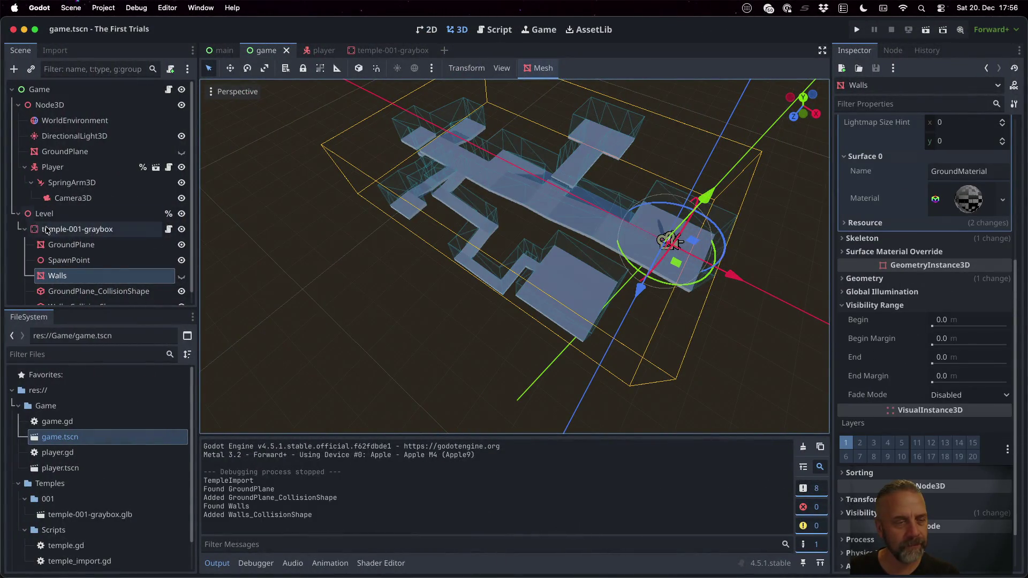
pyautogui.click(63, 231)
pyautogui.press('Delete')
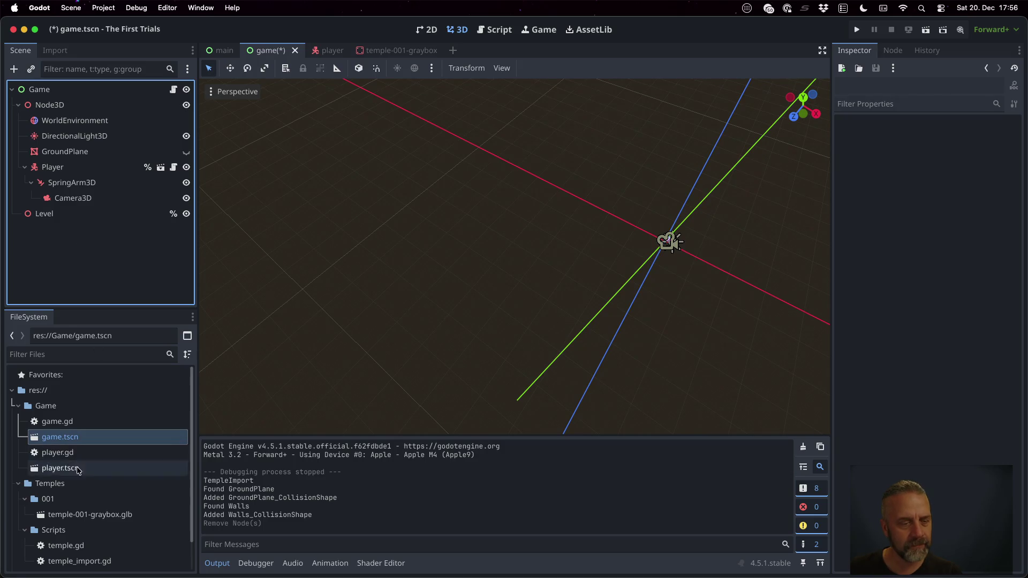
# - Add temple-001-graybox.glb as a child of Level, save game.tscn and run the project
pyautogui.moveTo(80, 514); pyautogui.dragTo(59, 215)
pyautogui.hotkey('ctrl', 's')
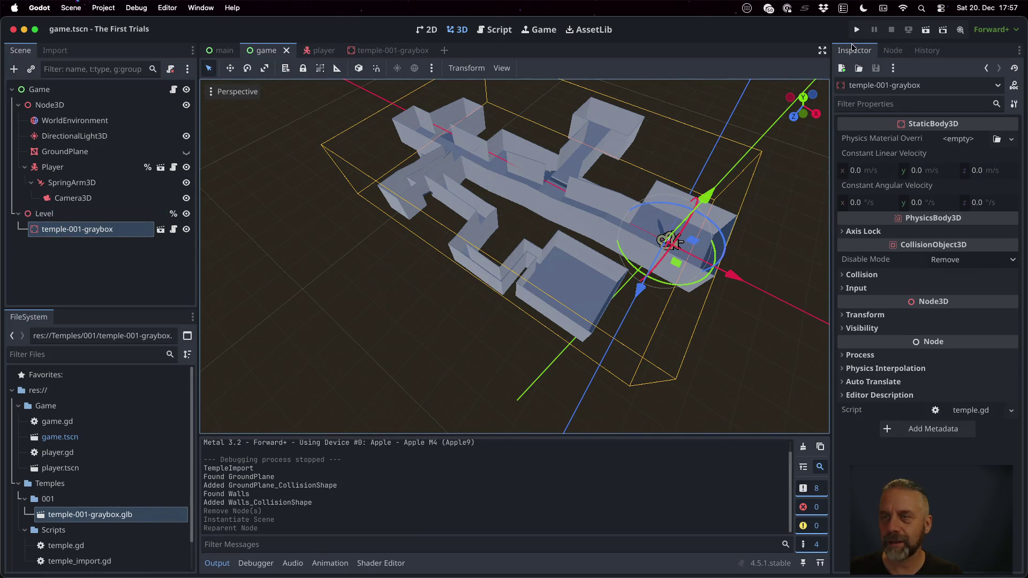
pyautogui.click(855, 27)
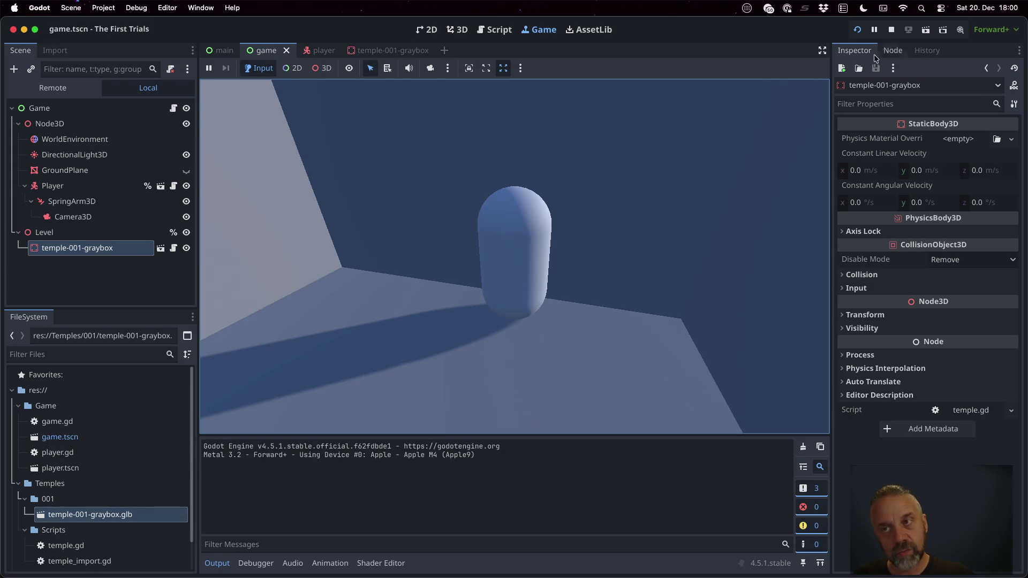
# - Stop the running playtest after walking the player through the temple
pyautogui.click(890, 30)
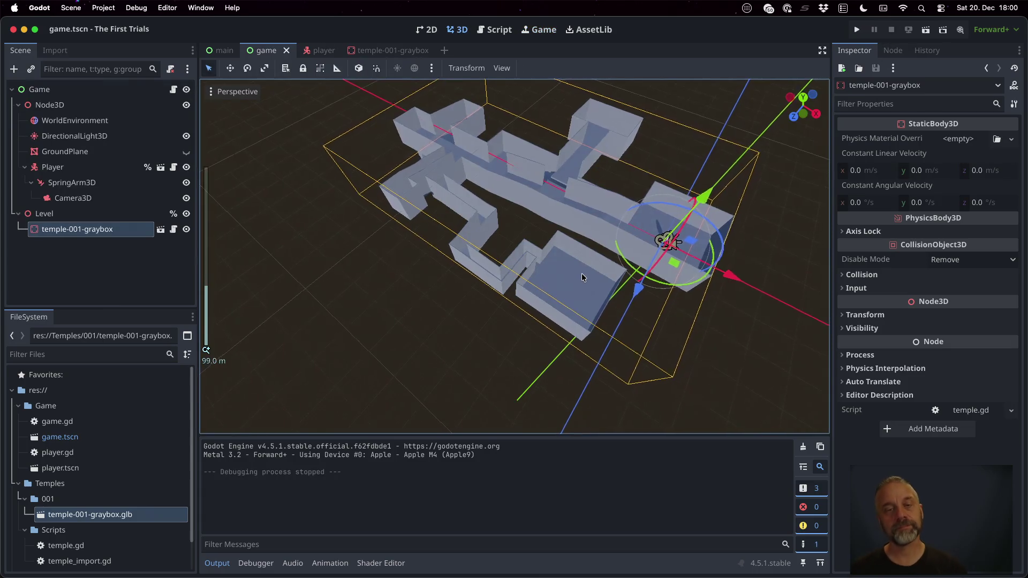
# - Zoom out the 3D viewport and bring up the Mission Control overview of all windows
pyautogui.scroll(-3, 583, 277)
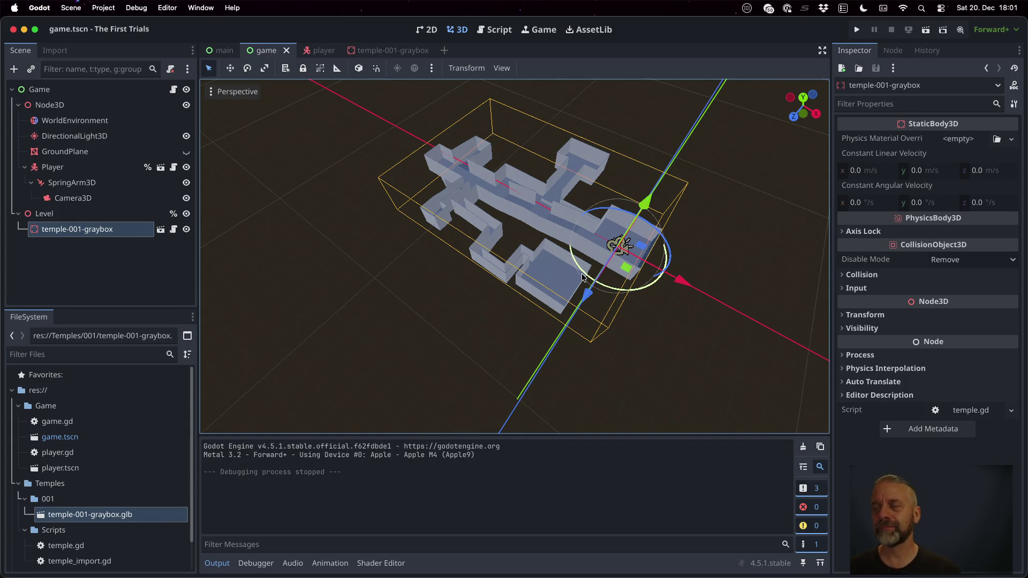
pyautogui.hotkey('ctrl', 'Up')
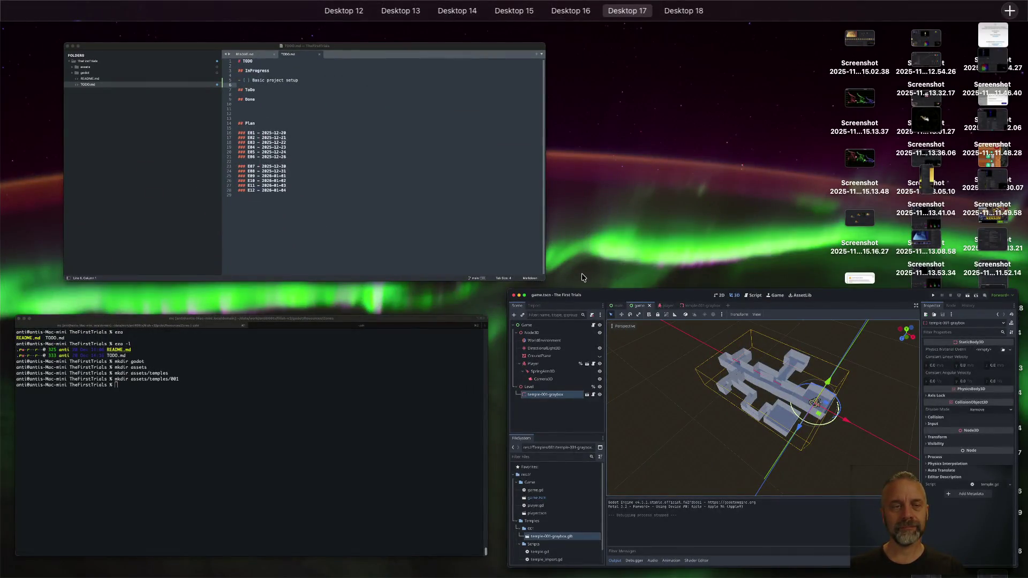
# - Add a '### E01 - 2025-12-20' heading under ## Done in TODO.md, with blank lines below
pyautogui.click(365, 150)
pyautogui.click(464, 178)
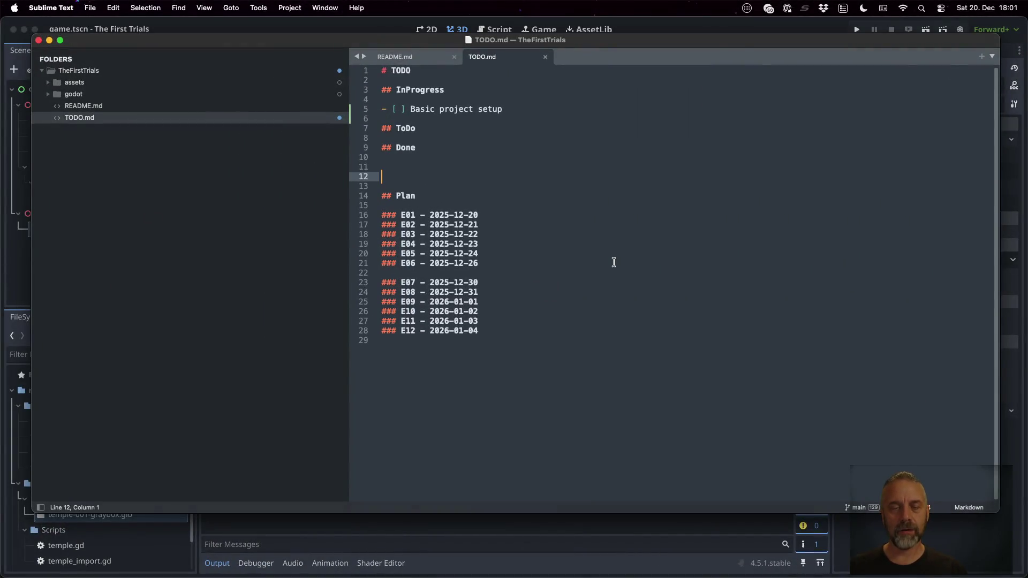
pyautogui.press('Up')
pyautogui.press('Up')
pyautogui.press('Return')
pyautogui.write('### ')
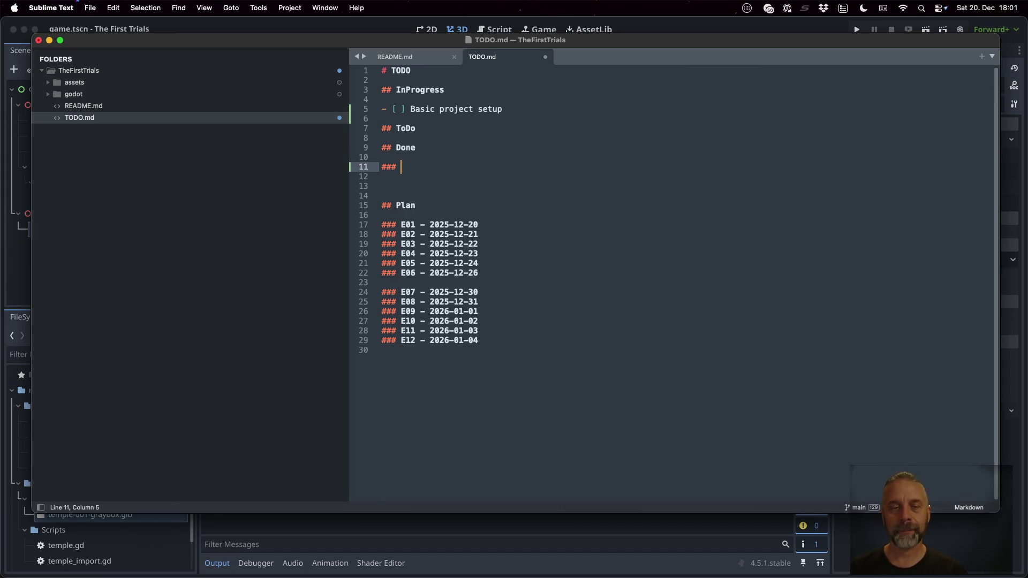
pyautogui.write('E')
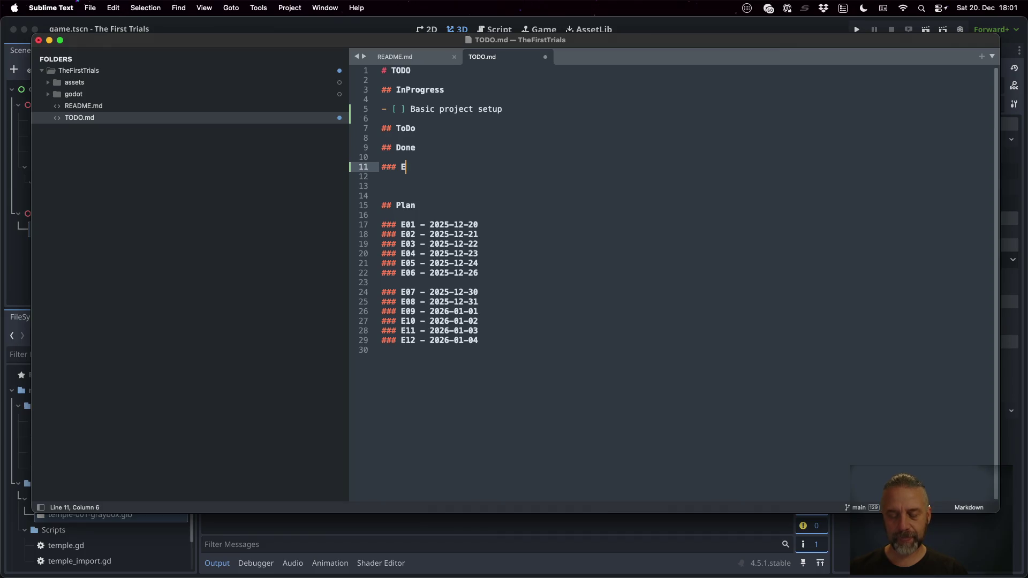
pyautogui.write('01 - 2025-')
pyautogui.write('12-20')
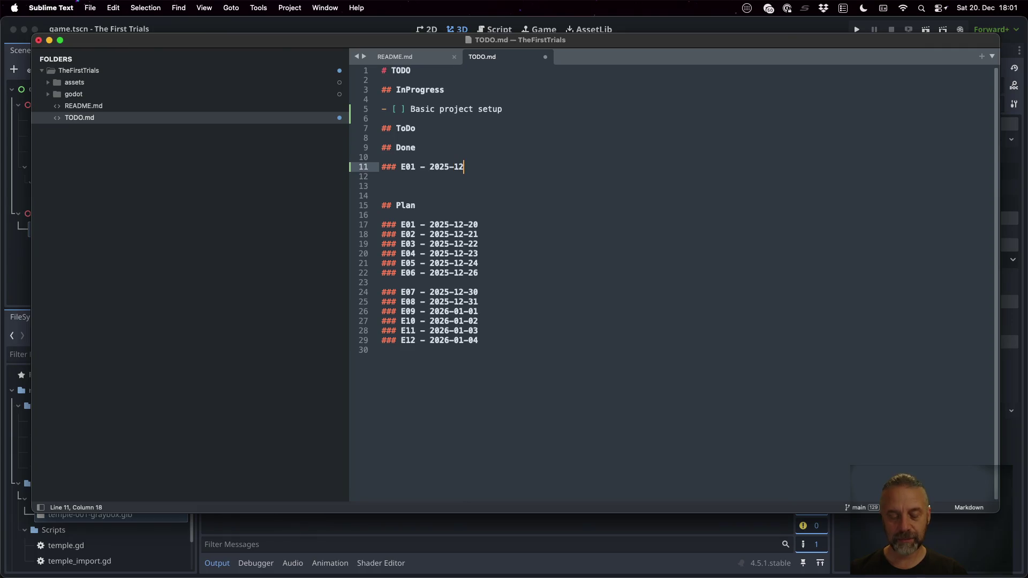
pyautogui.press('Return')
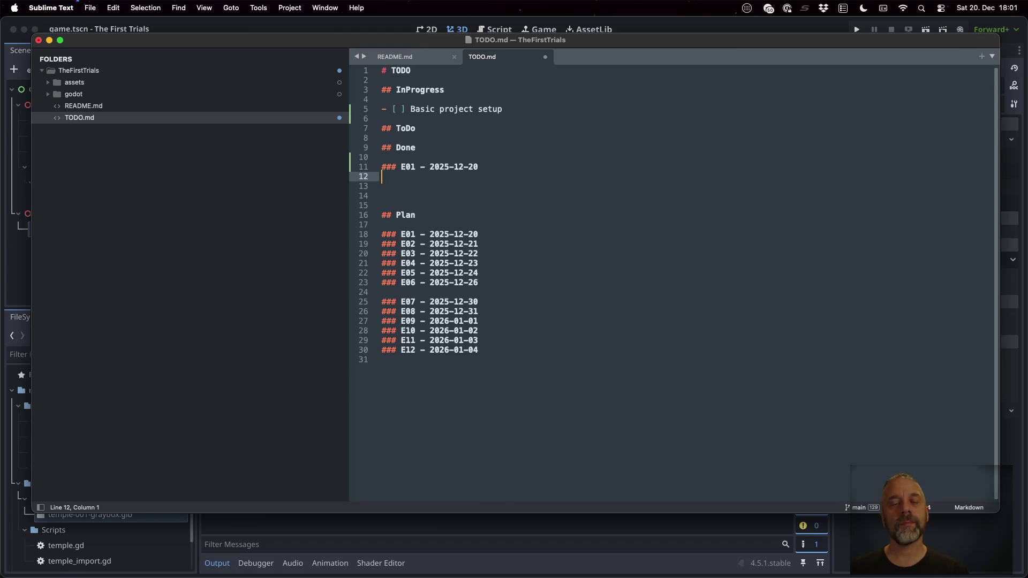
pyautogui.click(381, 167)
pyautogui.click(429, 166)
pyautogui.hotkey('shift', 'Left')
pyautogui.hotkey('shift', 'Left')
pyautogui.hotkey('shift', 'Left')
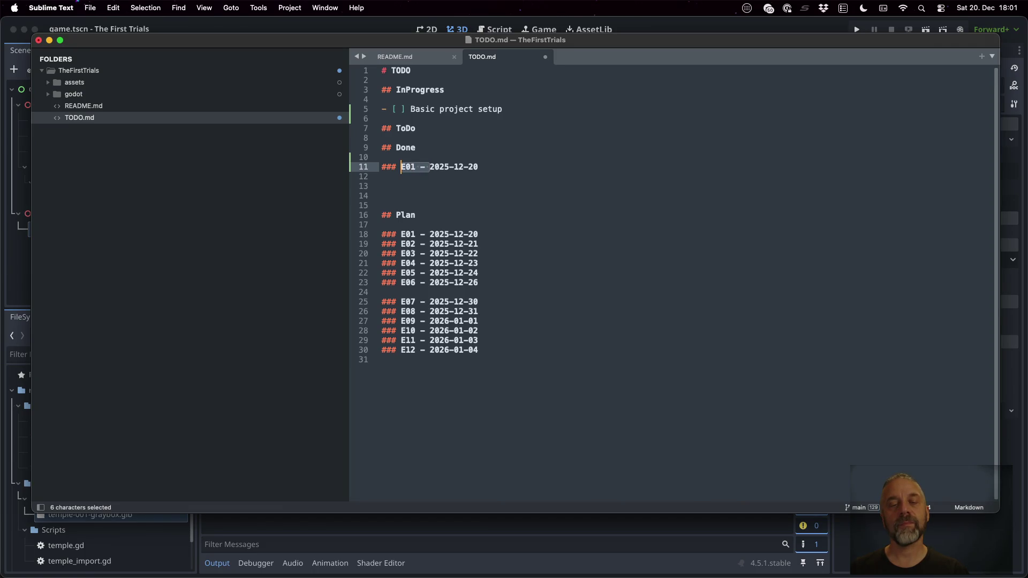
pyautogui.press('super+Right')
pyautogui.press('Return')
pyautogui.press('Return')
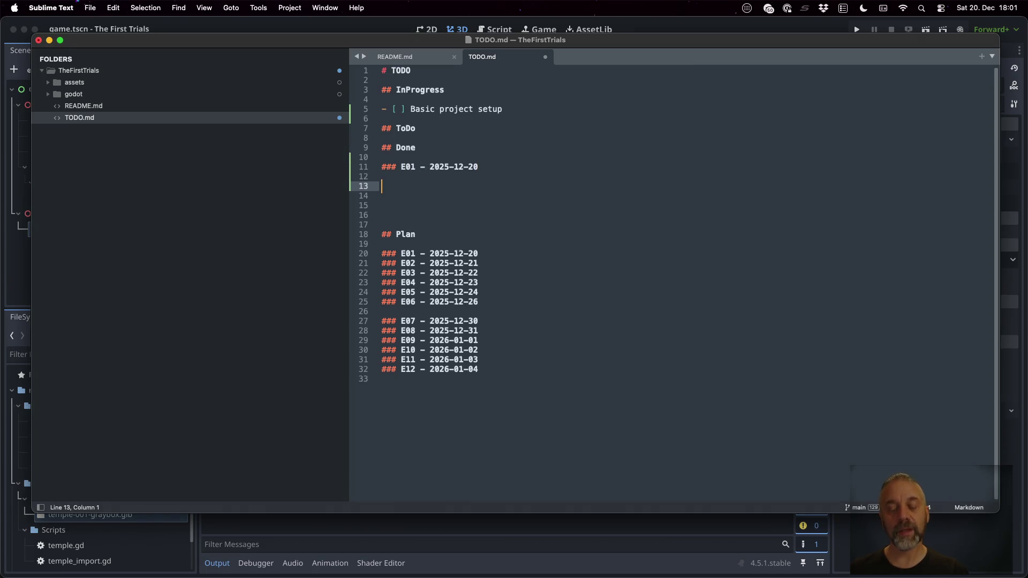
# - Move Basic project setup under E01 and add a checked 'Create rough layout of temple' item
pyautogui.write('- [')
pyautogui.press('Up')
pyautogui.press('Up')
pyautogui.press('Up')
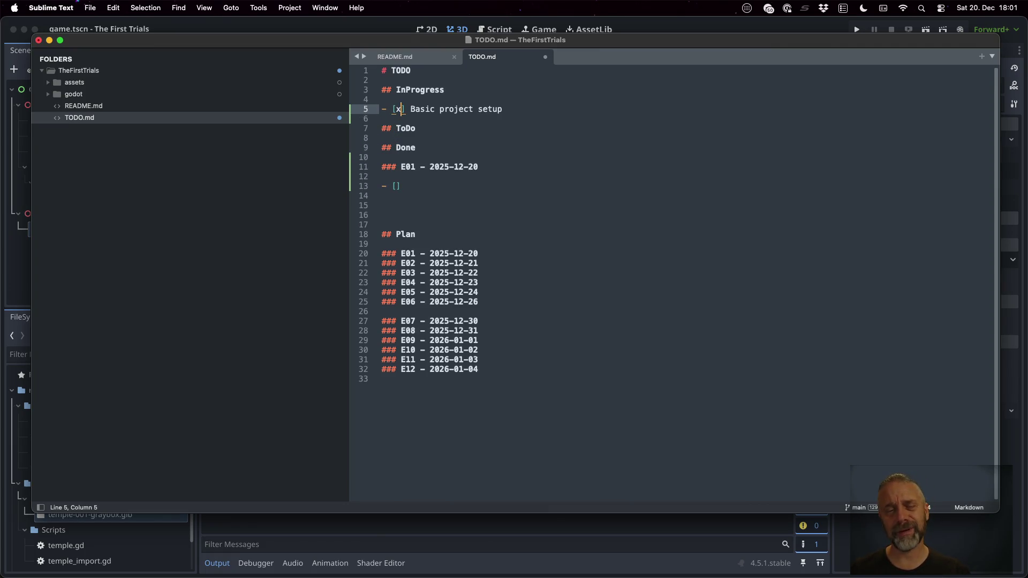
pyautogui.press('super+l')
pyautogui.press('super+x')
pyautogui.press('Down')
pyautogui.press('Down')
pyautogui.press('Down')
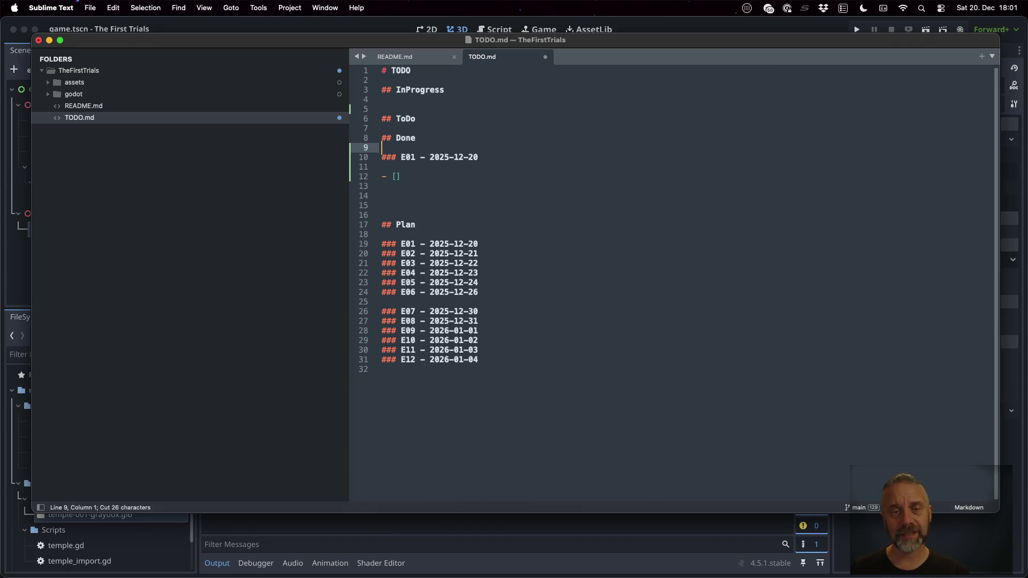
pyautogui.press('super+v')
pyautogui.press('Right')
pyautogui.press('Right')
pyautogui.press('Right')
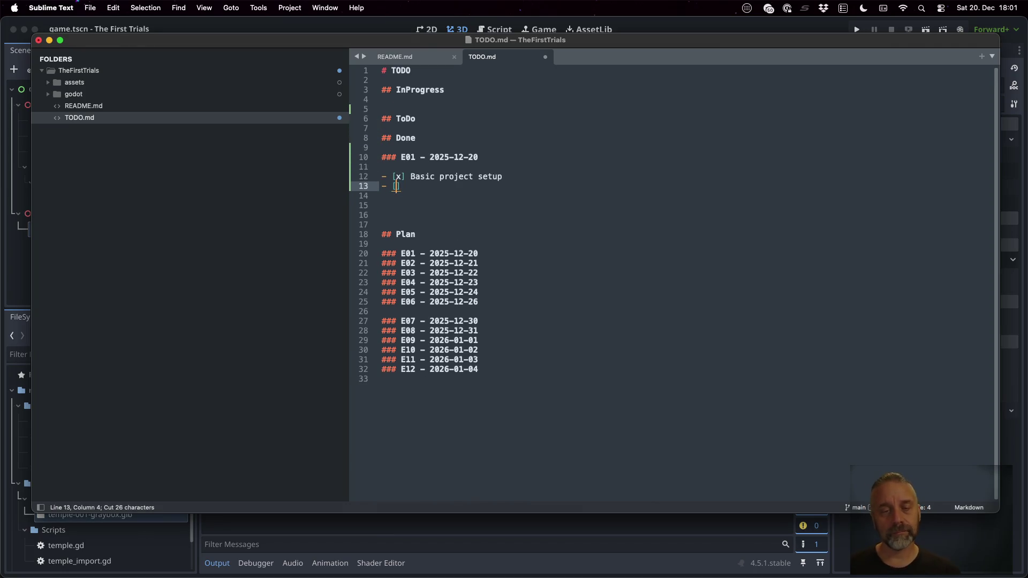
pyautogui.write('x')
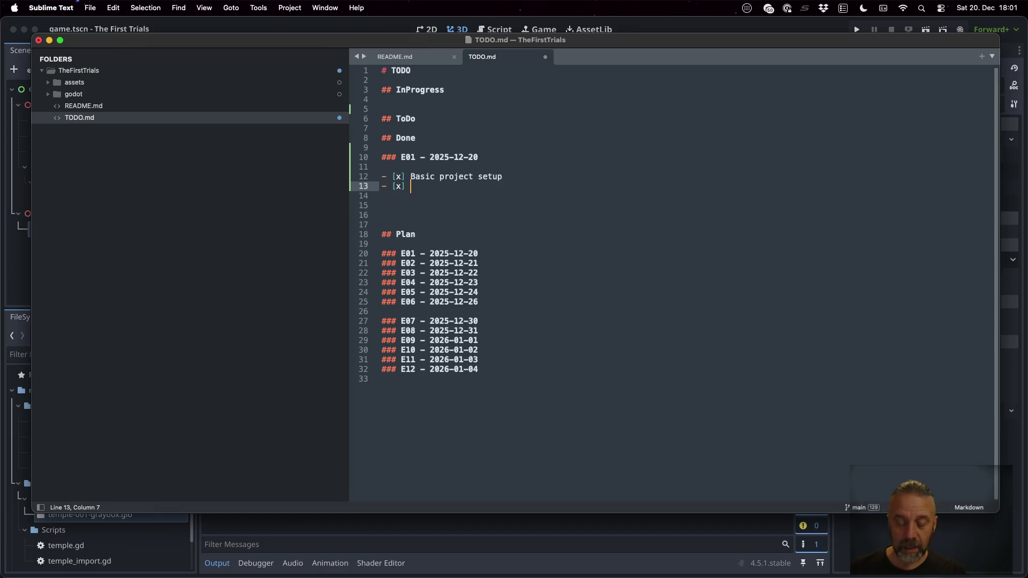
pyautogui.write(' Create th')
pyautogui.press('BackSpace')
pyautogui.press('BackSpace')
pyautogui.press('BackSpace')
pyautogui.write('e rough')
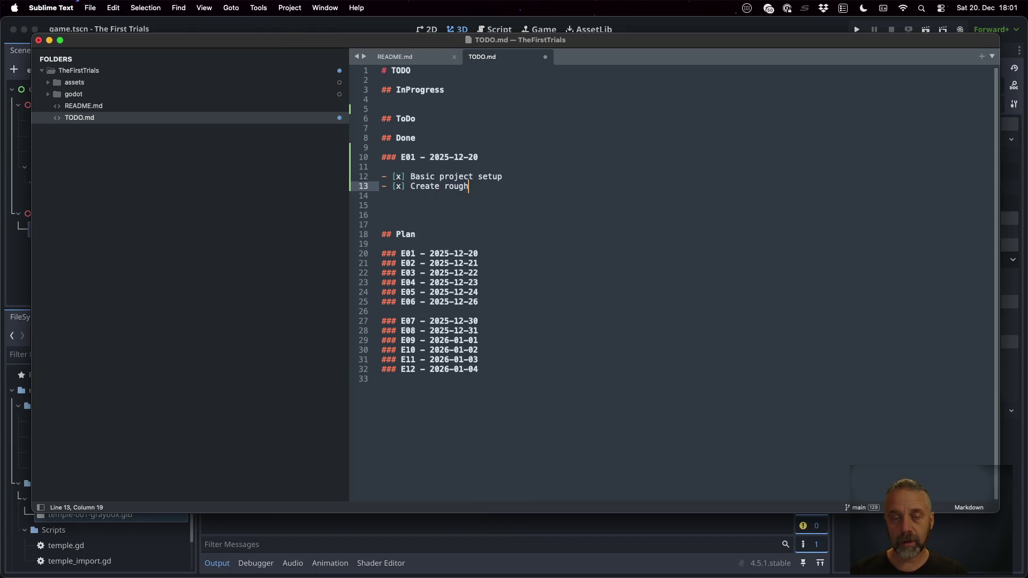
pyautogui.write(' laytout')
pyautogui.press('BackSpace')
pyautogui.press('BackSpace')
pyautogui.press('BackSpace')
pyautogui.write('out of temple')
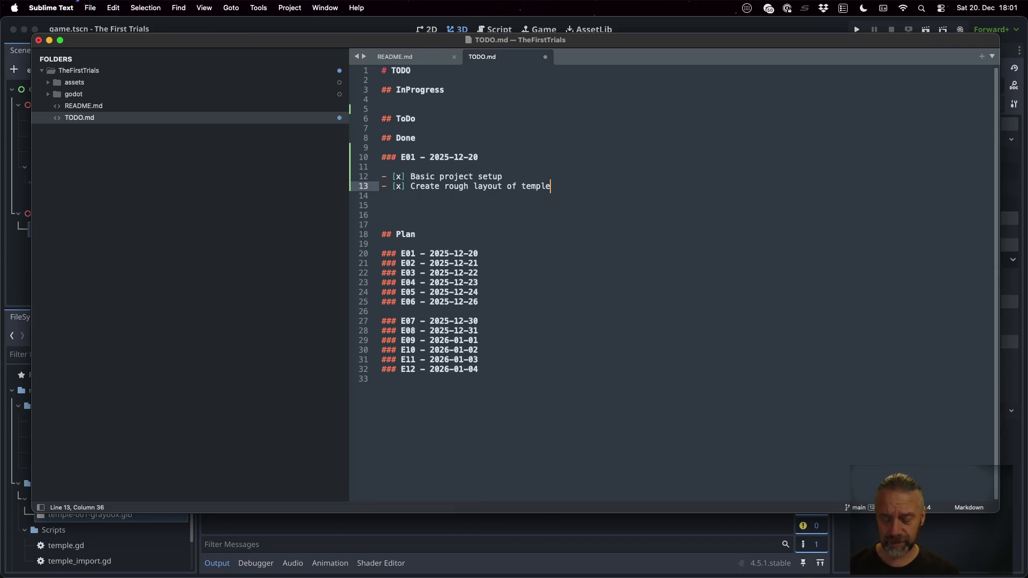
# - Add a checked 'Implement very basic player movement' item, remove surplus blank lines and save TODO.md
pyautogui.press('Return')
pyautogui.write('- [x] Implement ')
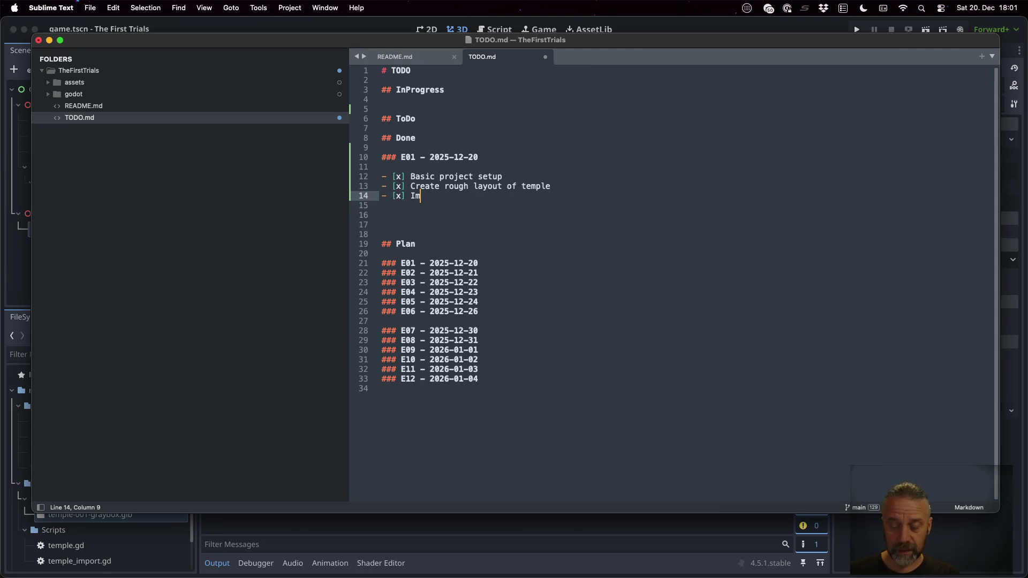
pyautogui.write('very badly')
pyautogui.press('BackSpace')
pyautogui.press('BackSpace')
pyautogui.press('BackSpace')
pyautogui.press('BackSpace')
pyautogui.write('sic player movement')
pyautogui.press('cmd+s')
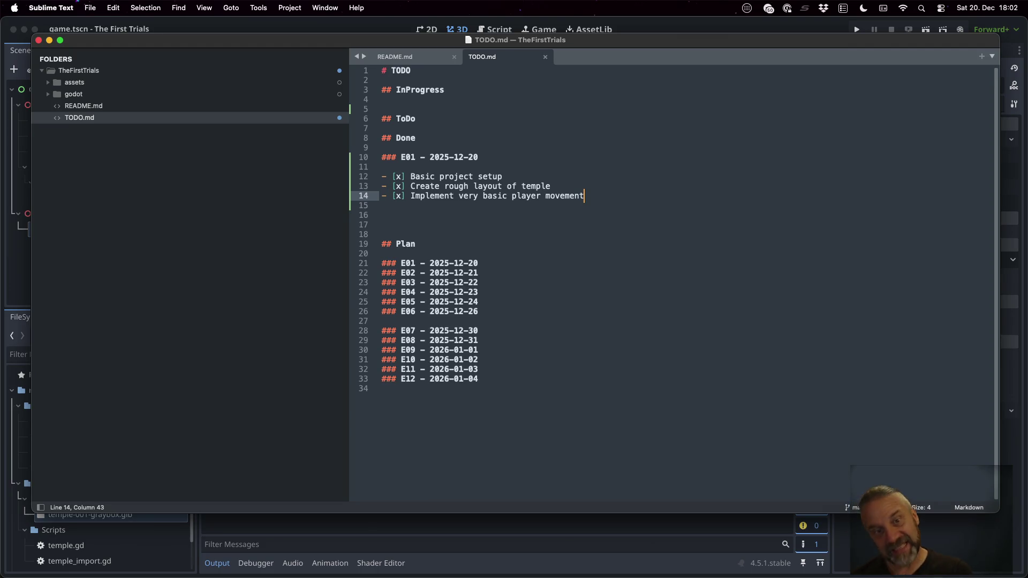
pyautogui.press('Down')
pyautogui.press('Down')
pyautogui.press('Down')
pyautogui.press('BackSpace')
pyautogui.press('BackSpace')
pyautogui.press('cmd+s')
pyautogui.hotkey('ctrl', 'Up')
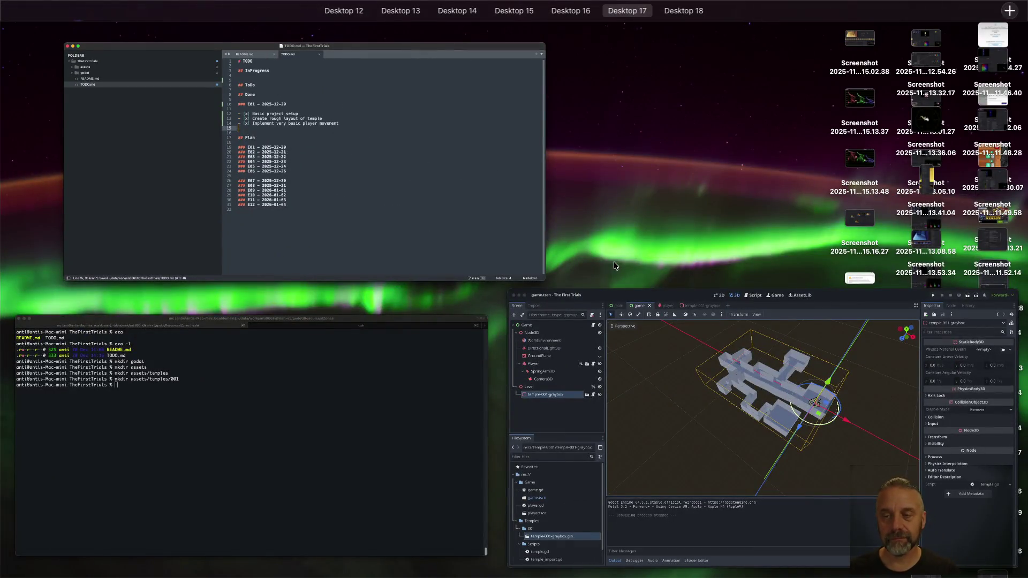
# - Bring Sublime Merge to the front and dismiss its update notice
pyautogui.hotkey('ctrl', 'Up')
pyautogui.hotkey('ctrl', 'Right')
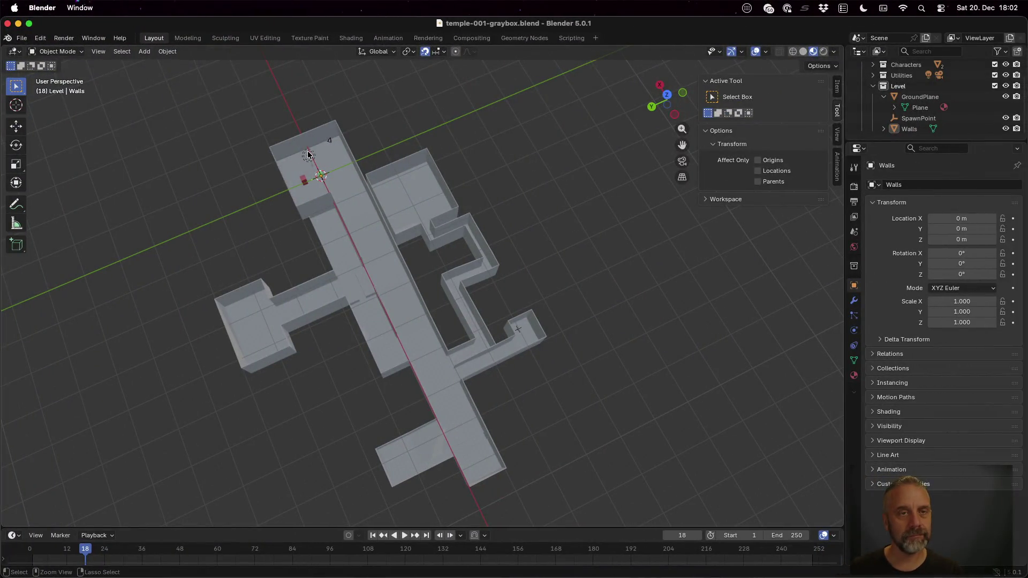
pyautogui.hotkey('ctrl', 'Up')
pyautogui.click(593, 70)
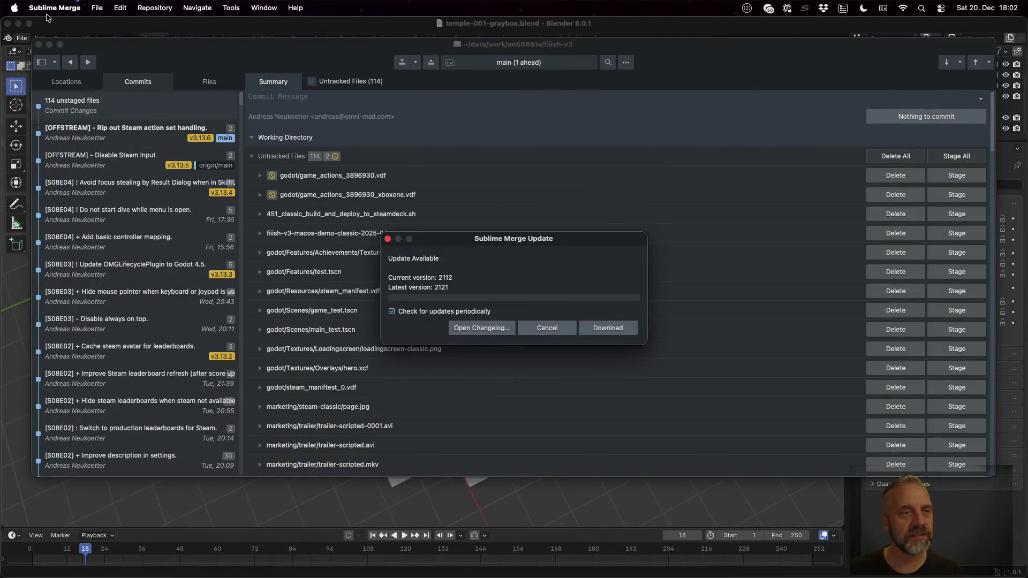
pyautogui.click(543, 328)
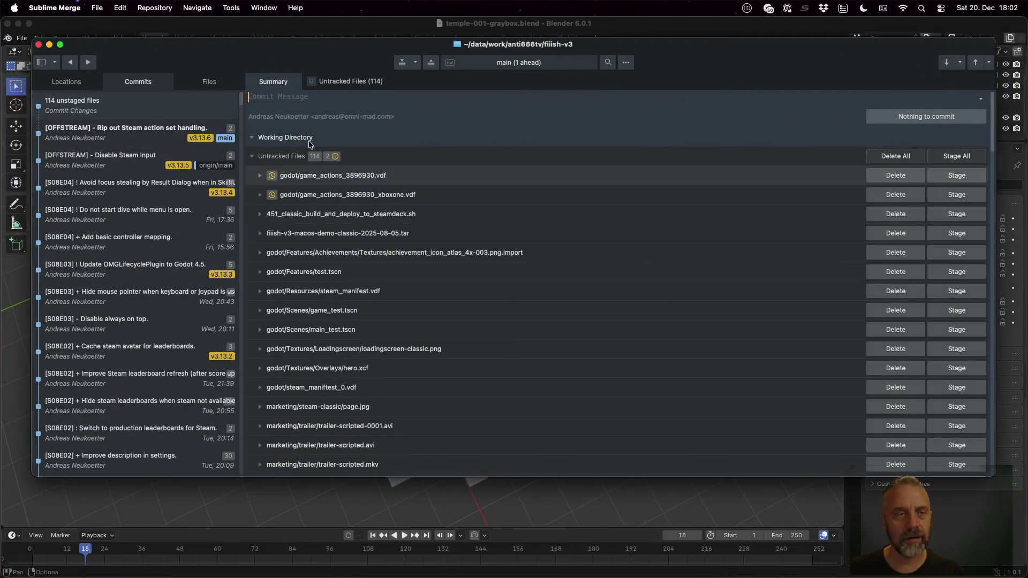
# - Open the TheFirstTrials game project folder as a repository
pyautogui.click(96, 7)
pyautogui.moveTo(139, 70)
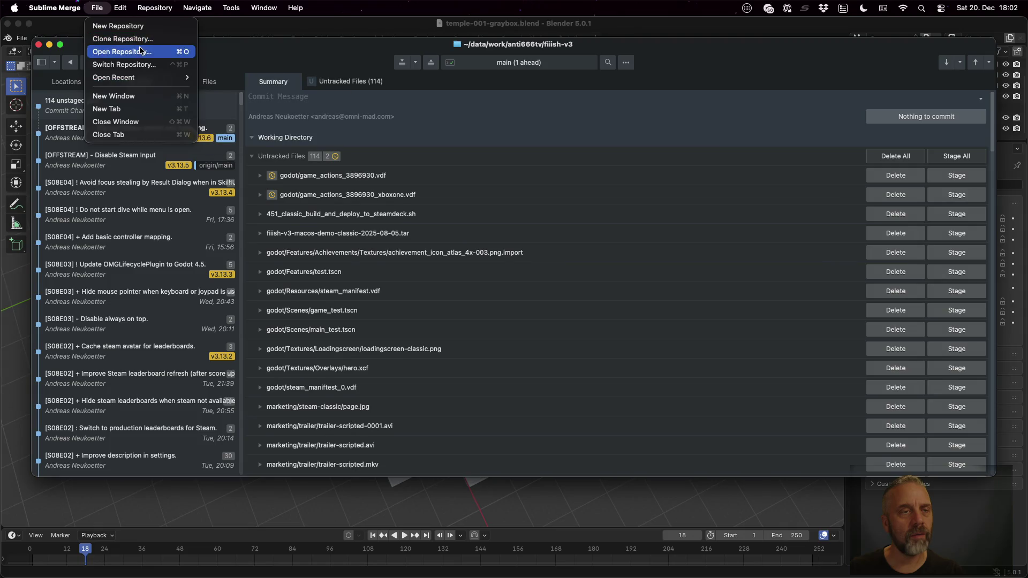
pyautogui.press('Escape')
pyautogui.press('super+o')
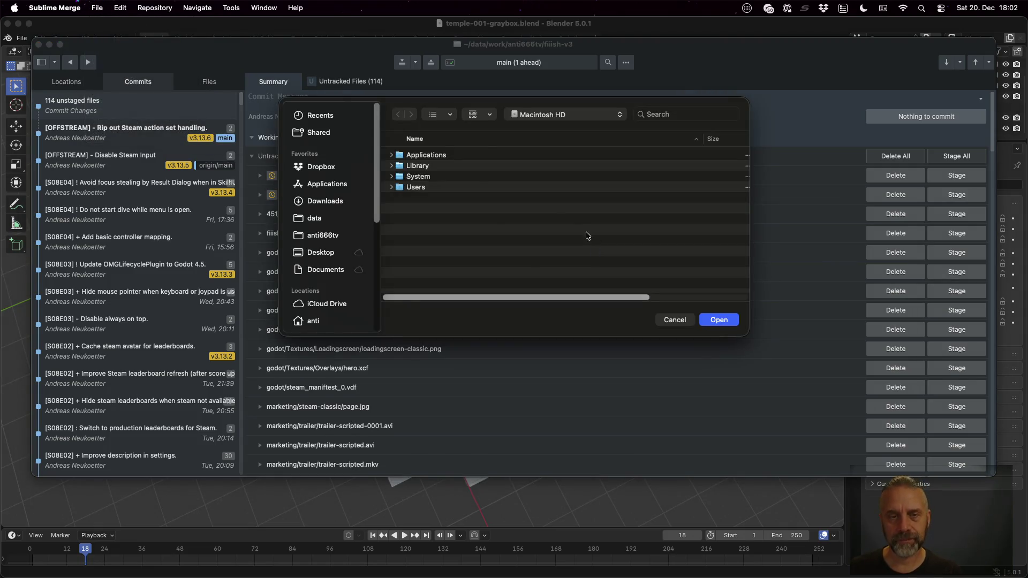
pyautogui.click(331, 231)
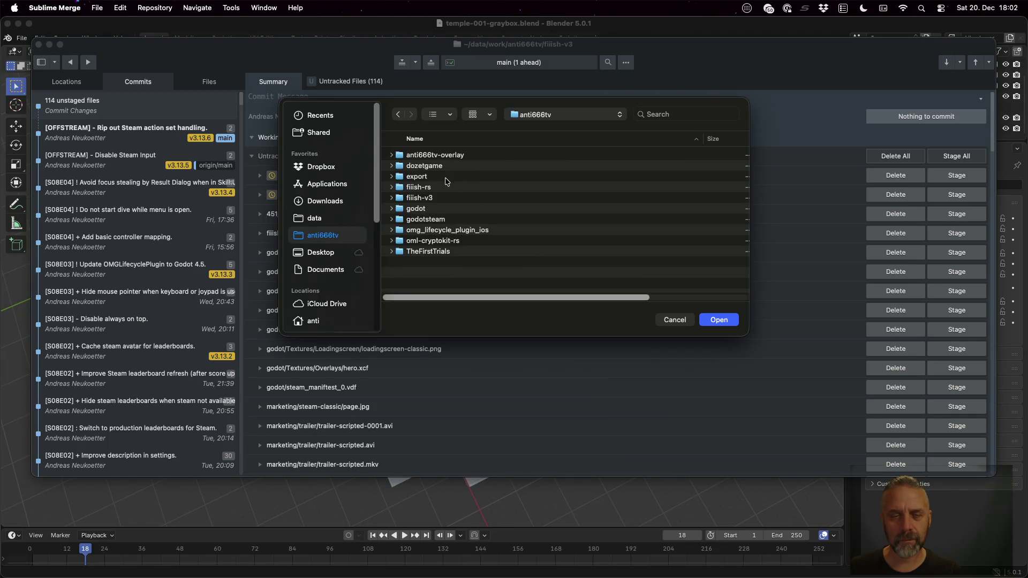
pyautogui.click(429, 251)
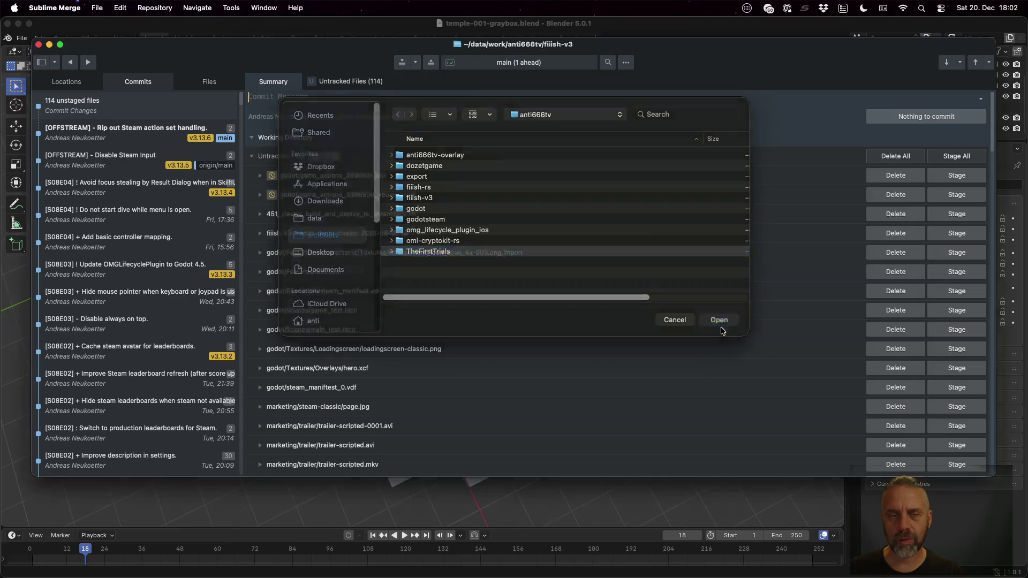
pyautogui.click(719, 321)
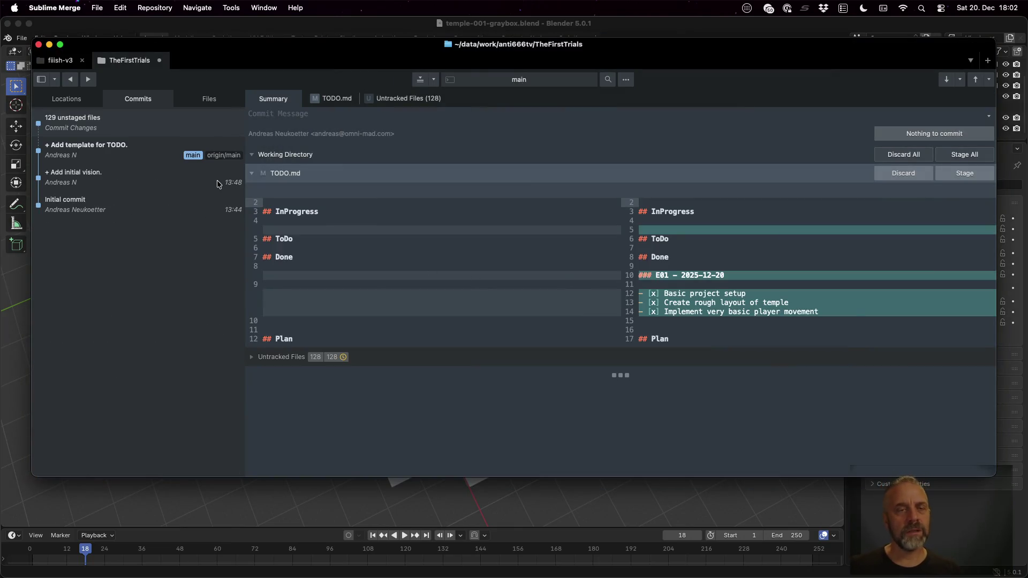
# - Stage temple-001-graybox.blend from Untracked Files and review the remaining untracked entries
pyautogui.click(273, 353)
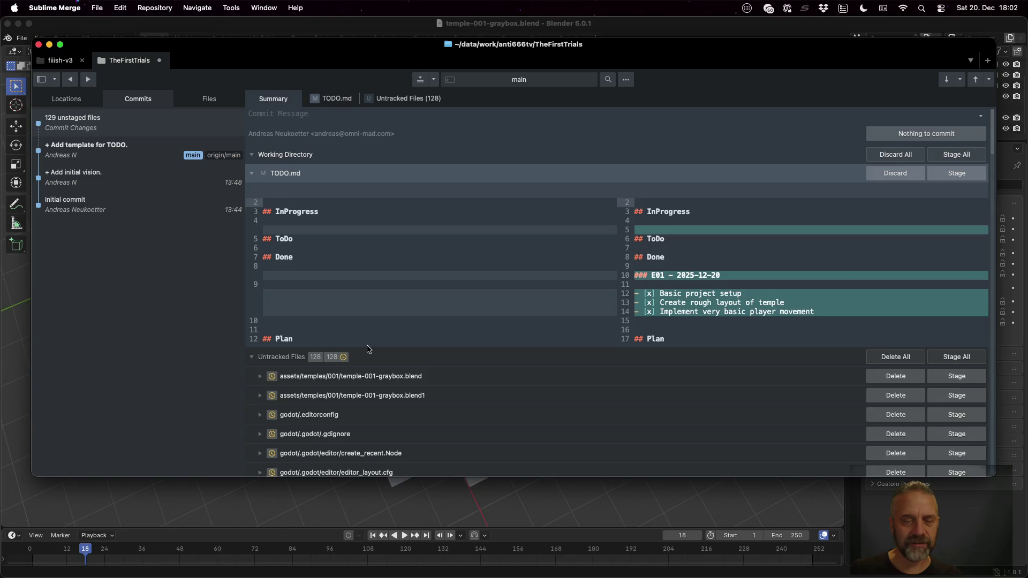
pyautogui.scroll(-3, 368, 344)
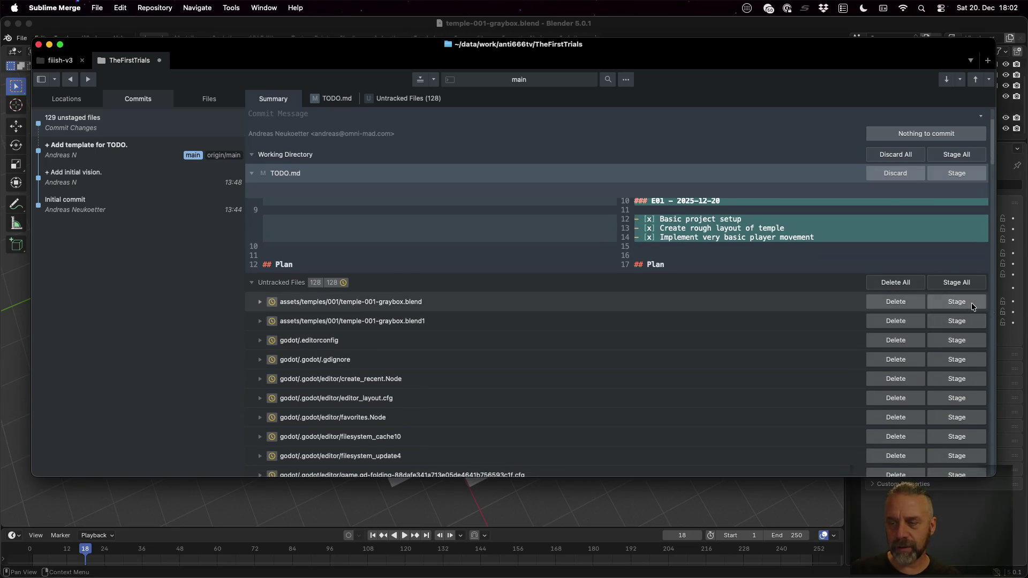
pyautogui.click(970, 303)
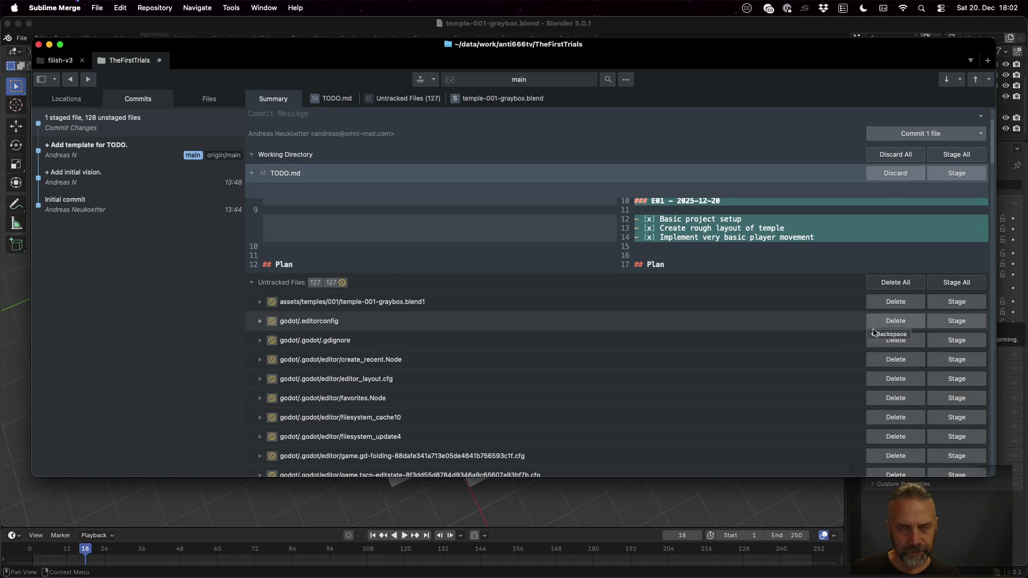
pyautogui.scroll(-6, 625, 340)
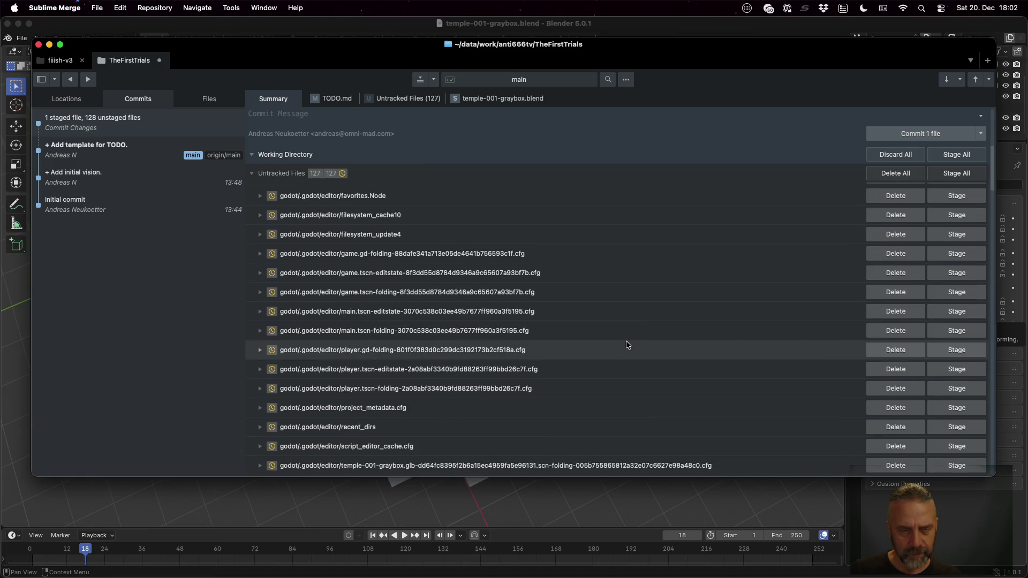
pyautogui.scroll(5, 626, 340)
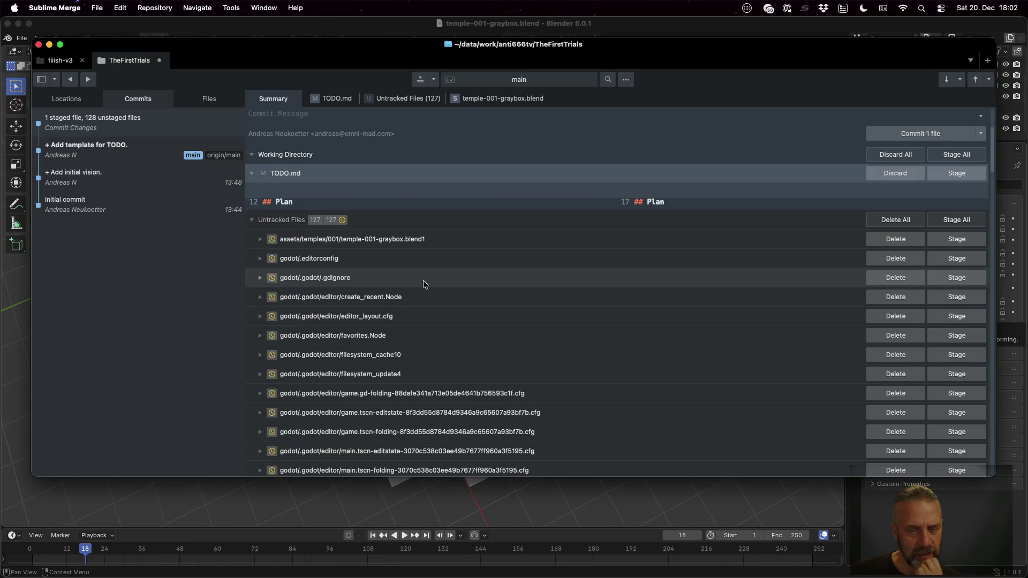
pyautogui.scroll(-10, 423, 283)
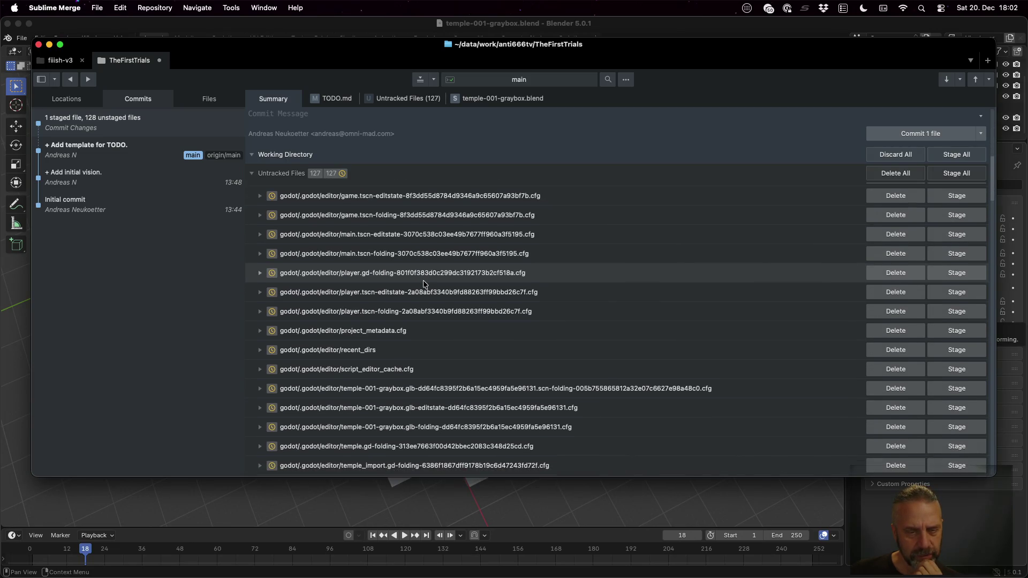
pyautogui.scroll(-5, 423, 283)
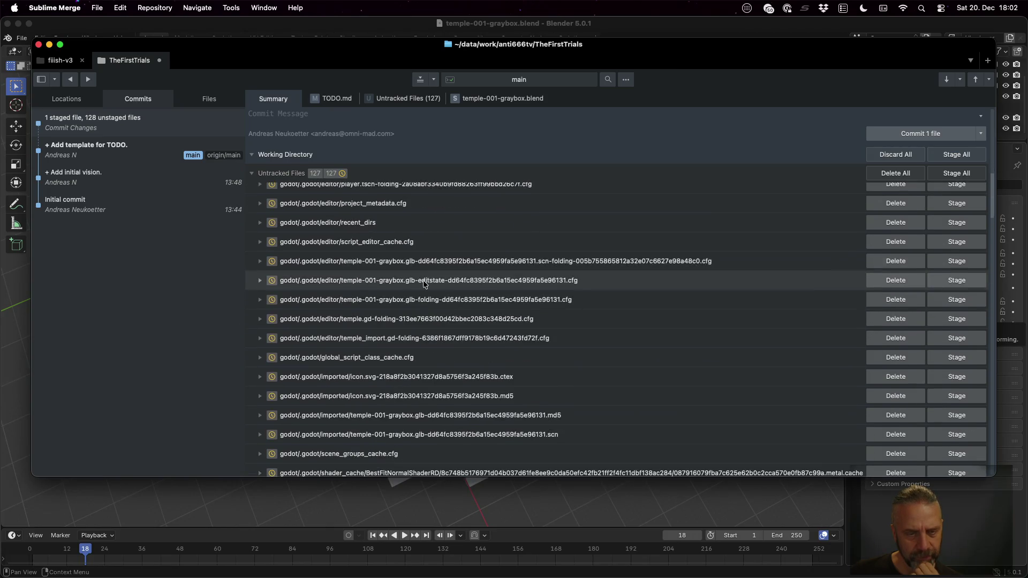
pyautogui.scroll(-6, 423, 280)
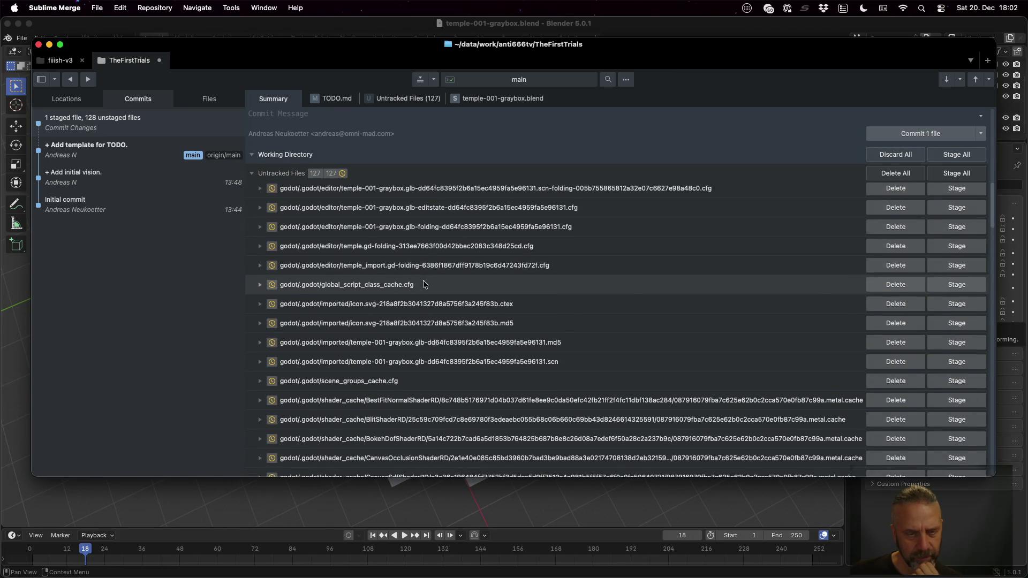
pyautogui.scroll(-3, 423, 283)
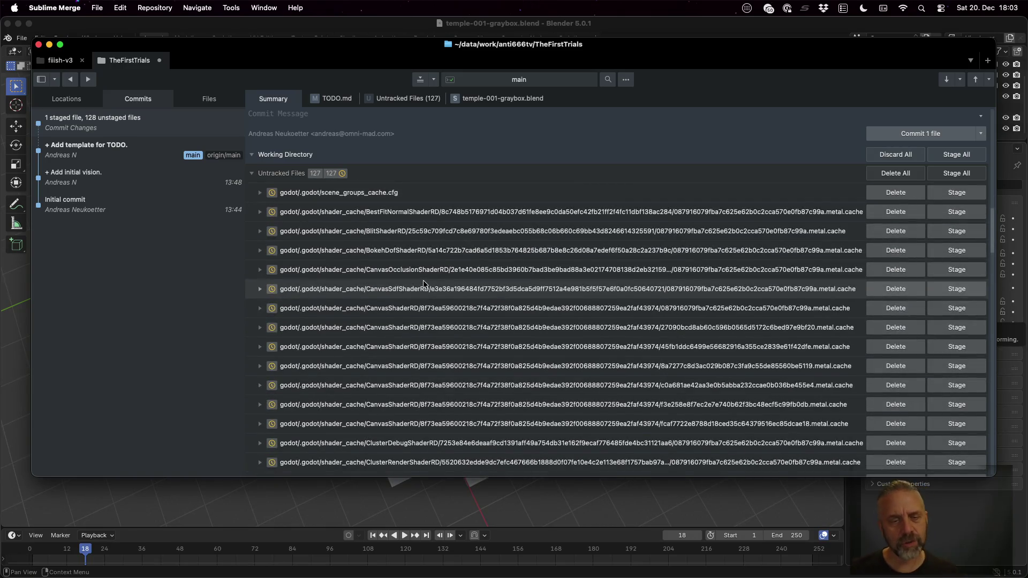
pyautogui.hotkey('ctrl', 'Left')
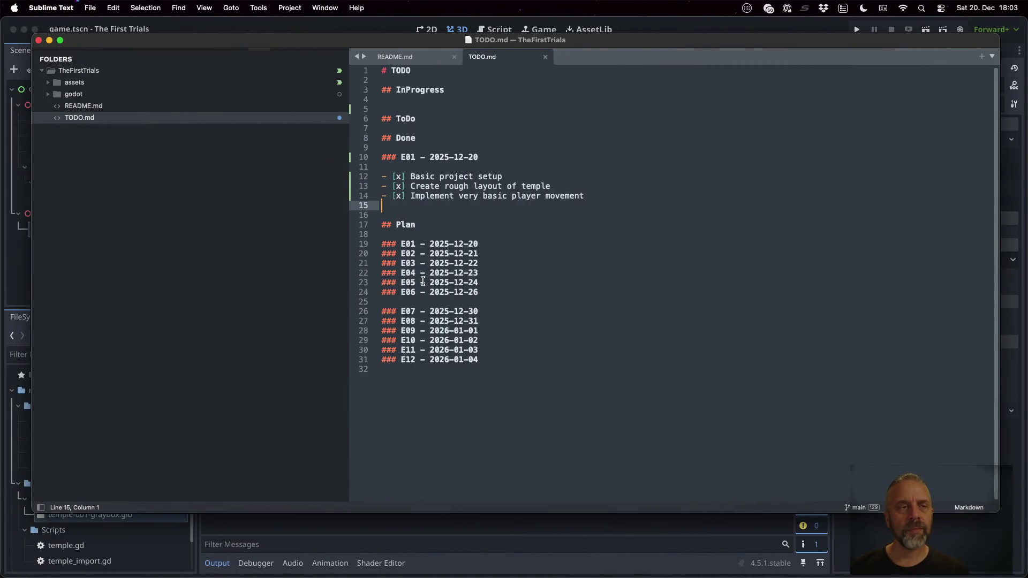
# - Search 'gitignore for godot', open GitHub's Godot.gitignore in the Twitch container, and select '.godot/'
pyautogui.hotkey('ctrl', 'Left')
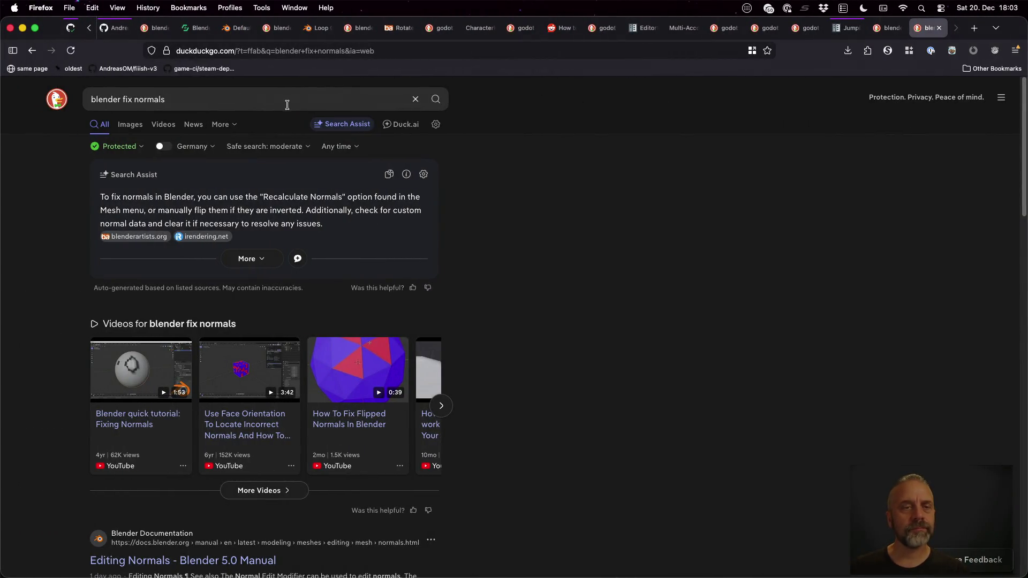
pyautogui.write('gitign')
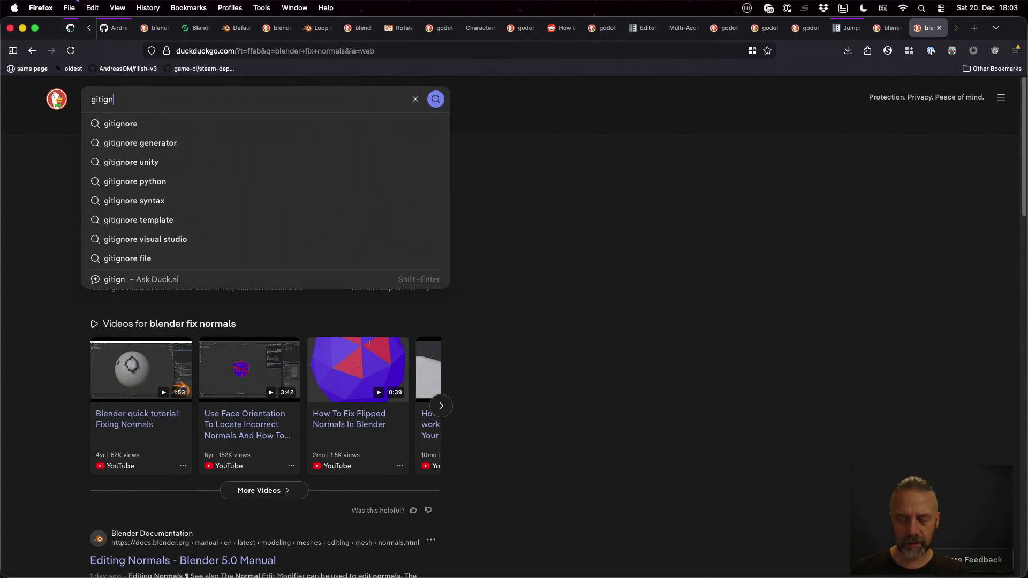
pyautogui.write('ore for godot')
pyautogui.press('Return')
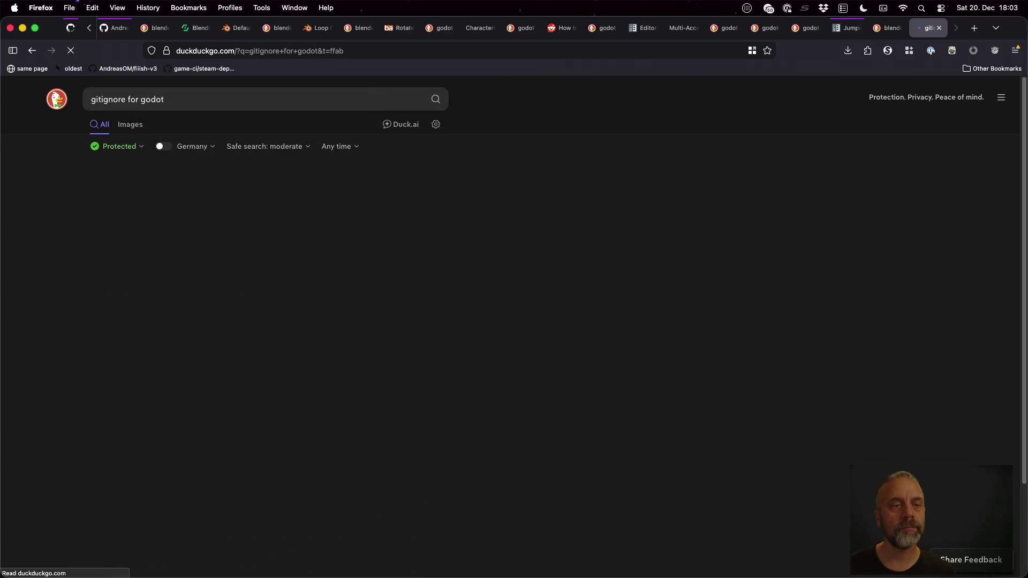
pyautogui.click(230, 129)
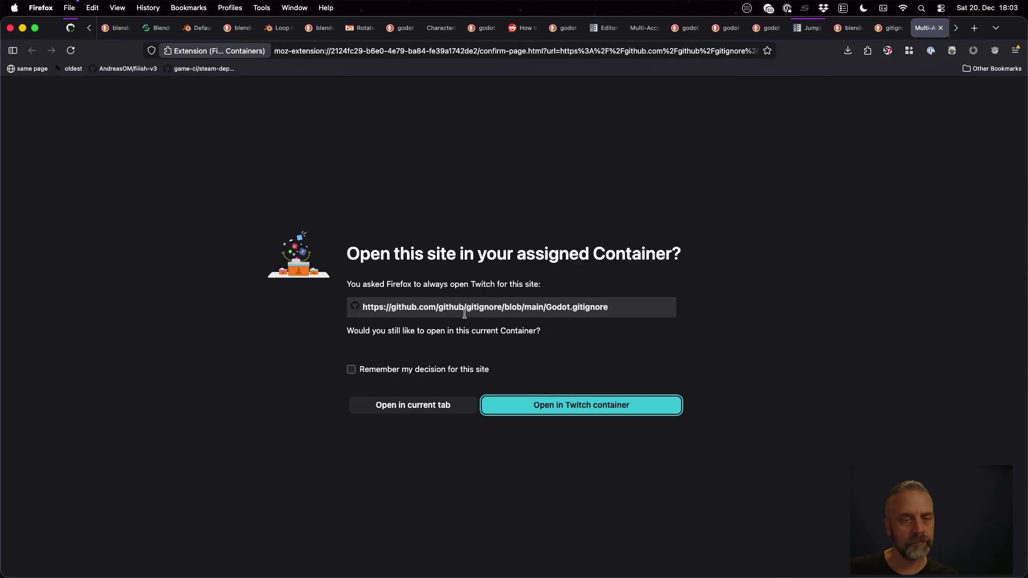
pyautogui.click(549, 404)
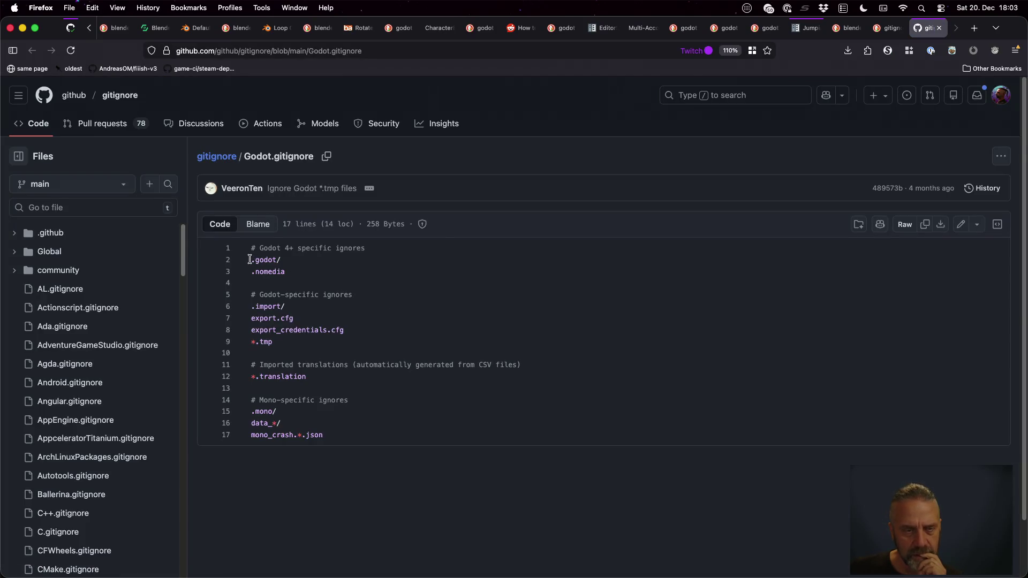
pyautogui.moveTo(250, 259); pyautogui.dragTo(292, 262)
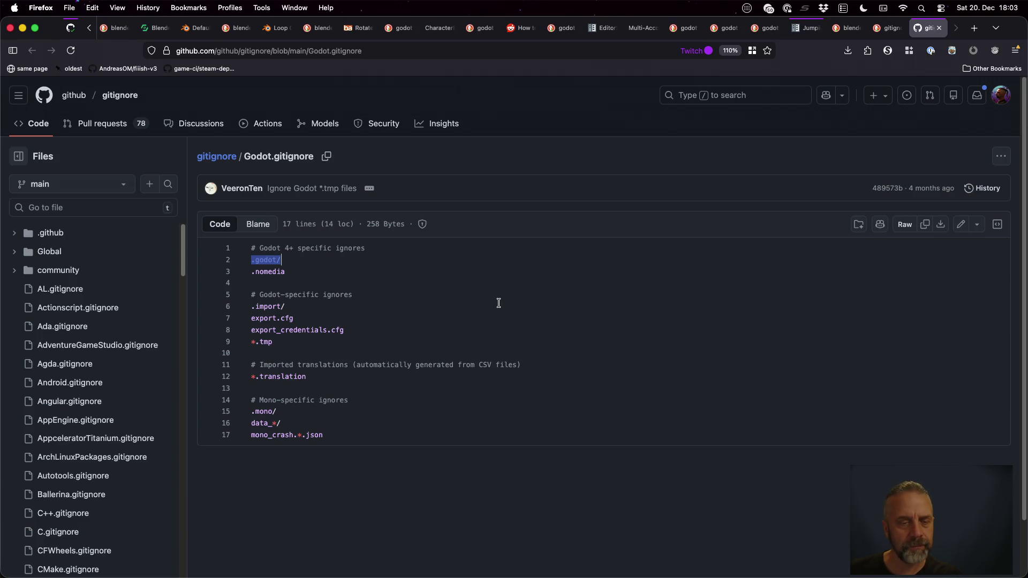
pyautogui.hotkey('ctrl', 'Right')
pyautogui.hotkey('ctrl', 'Up')
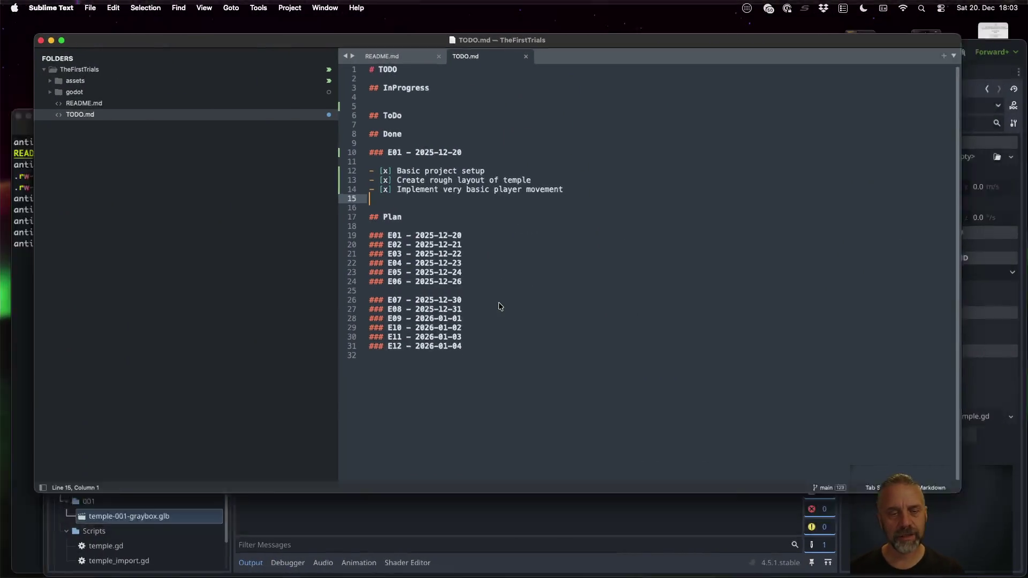
# - Create godot/.gitignore in vim containing the rule '.godot/' and save it
pyautogui.click(284, 392)
pyautogui.write('v')
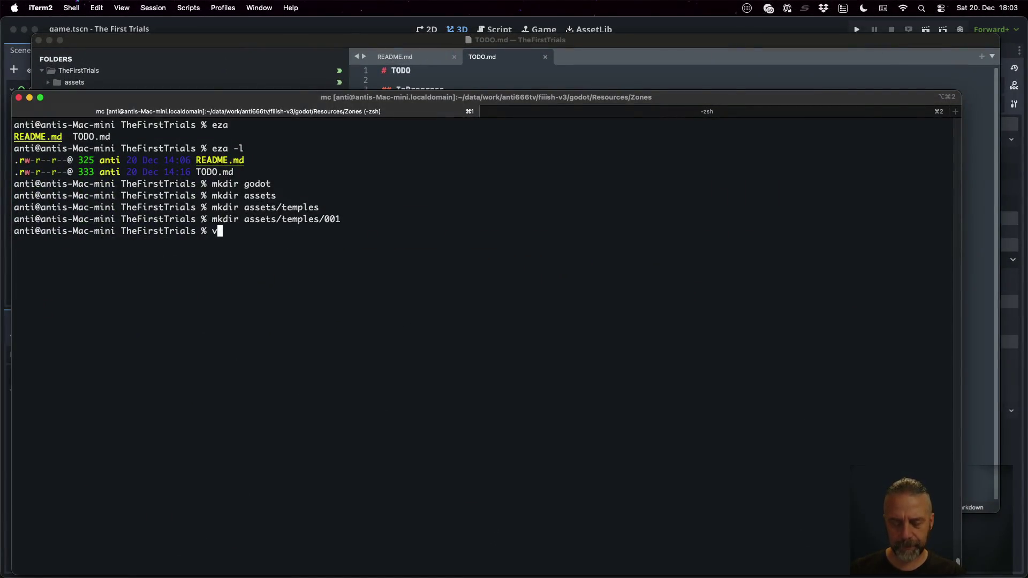
pyautogui.write('im .')
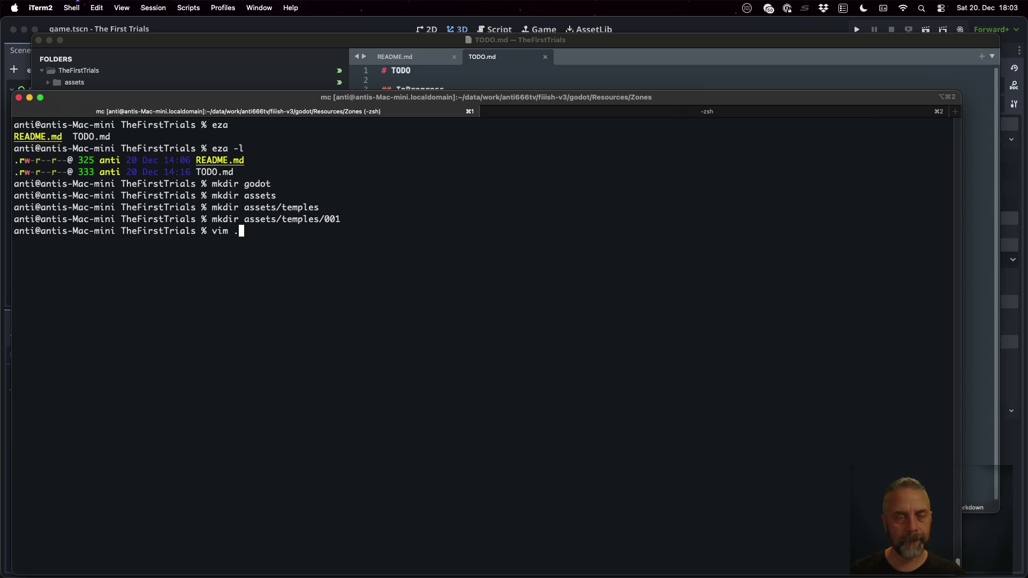
pyautogui.press('BackSpace')
pyautogui.write('g')
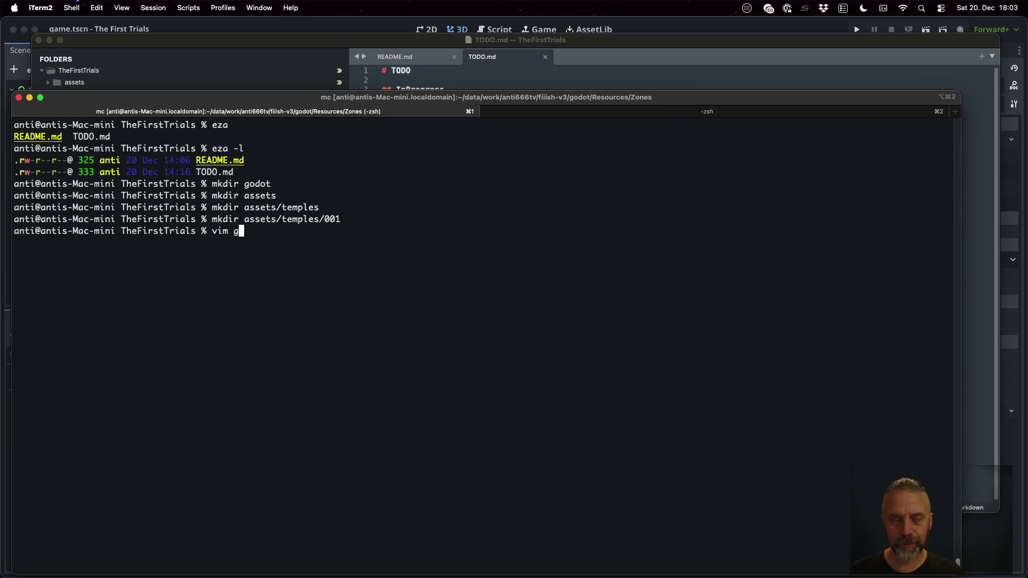
pyautogui.write('odot/.gitignore')
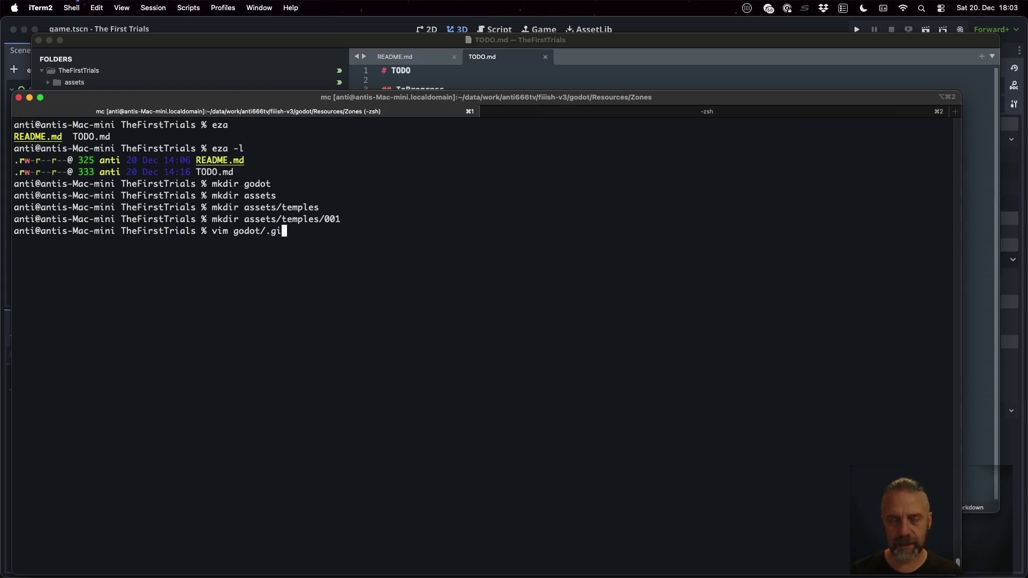
pyautogui.press('Return')
pyautogui.write('i.godot/')
pyautogui.press('Return')
pyautogui.press('Escape')
pyautogui.write(':wq')
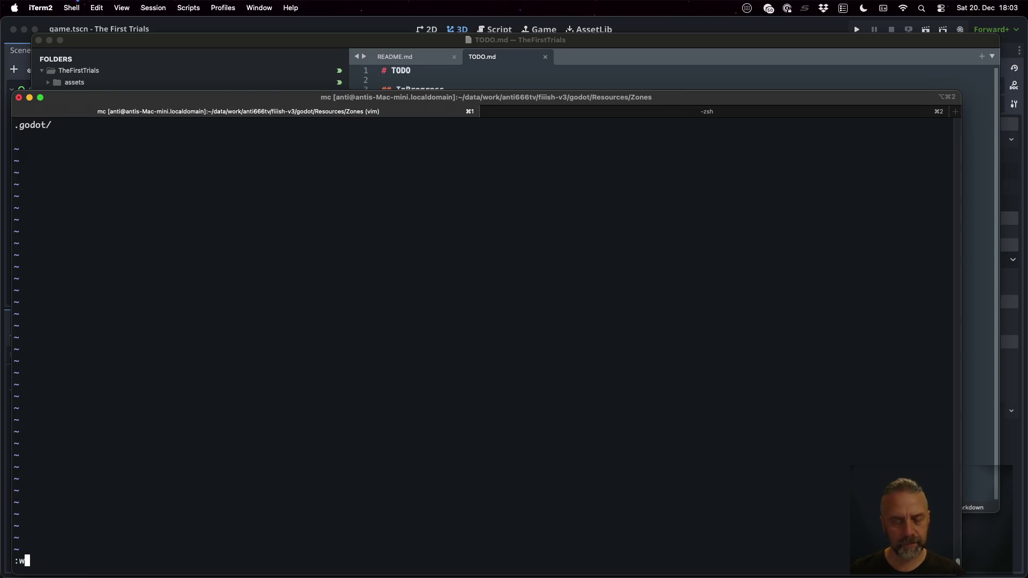
pyautogui.press('Return')
# - Stage godot/.gitignore with git add and check git status
pyautogui.write('git add godot/.gitignore')
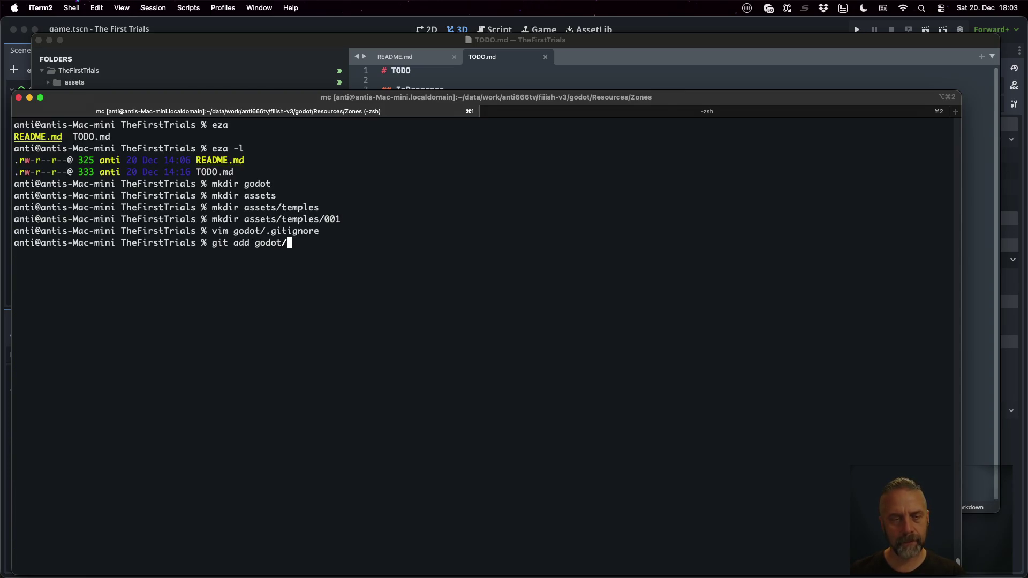
pyautogui.press('Return')
pyautogui.write('g')
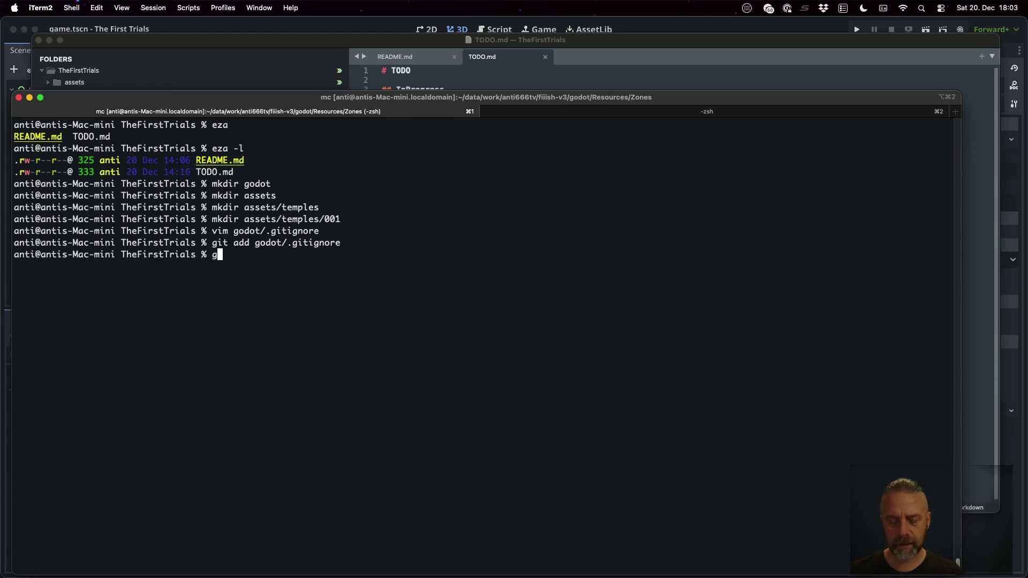
pyautogui.write('it status')
pyautogui.press('Return')
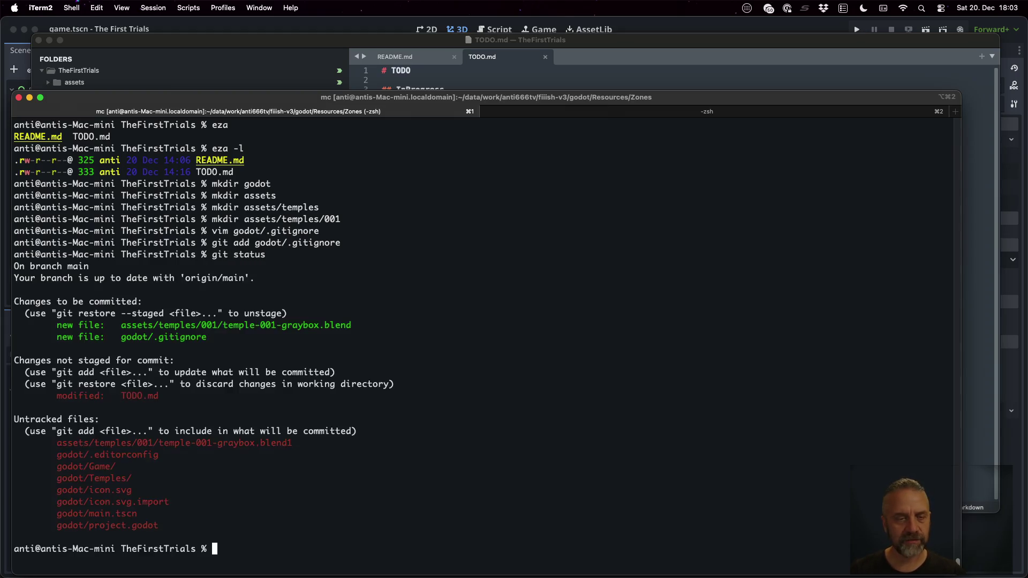
# - Stage the godot/Game/ and godot/Temples/ folders
pyautogui.write('git a')
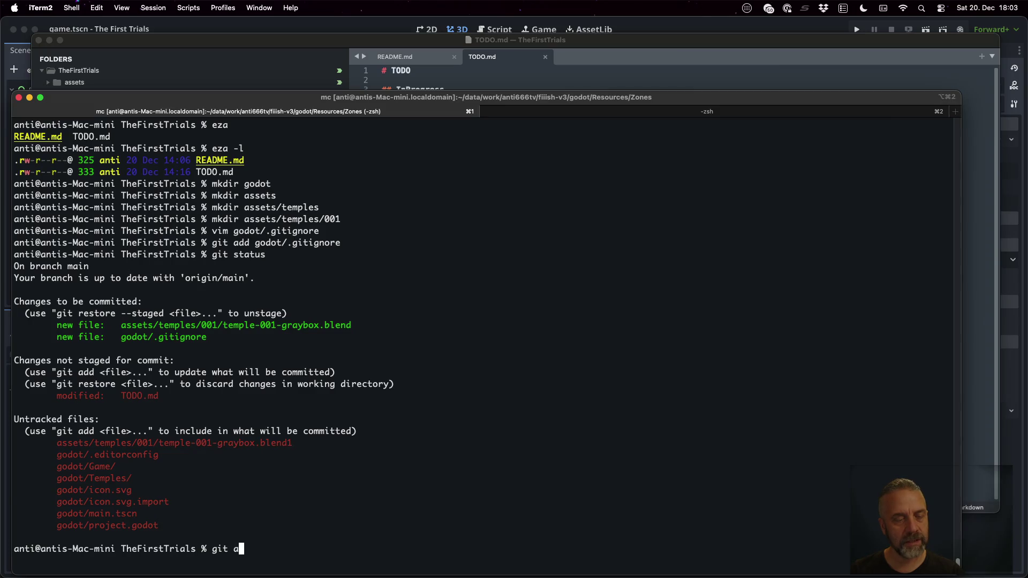
pyautogui.write('dd godot/Game/')
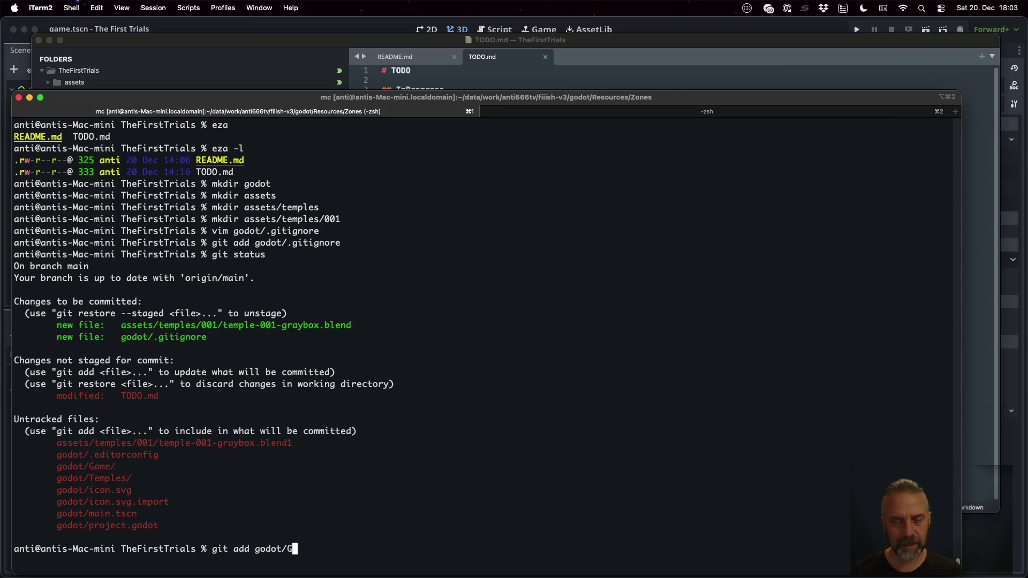
pyautogui.press('Tab')
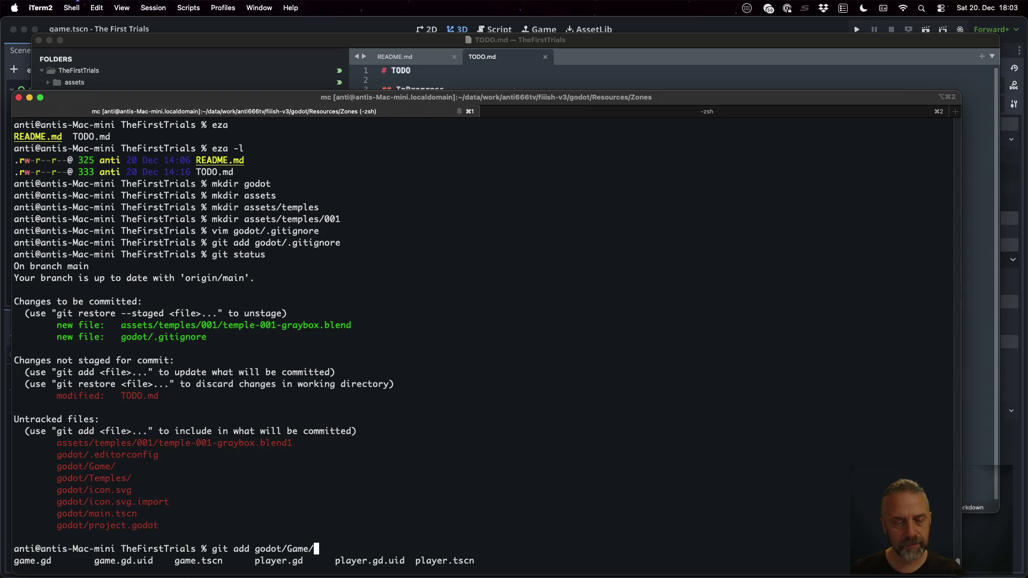
pyautogui.press('Return')
pyautogui.press('Up')
pyautogui.press('BackSpace')
pyautogui.press('BackSpace')
pyautogui.press('BackSpace')
pyautogui.write('Te')
pyautogui.press('Tab')
pyautogui.press('Tab')
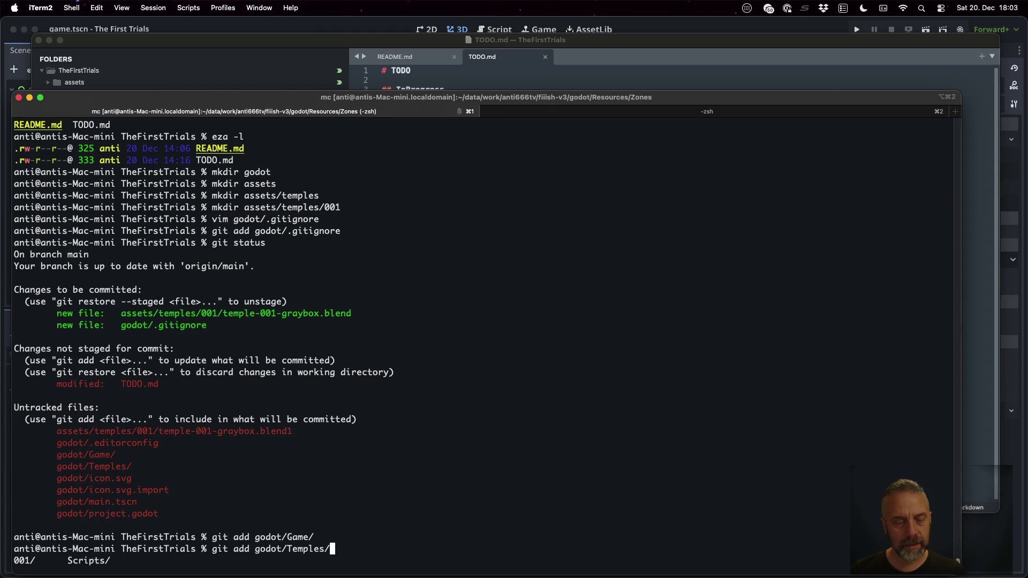
pyautogui.press('Return')
# - Stage godot/icon.svg, icon.svg.import, main.tscn and project.godot
pyautogui.press('Up')
pyautogui.press('BackSpace')
pyautogui.press('BackSpace')
pyautogui.press('BackSpace')
pyautogui.write('icon.svg')
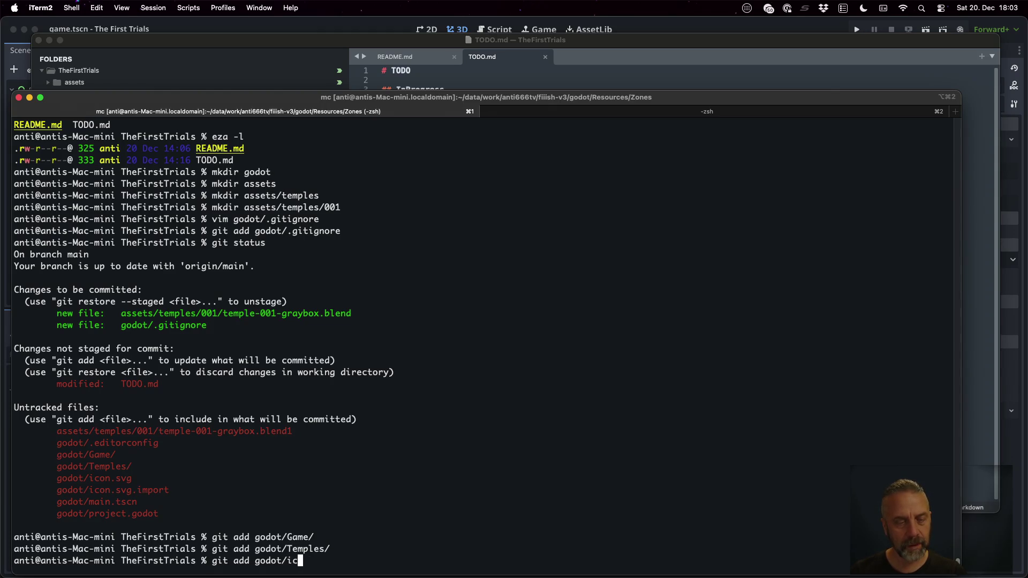
pyautogui.press('Return')
pyautogui.press('Up')
pyautogui.press('Tab')
pyautogui.write('.import')
pyautogui.press('Return')
pyautogui.press('Up')
pyautogui.press('BackSpace')
pyautogui.press('BackSpace')
pyautogui.press('BackSpace')
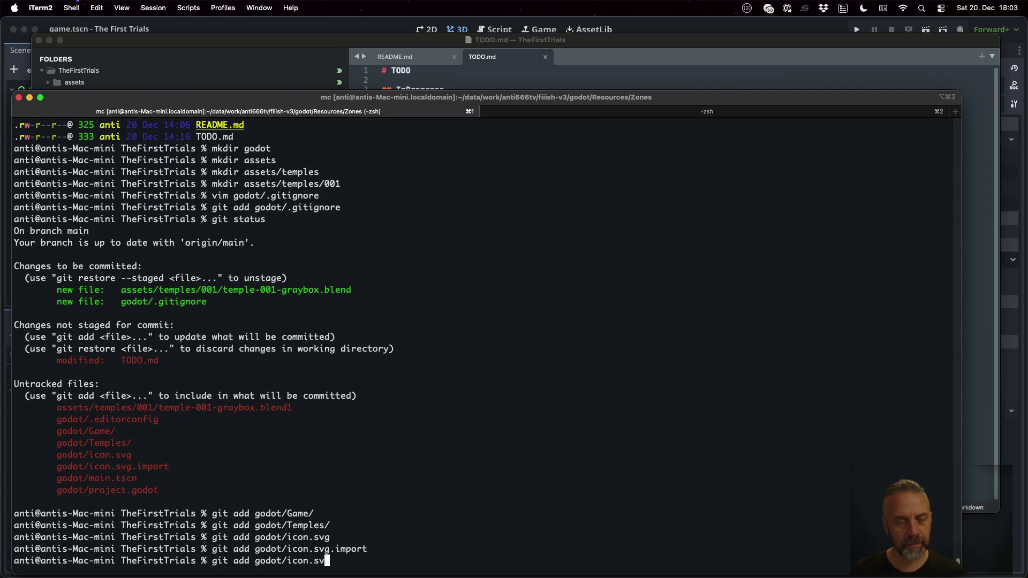
pyautogui.write('main.tscn')
pyautogui.press('Return')
pyautogui.press('Up')
pyautogui.press('BackSpace')
pyautogui.press('BackSpace')
pyautogui.press('BackSpace')
pyautogui.write('project.godot')
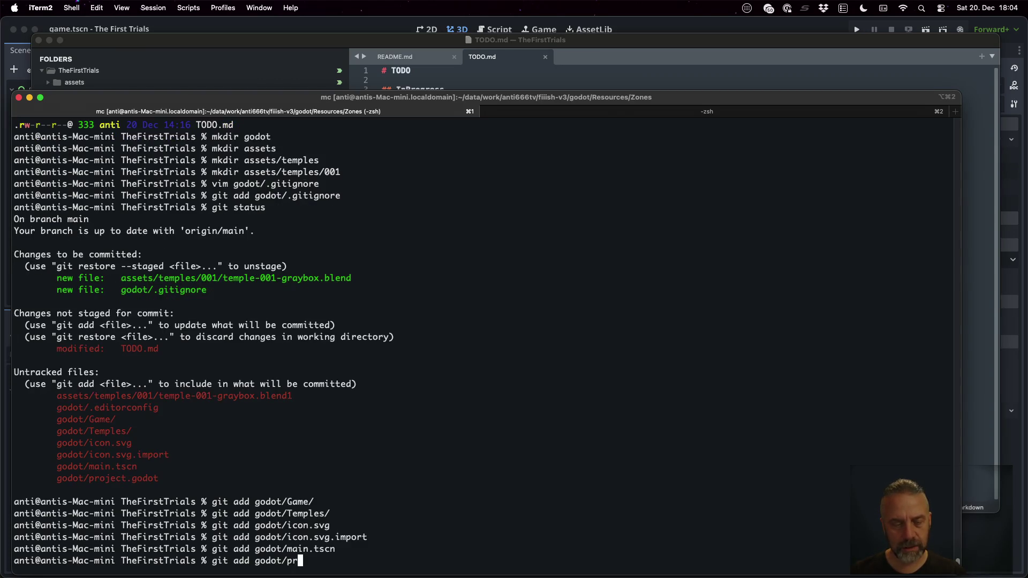
pyautogui.press('Return')
# - Run git status to confirm the staged files, then stage TODO.md
pyautogui.write('status')
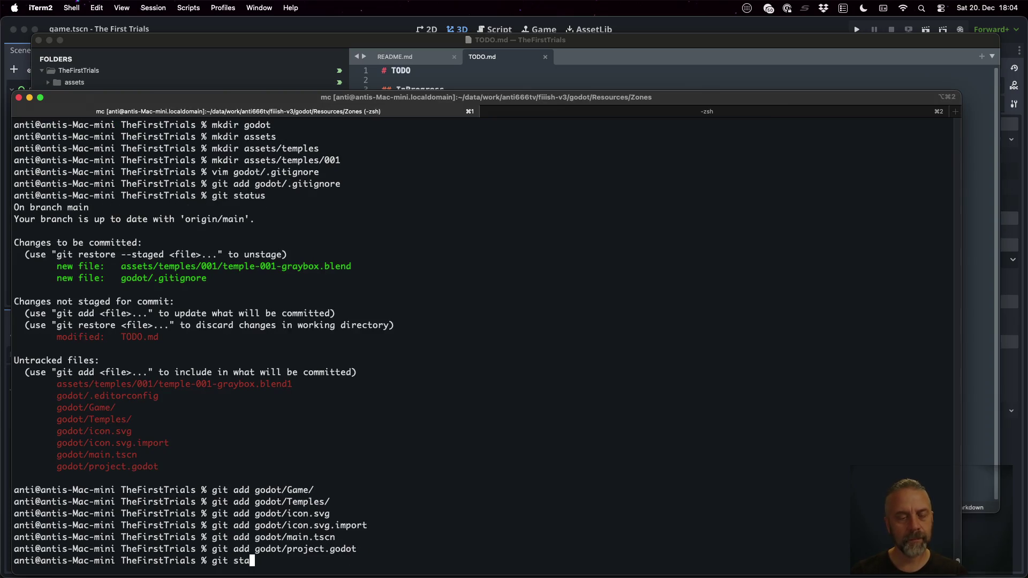
pyautogui.press('Return')
pyautogui.write('git add T')
pyautogui.press('Tab')
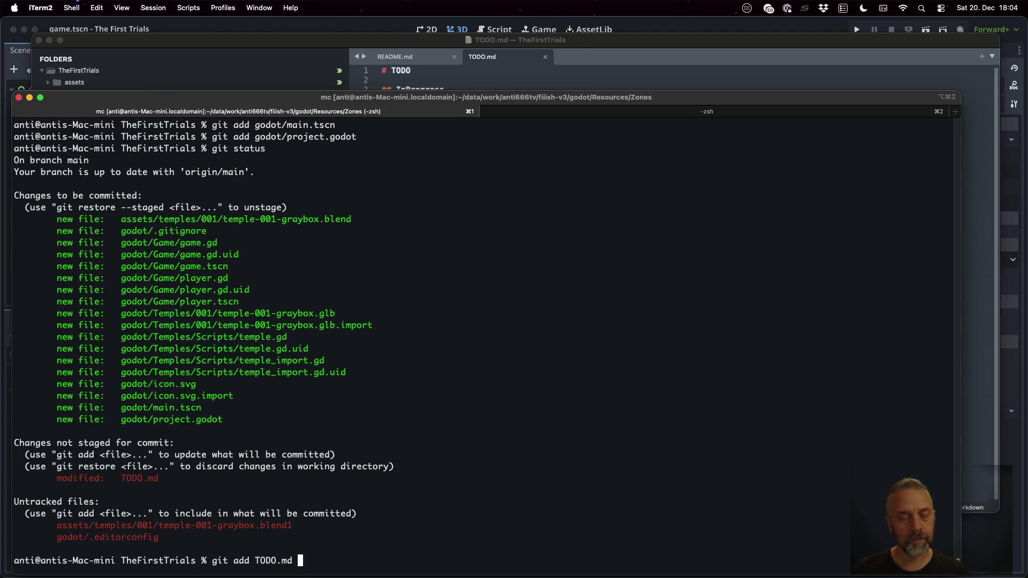
pyautogui.press('Return')
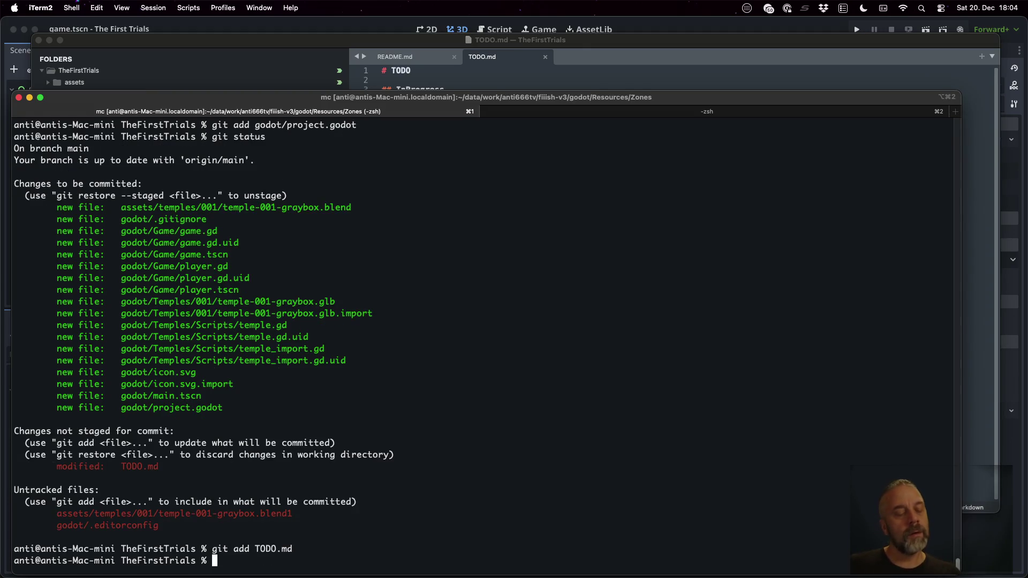
pyautogui.hotkey('ctrl', 'Left')
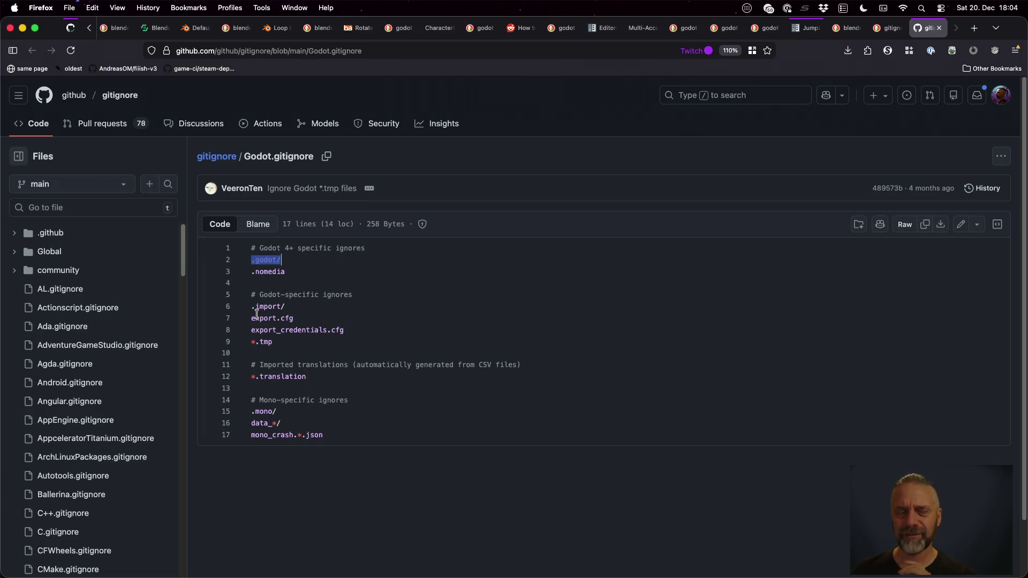
# - Select the export.cfg entry in GitHub's Godot.gitignore template, then return to the terminal
pyautogui.moveTo(256, 318); pyautogui.dragTo(301, 317)
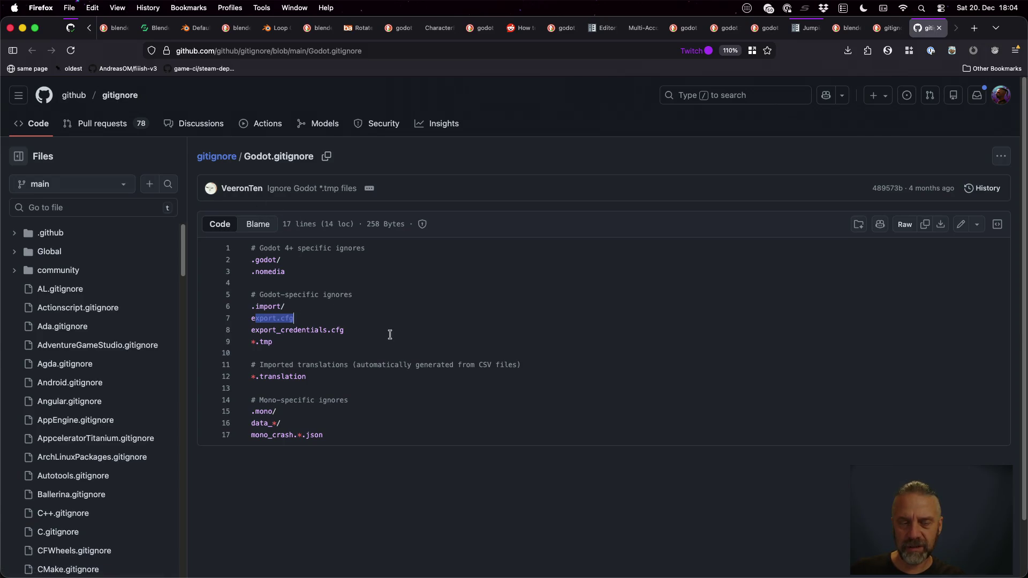
pyautogui.moveTo(251, 318); pyautogui.dragTo(322, 319)
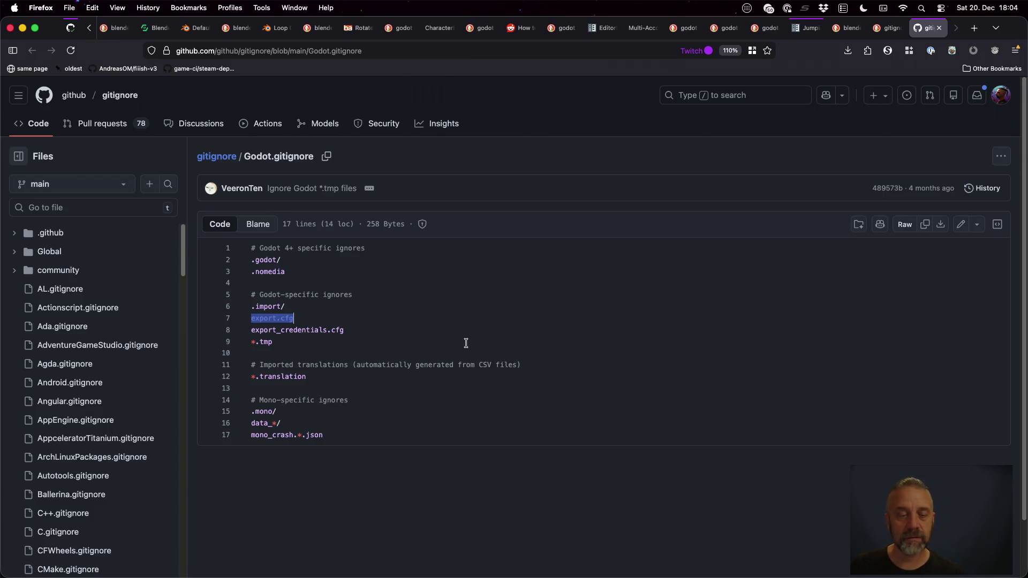
pyautogui.press('super+Tab')
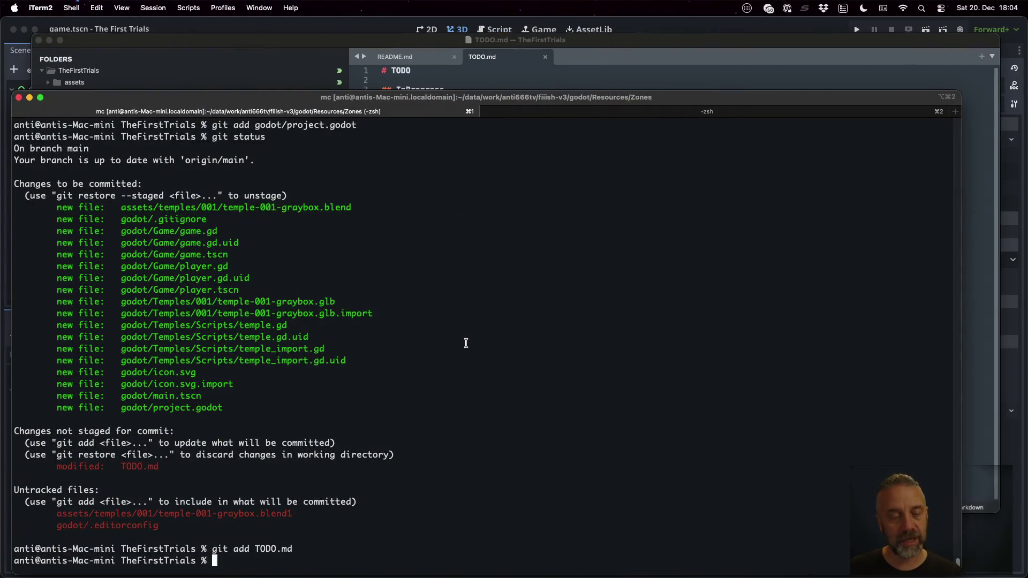
# - Commit the 19 staged files as '[25E01] + Add basic project setup, with rough layout of first temple, and simple player movement.'
pyautogui.press('super+Tab')
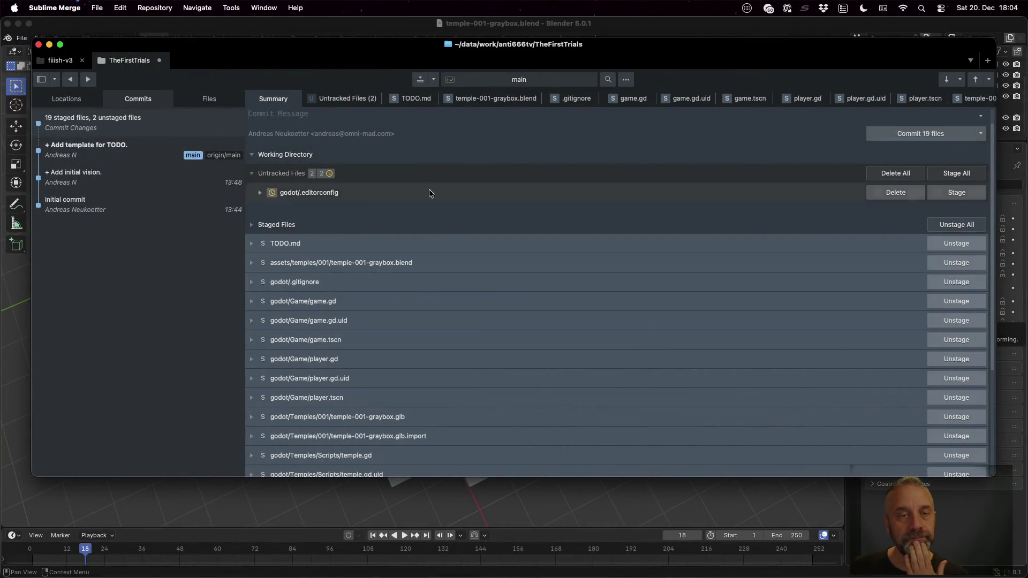
pyautogui.write('[')
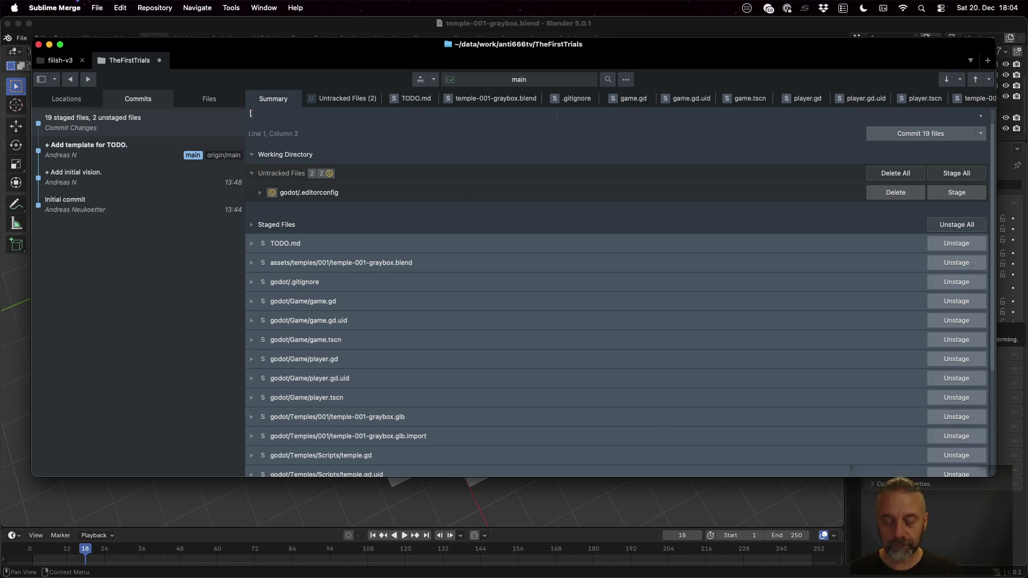
pyautogui.write('25E01]')
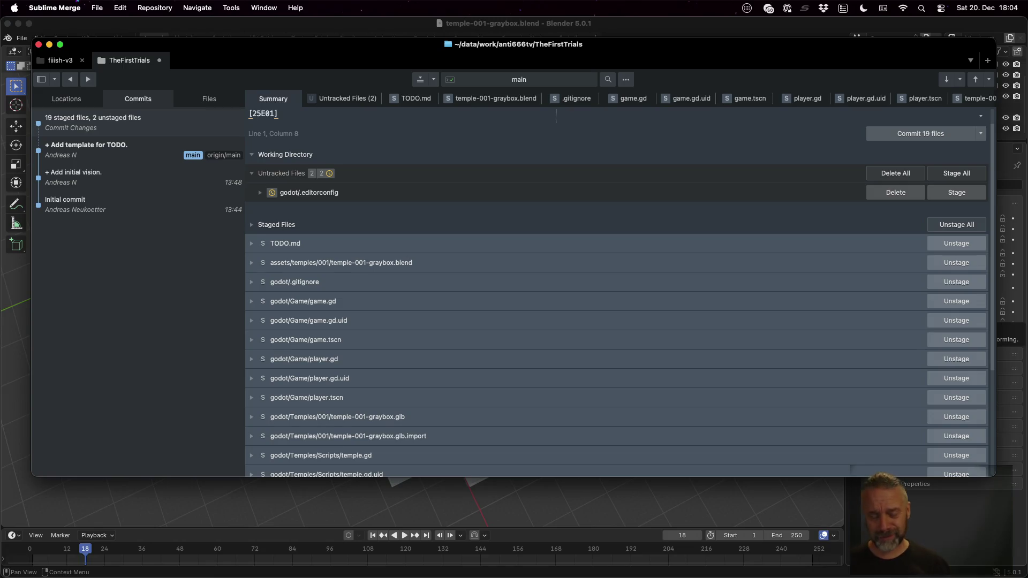
pyautogui.write('+ Add basic project setup, with rough layout of first temple, and')
pyautogui.press('BackSpace')
pyautogui.press('BackSpace')
pyautogui.press('BackSpace')
pyautogui.write('nd simple player movement.')
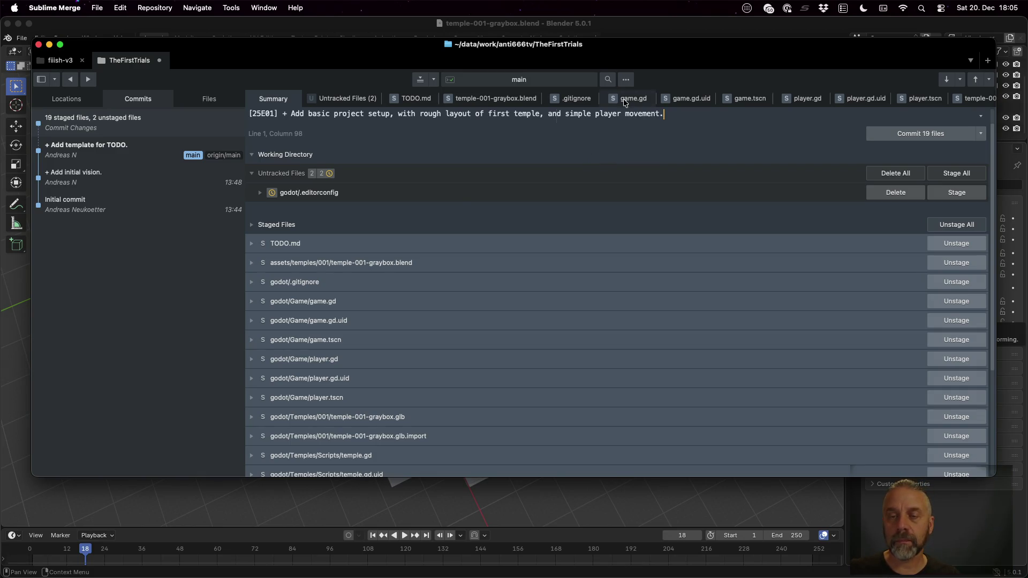
pyautogui.click(898, 136)
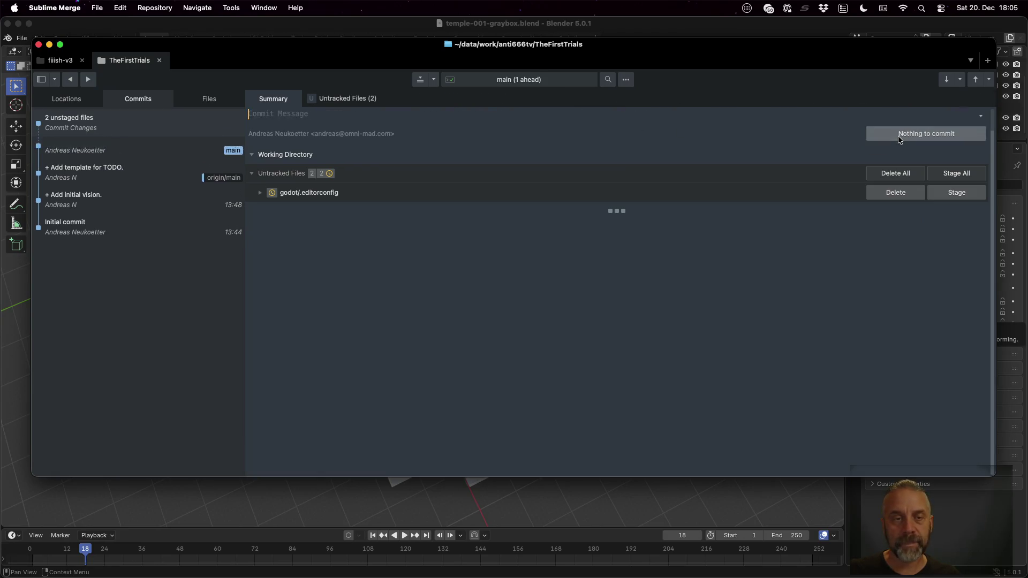
# - Push main to origin using the command palette's Push command
pyautogui.press('super+p')
pyautogui.write('reb')
pyautogui.press('Escape')
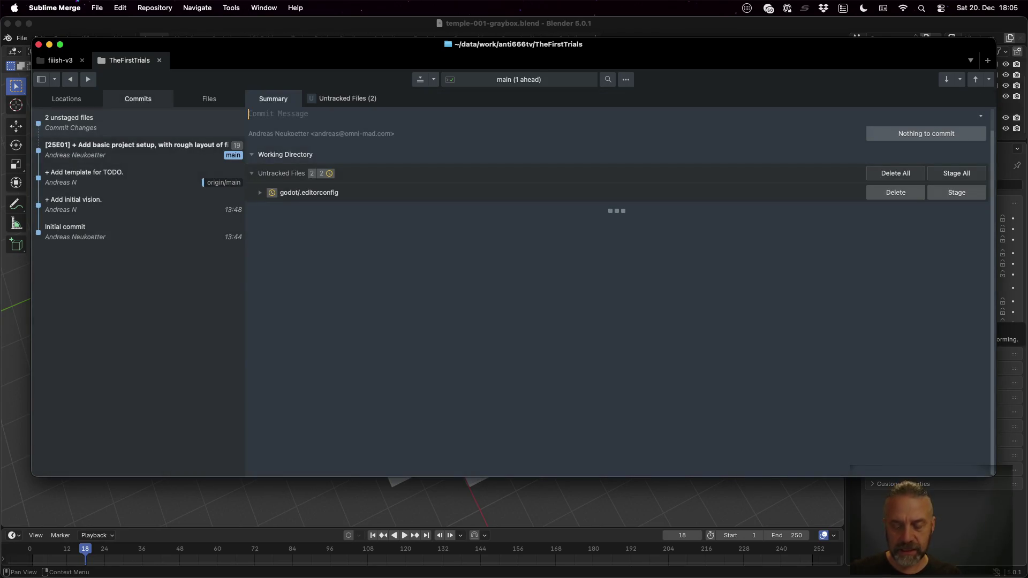
pyautogui.press('super+p')
pyautogui.write('push')
pyautogui.press('Return')
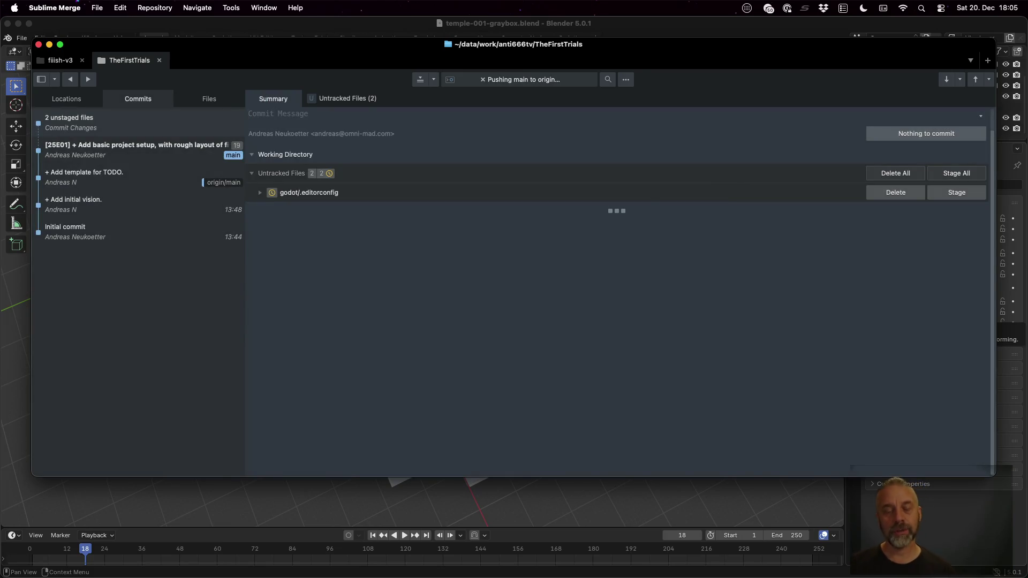
pyautogui.click(697, 34)
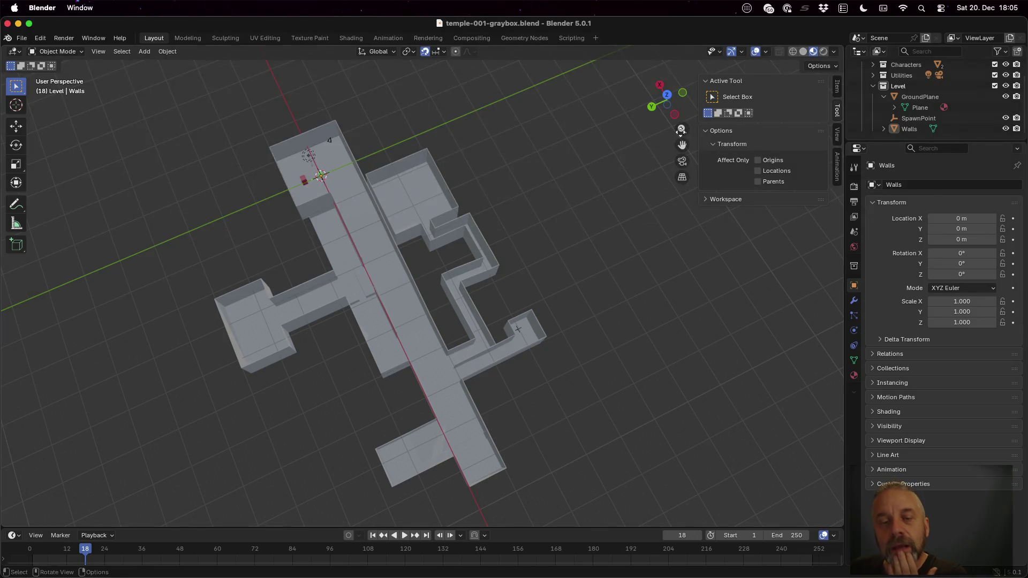
# - Orbit the Blender viewport to view the temple-001 graybox walls at an angle
pyautogui.moveTo(424, 323)
pyautogui.mouseDown()
pyautogui.moveTo(468, 250)
pyautogui.moveTo(495, 240)
pyautogui.moveTo(534, 248)
pyautogui.moveTo(528, 219)
pyautogui.moveTo(448, 179)
pyautogui.moveTo(400, 188)
pyautogui.moveTo(387, 217)
pyautogui.moveTo(400, 157)
pyautogui.moveTo(538, 171)
pyautogui.moveTo(627, 212)
pyautogui.moveTo(616, 269)
pyautogui.moveTo(531, 312)
pyautogui.moveTo(433, 330)
pyautogui.moveTo(392, 287)
pyautogui.moveTo(396, 277)
pyautogui.moveTo(398, 336)
pyautogui.mouseUp()
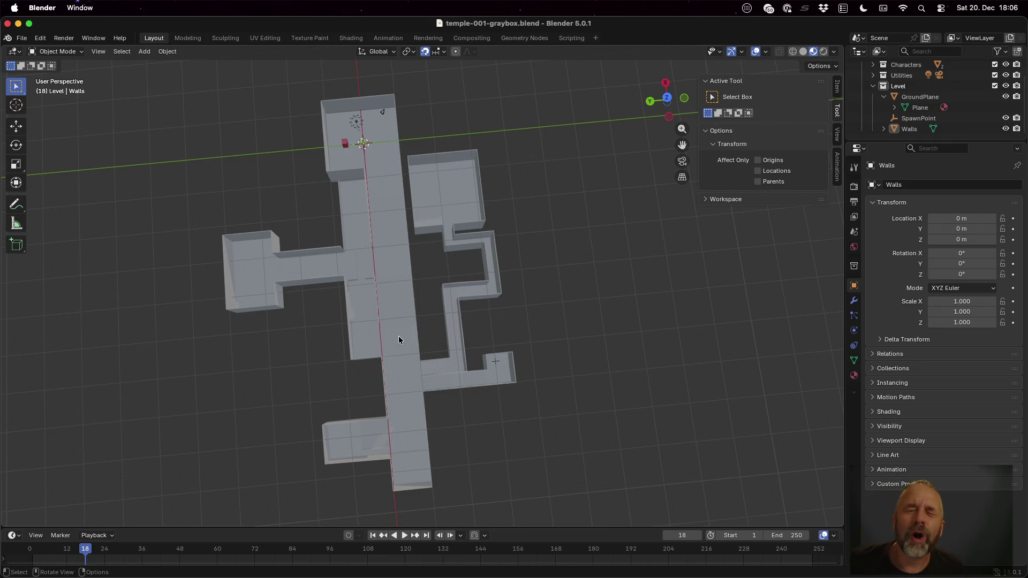